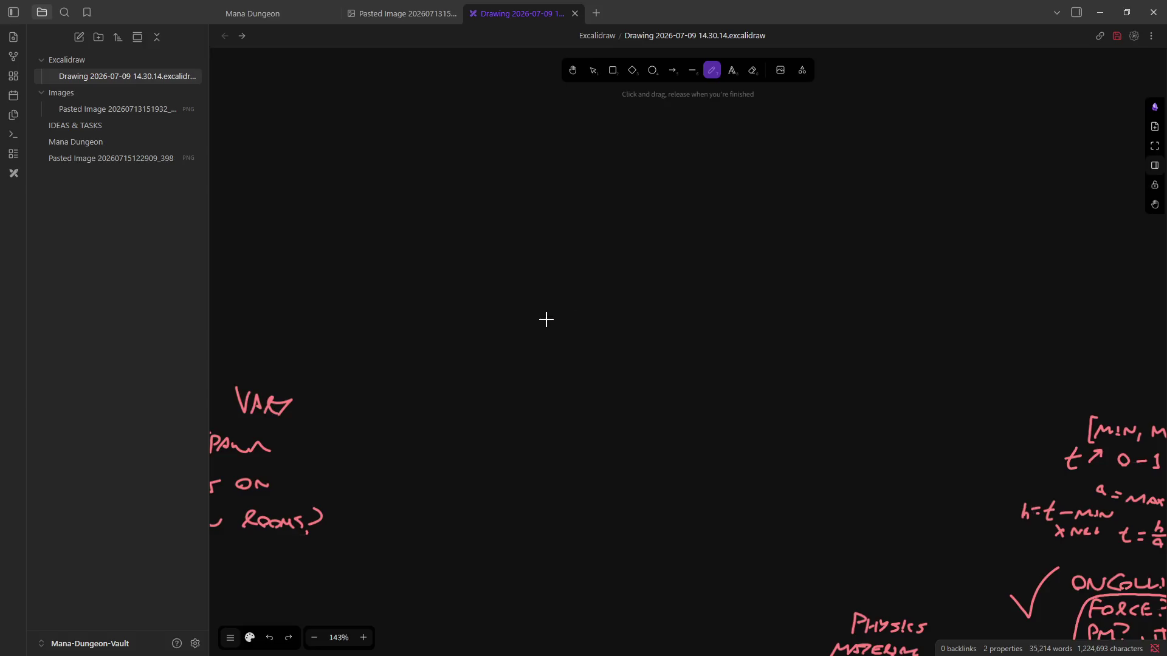
- Write ENTITY and SPAWNERS on two lines in pink, then add the L-shaped framing stroke
mouse_move(539, 299)
mouse_down()
mouse_move(567, 271)
mouse_move(568, 297)
mouse_move(589, 276)
mouse_move(595, 295)
mouse_move(622, 274)
mouse_up()
click(602, 294)
mouse_move(614, 276)
mouse_down()
mouse_move(612, 291)
mouse_move(629, 285)
mouse_up()
mouse_move(636, 272)
mouse_down()
mouse_move(628, 290)
mouse_move(565, 323)
mouse_move(591, 314)
mouse_move(605, 325)
mouse_move(642, 302)
mouse_move(644, 322)
mouse_move(669, 319)
mouse_up()
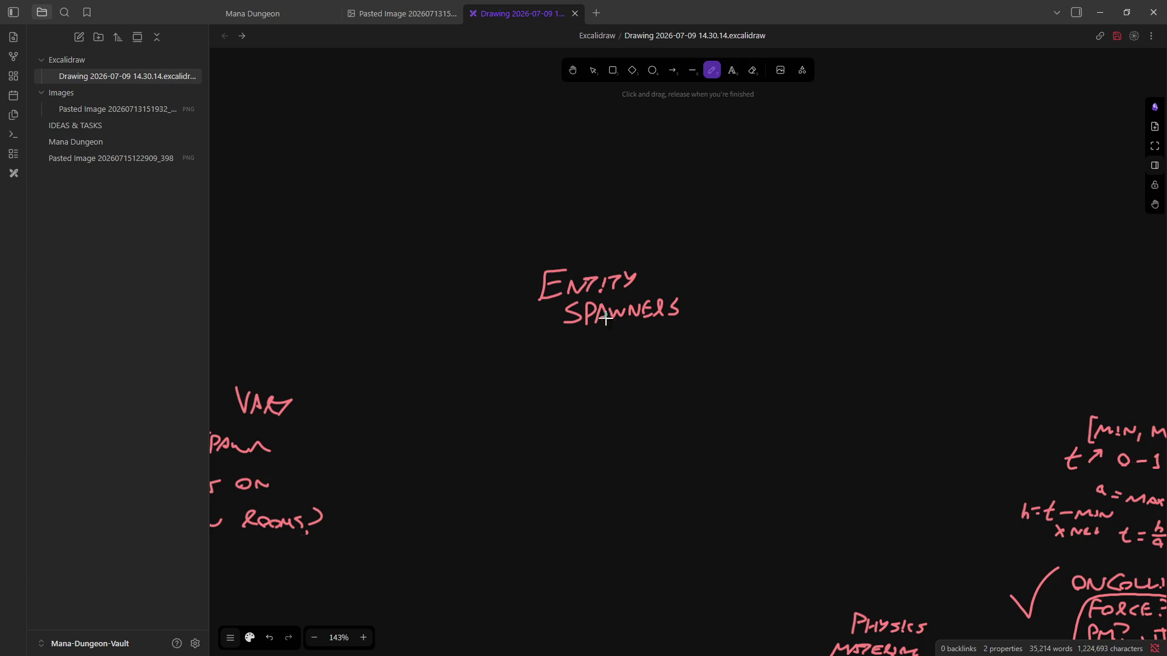
mouse_move(527, 271)
mouse_down()
mouse_move(536, 330)
mouse_move(685, 325)
mouse_move(526, 293)
mouse_up()
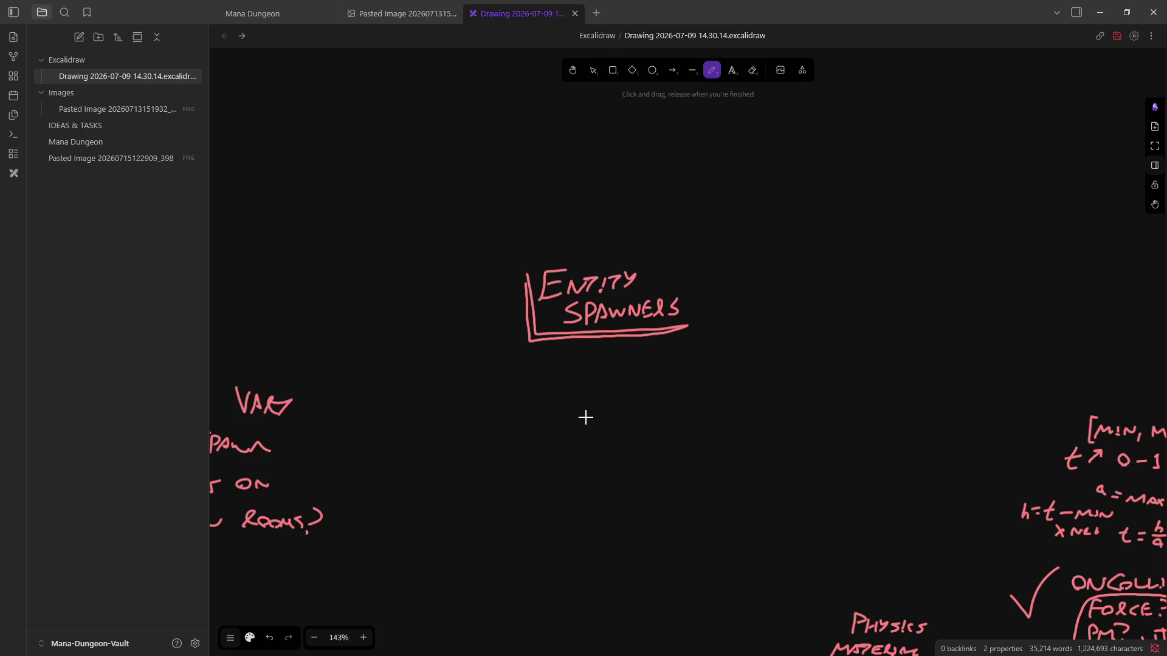
- Undo the L-shaped border stroke, leaving only the ENTITY SPAWNERS lettering
key(ctrl+z)
key(ctrl+z)
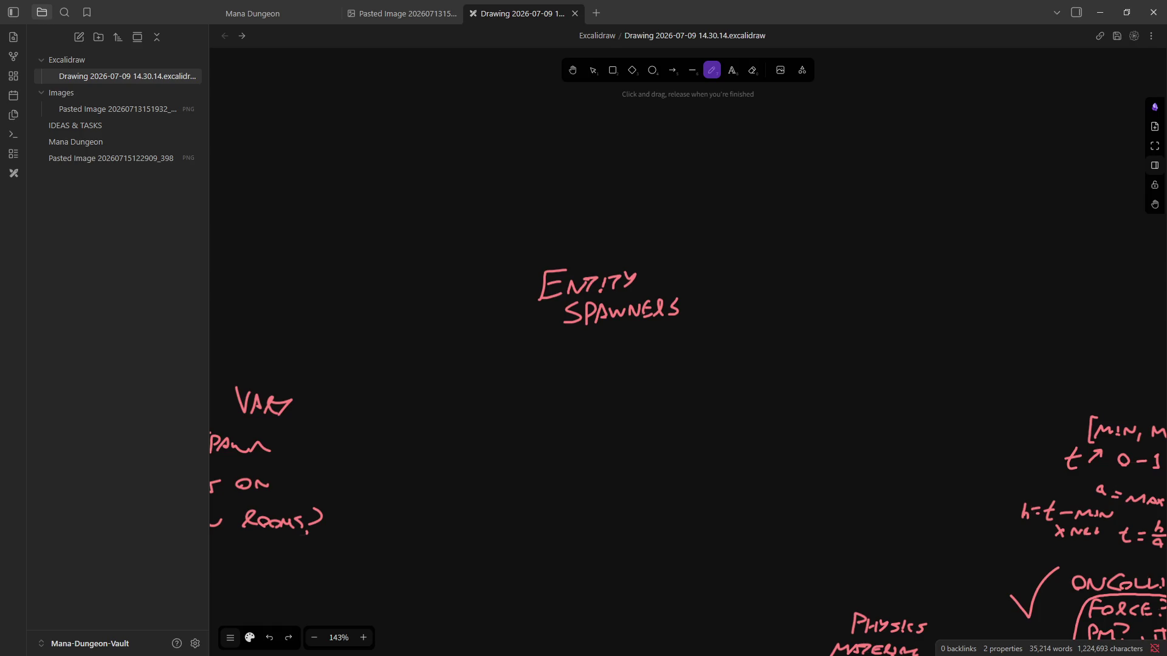
scroll(575, 379, up, 1)
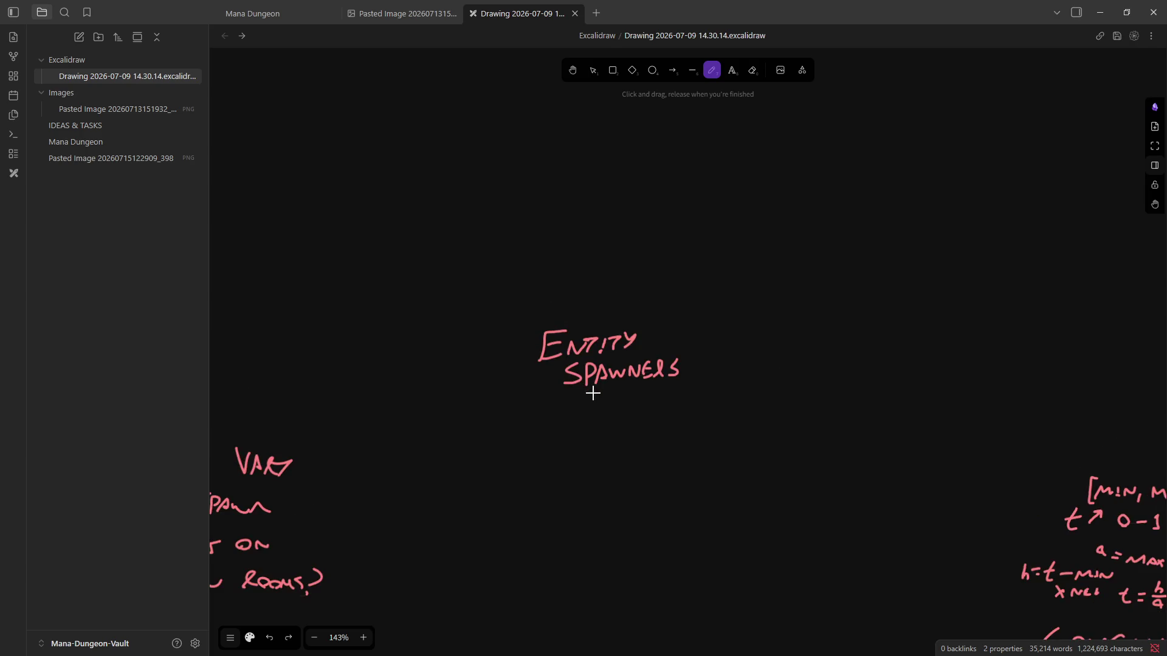
ctrl+scroll(590, 411, up, 2)
ctrl+scroll(605, 428, up, 3)
ctrl+scroll(593, 386, down, 2)
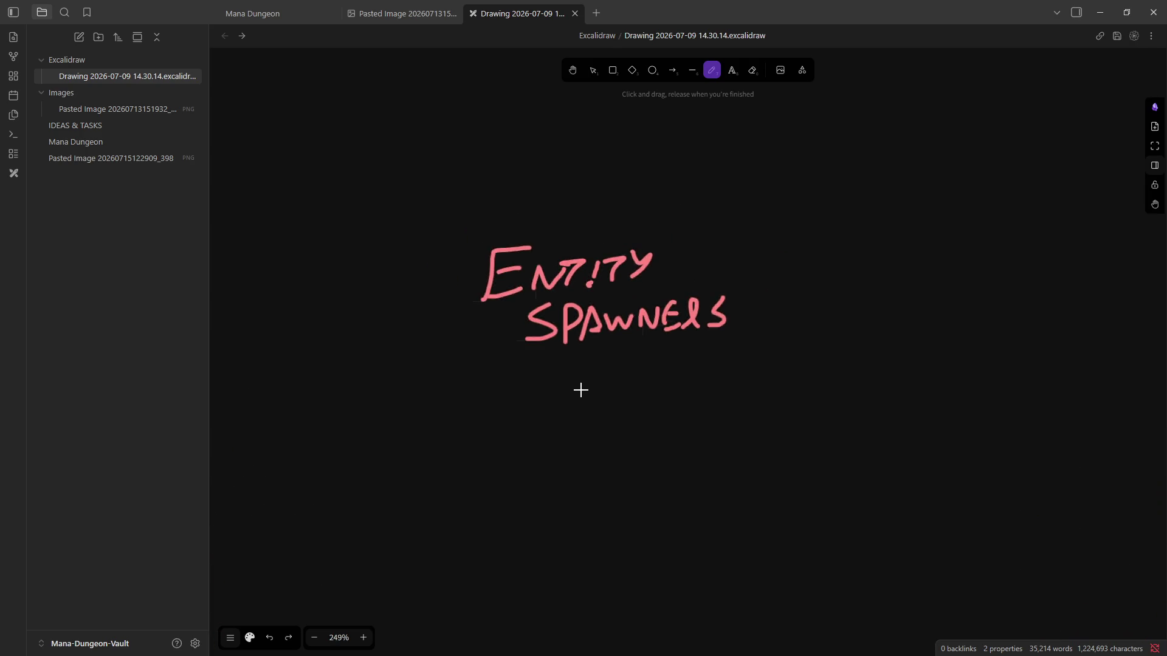
ctrl+scroll(581, 388, up, 4)
- Write the dashed bullet line '- How To Support' below SPAWNERS
mouse_move(552, 378)
mouse_down()
mouse_move(583, 376)
mouse_move(613, 401)
mouse_up()
drag(644, 351, 644, 402)
mouse_move(624, 378)
mouse_down()
mouse_move(673, 388)
mouse_move(807, 362)
mouse_up()
drag(804, 369, 796, 392)
mouse_move(898, 349)
mouse_down()
mouse_move(865, 393)
mouse_move(927, 367)
mouse_up()
mouse_move(933, 396)
mouse_down()
mouse_move(948, 379)
mouse_move(957, 392)
mouse_move(995, 376)
mouse_up()
drag(998, 374, 1014, 390)
drag(1003, 366, 1034, 389)
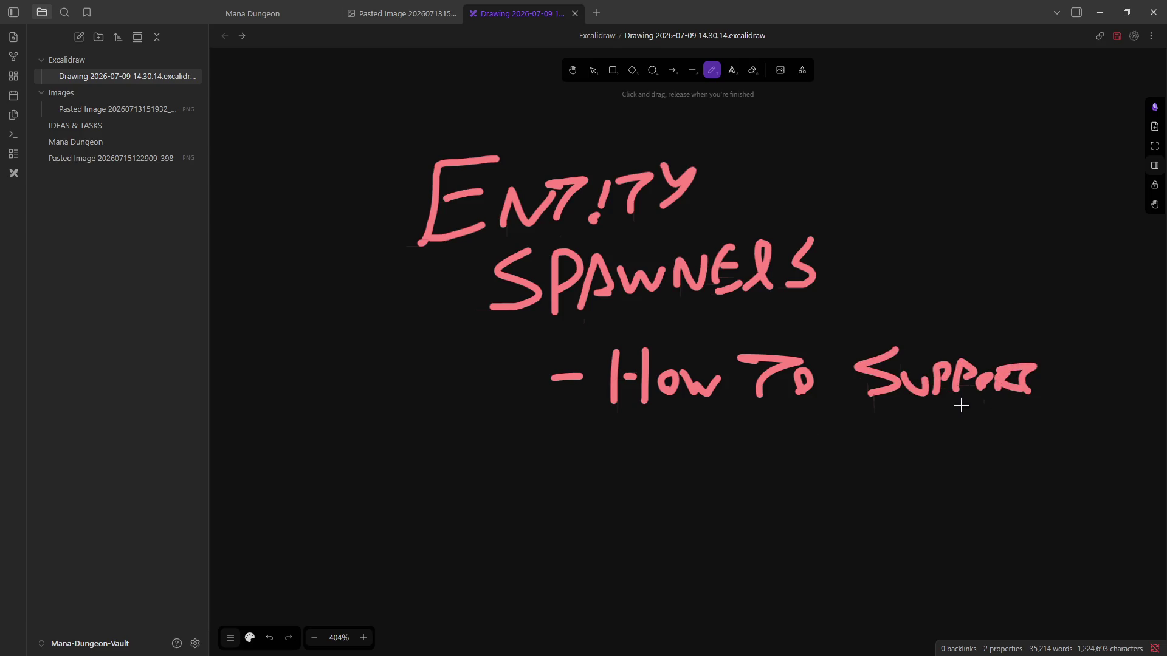
- Continue the note with 'Per Prefab' and 'Variations' on the lines below
drag(623, 418, 619, 456)
mouse_move(624, 419)
mouse_down()
mouse_move(670, 451)
mouse_move(738, 454)
mouse_move(775, 438)
mouse_move(802, 451)
mouse_move(836, 436)
mouse_move(914, 456)
mouse_up()
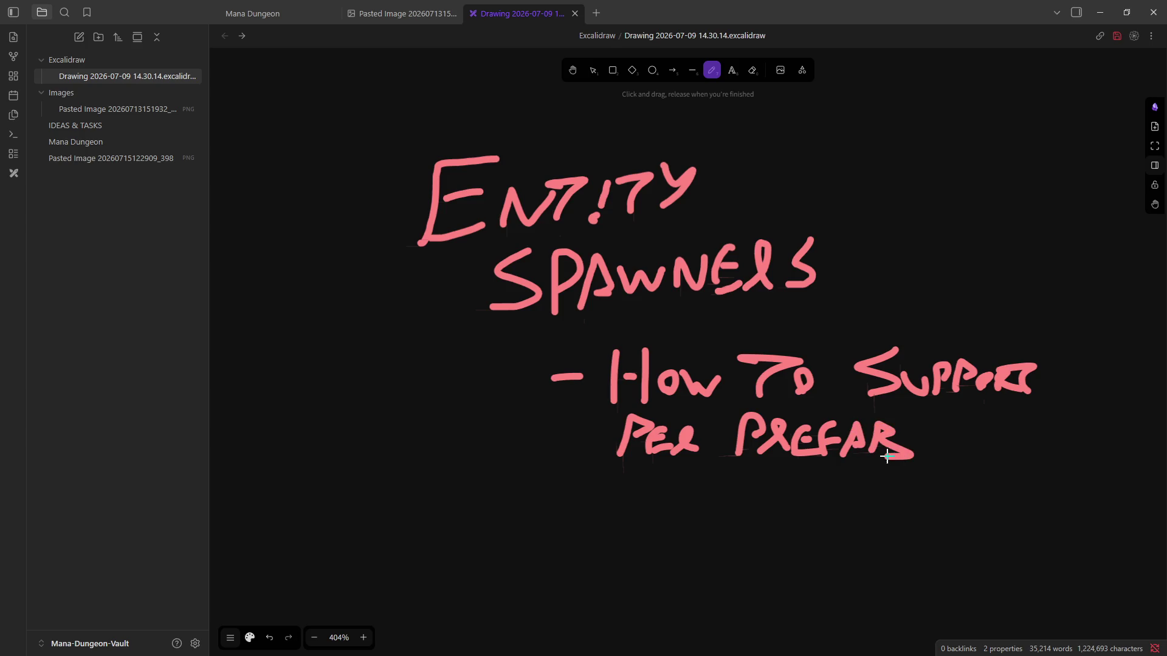
mouse_move(653, 477)
mouse_down()
mouse_move(688, 476)
mouse_move(702, 510)
mouse_move(737, 483)
mouse_move(755, 513)
mouse_move(782, 484)
mouse_move(793, 509)
mouse_move(810, 488)
mouse_move(844, 511)
mouse_move(884, 507)
mouse_up()
ctrl+scroll(891, 482, down, 5)
ctrl+scroll(864, 422, up, 5)
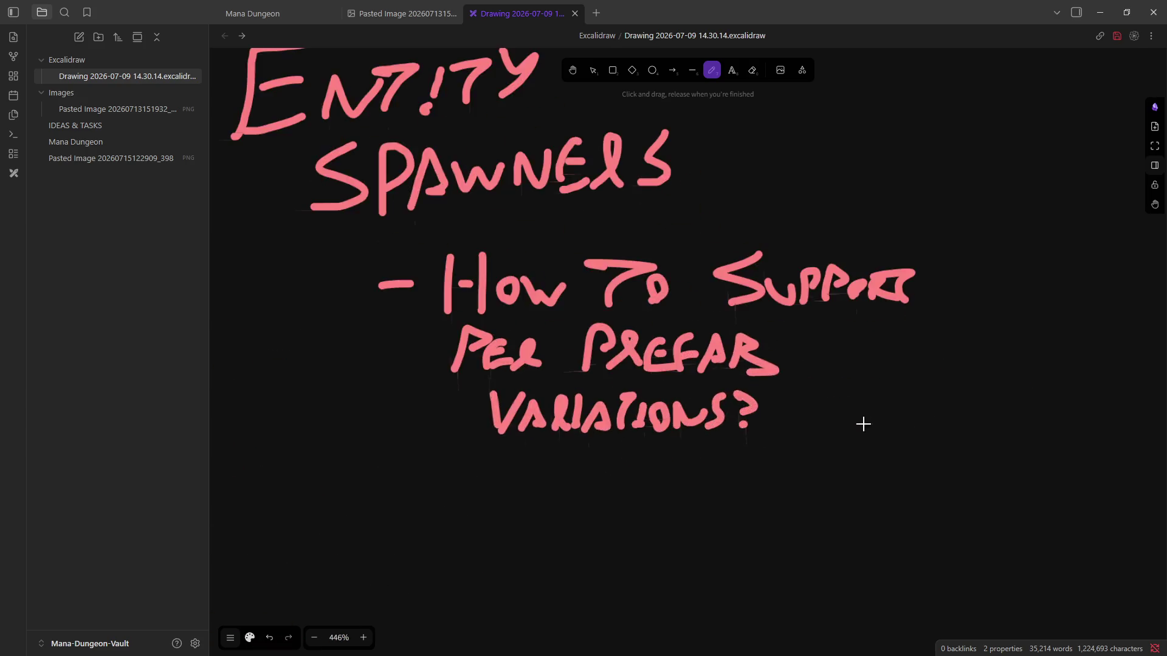
ctrl+scroll(685, 371, down, 3)
ctrl+scroll(685, 371, down, 3)
ctrl+scroll(686, 372, up, 4)
ctrl+scroll(541, 385, down, 3)
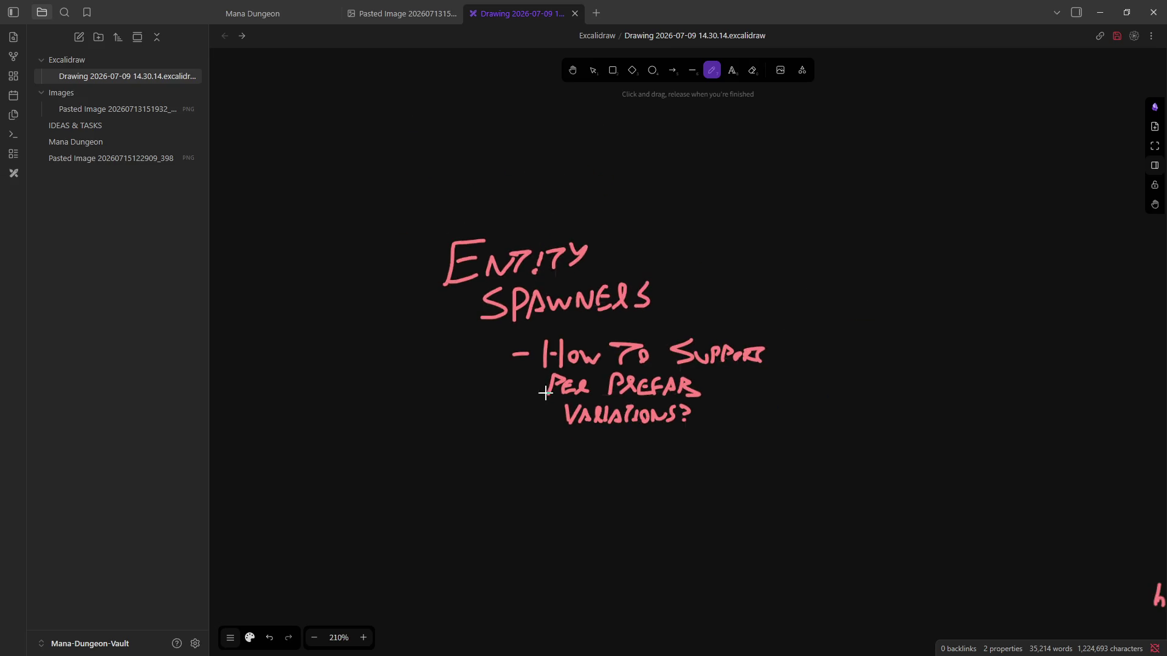
ctrl+scroll(700, 285, up, 2)
ctrl+scroll(700, 285, down, 1)
ctrl+scroll(597, 372, up, 3)
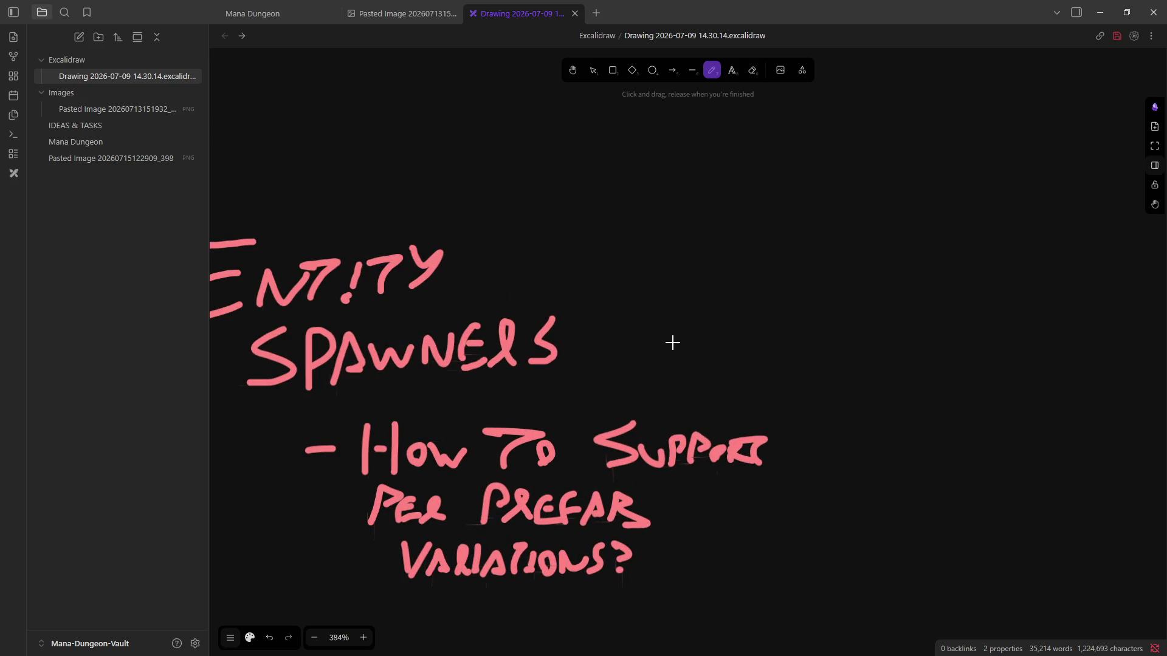
- Draw a horizontal arrow and a small up-right arrow beside SPAWNERS, then write CADENCE
drag(676, 351, 831, 359)
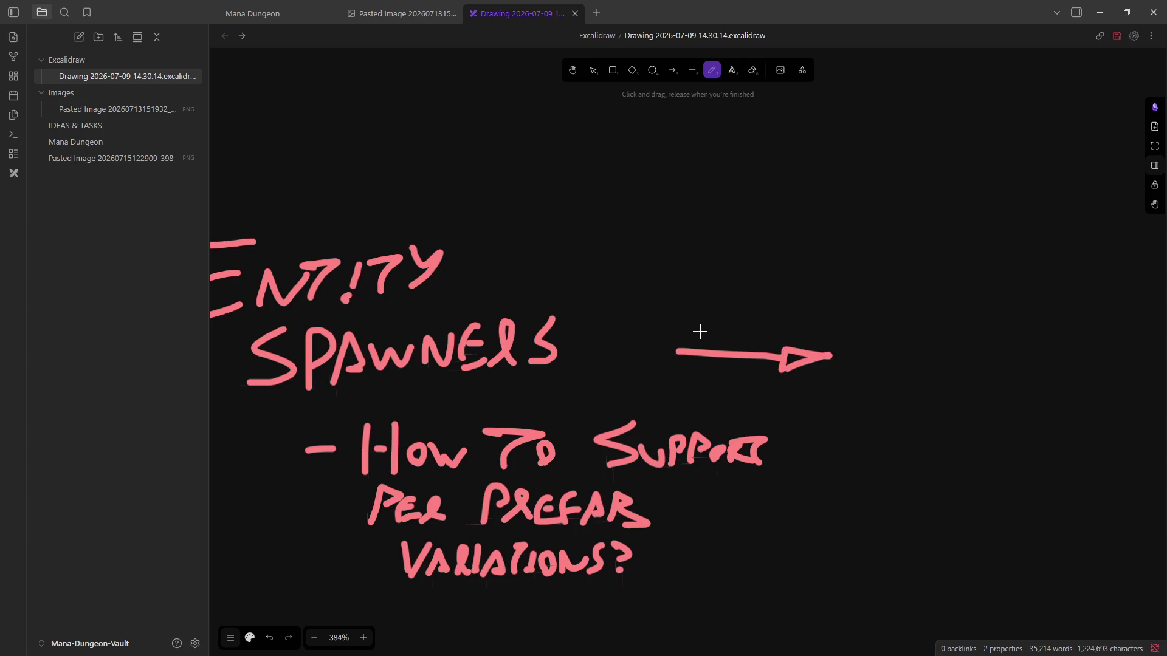
mouse_move(691, 334)
mouse_down()
mouse_move(722, 300)
mouse_move(720, 314)
mouse_up()
mouse_move(749, 276)
mouse_down()
mouse_move(750, 299)
mouse_move(784, 300)
mouse_move(793, 277)
mouse_move(793, 297)
mouse_move(858, 276)
mouse_move(867, 296)
mouse_move(886, 297)
mouse_move(885, 285)
mouse_up()
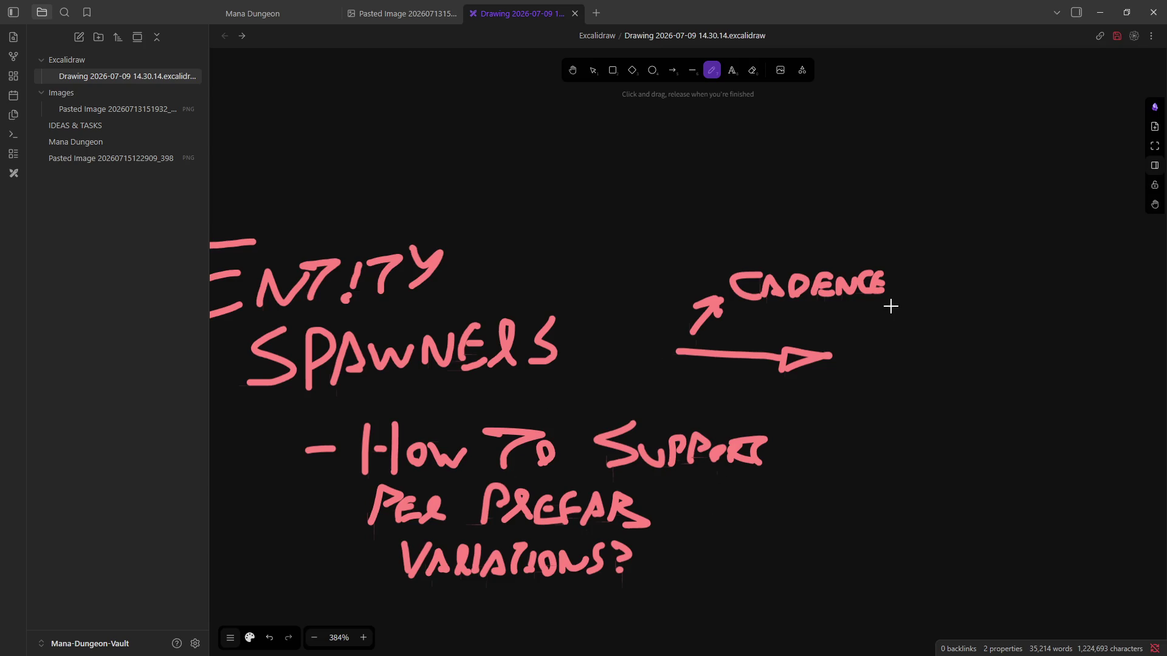
- Replace a discarded curve with an arrow leading from SPAWNERS toward CADENCE
mouse_move(890, 307)
mouse_down()
mouse_move(926, 396)
mouse_move(760, 395)
mouse_move(596, 341)
mouse_move(629, 344)
mouse_up()
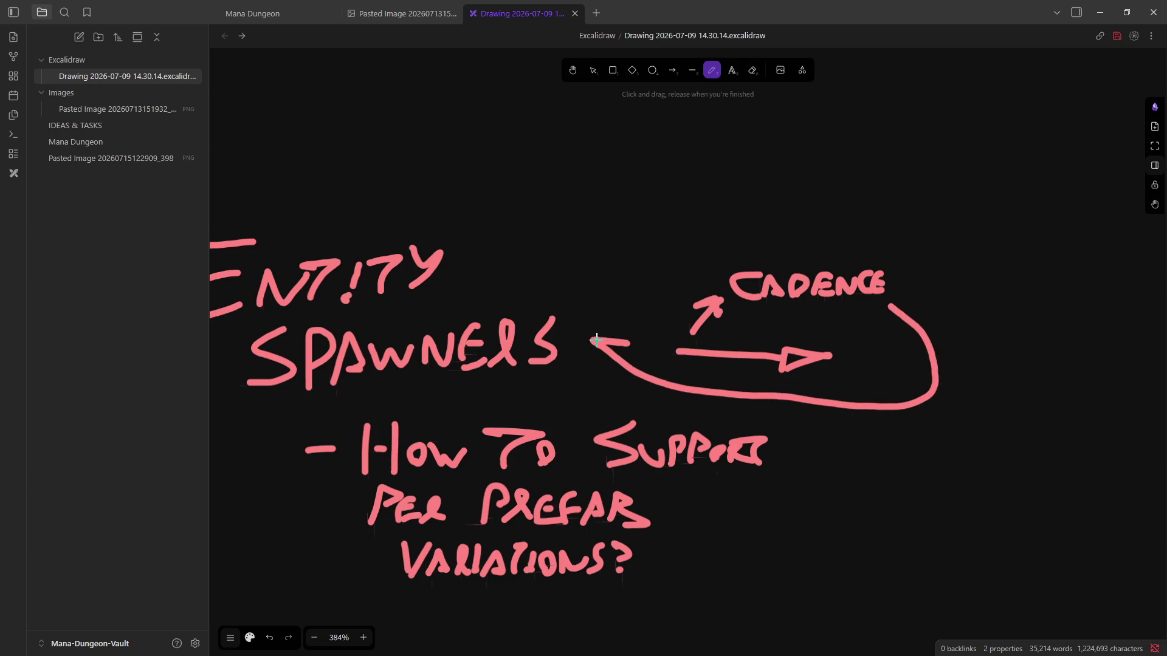
key(ctrl+z)
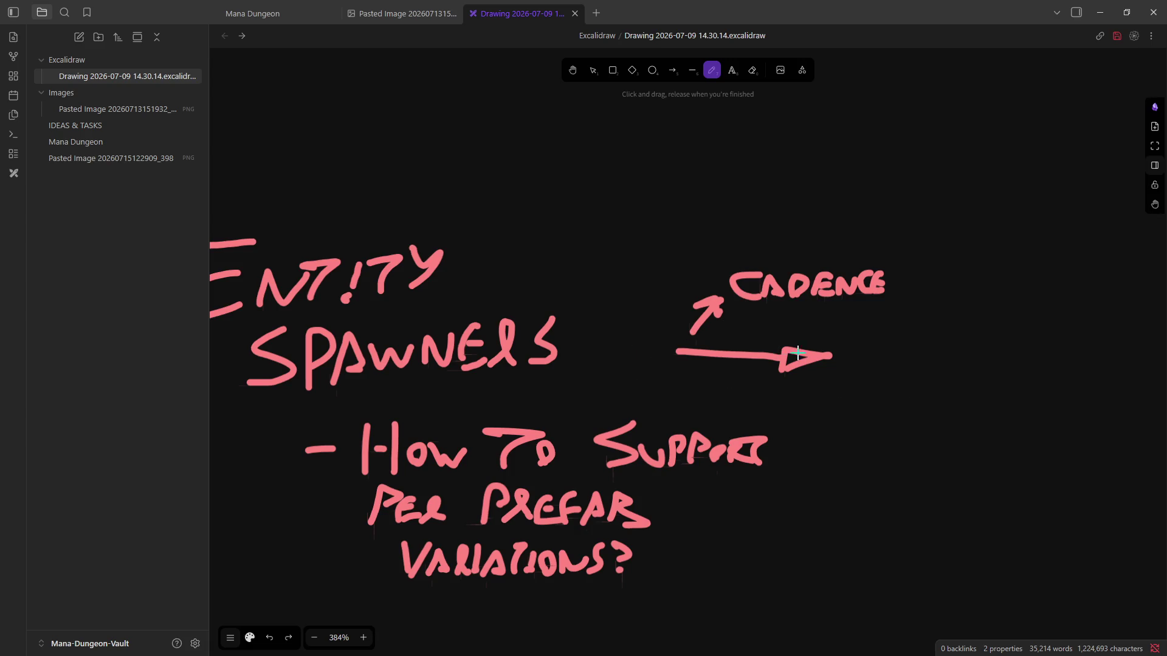
scroll(685, 359, up, 1)
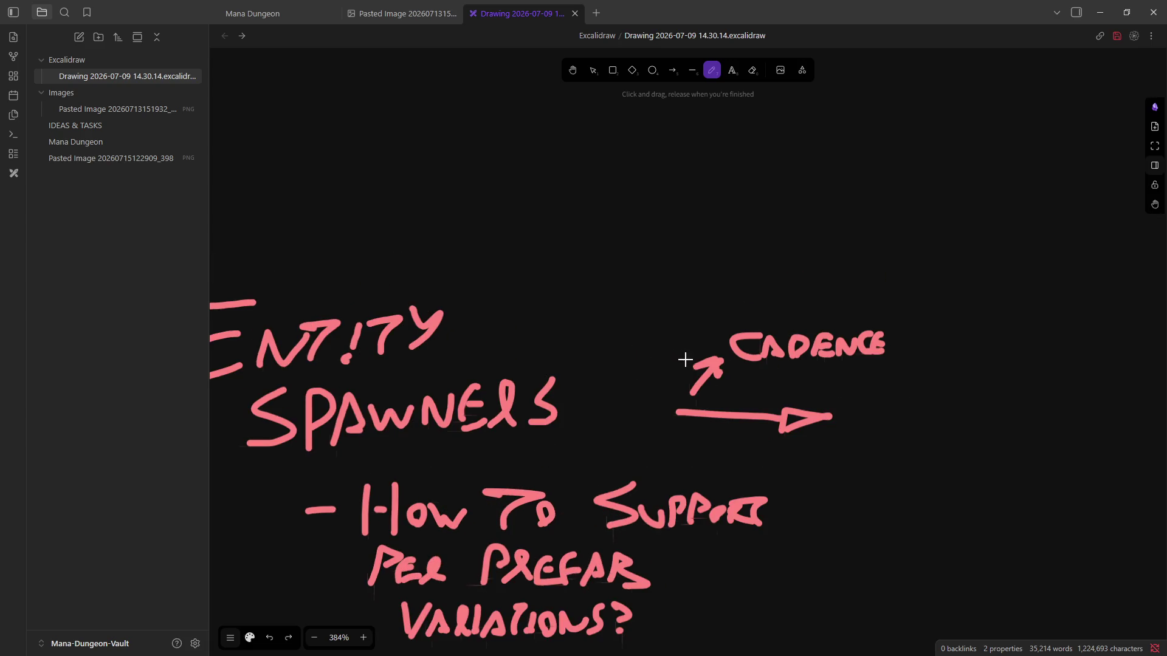
mouse_move(593, 373)
mouse_down()
mouse_move(680, 352)
mouse_move(654, 374)
mouse_up()
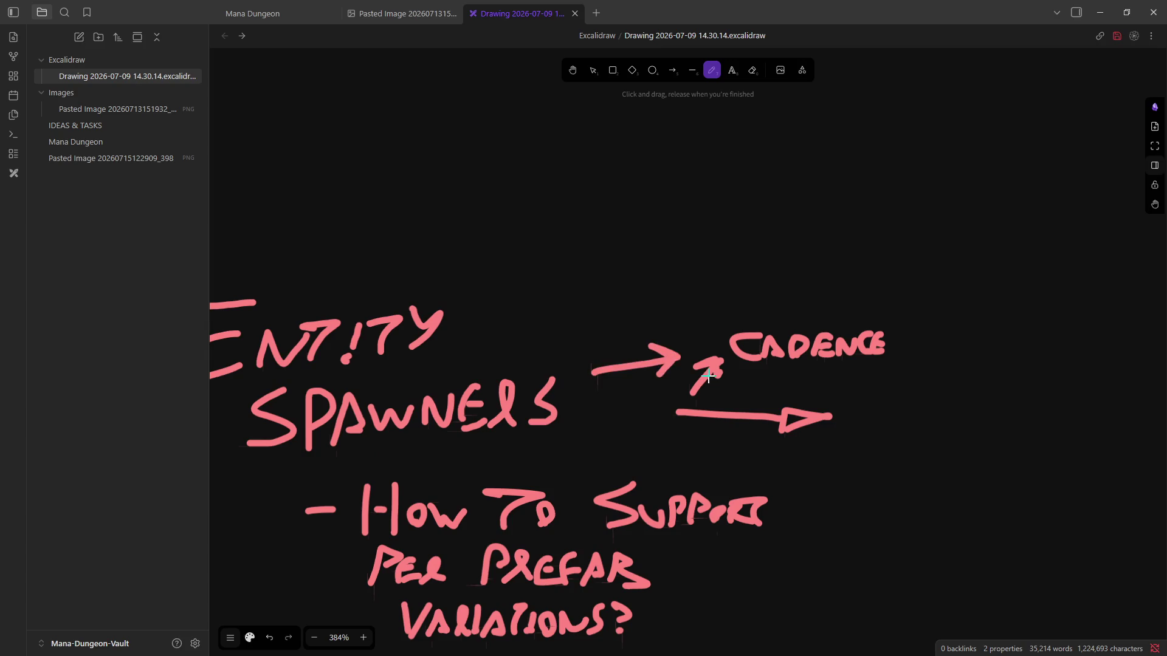
- Undo the arrow pointing toward CADENCE, keeping the rest of the sketch
key(ctrl+z)
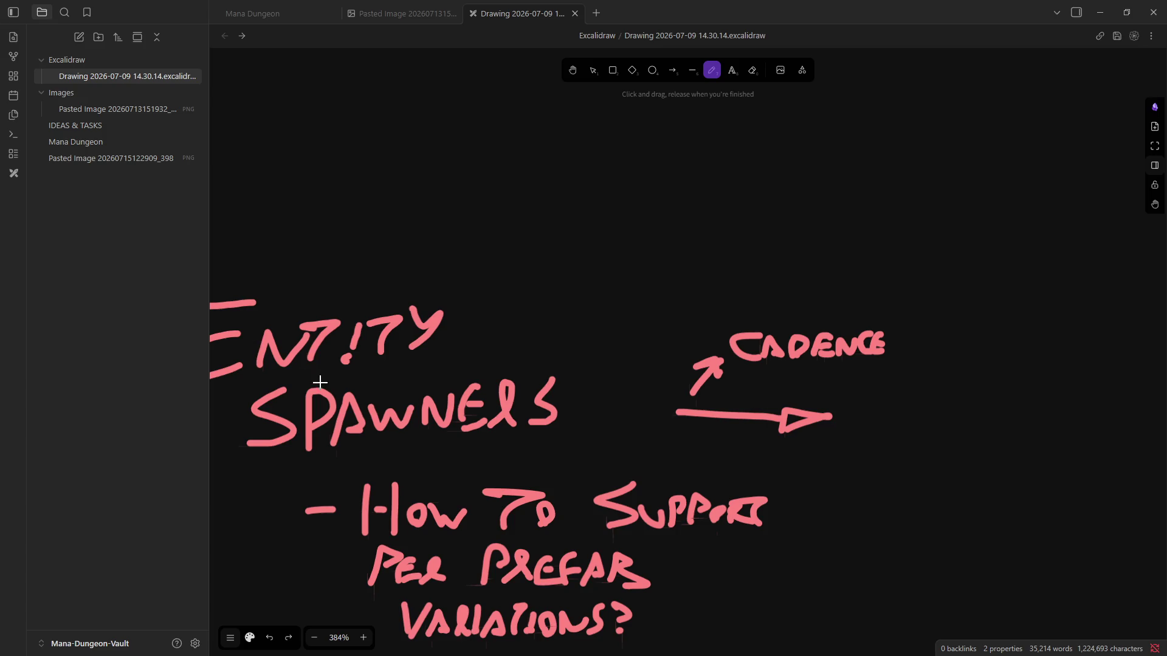
scroll(726, 384, down, 3)
scroll(717, 370, up, 2)
scroll(718, 370, down, 3)
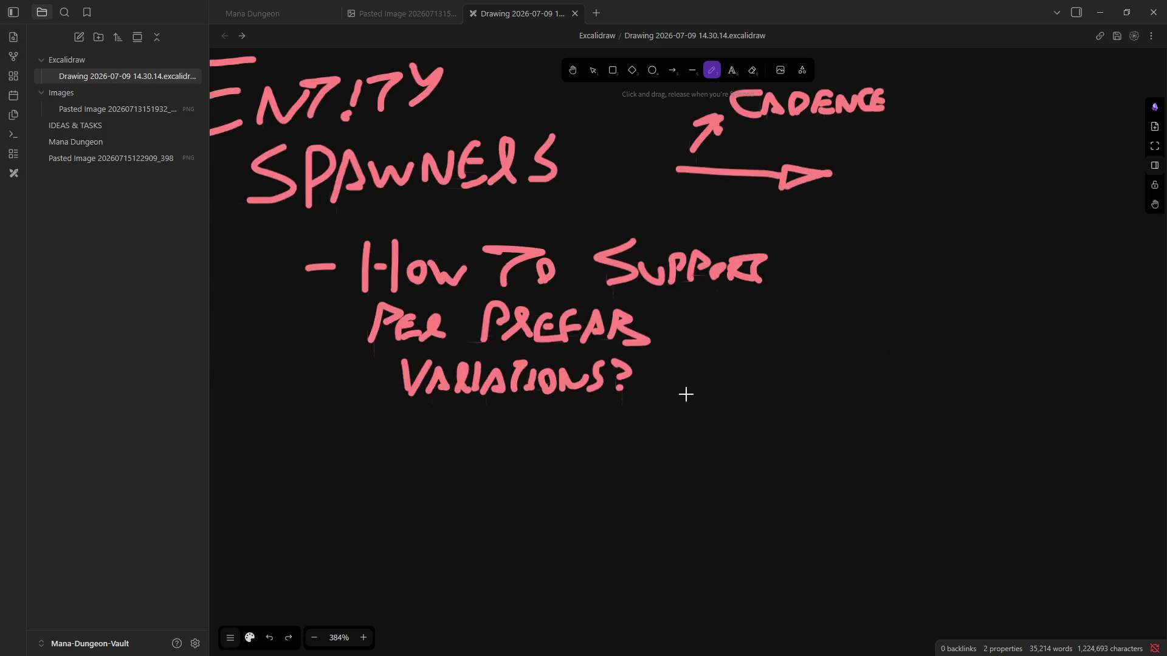
scroll(685, 392, down, 1)
scroll(484, 375, up, 2)
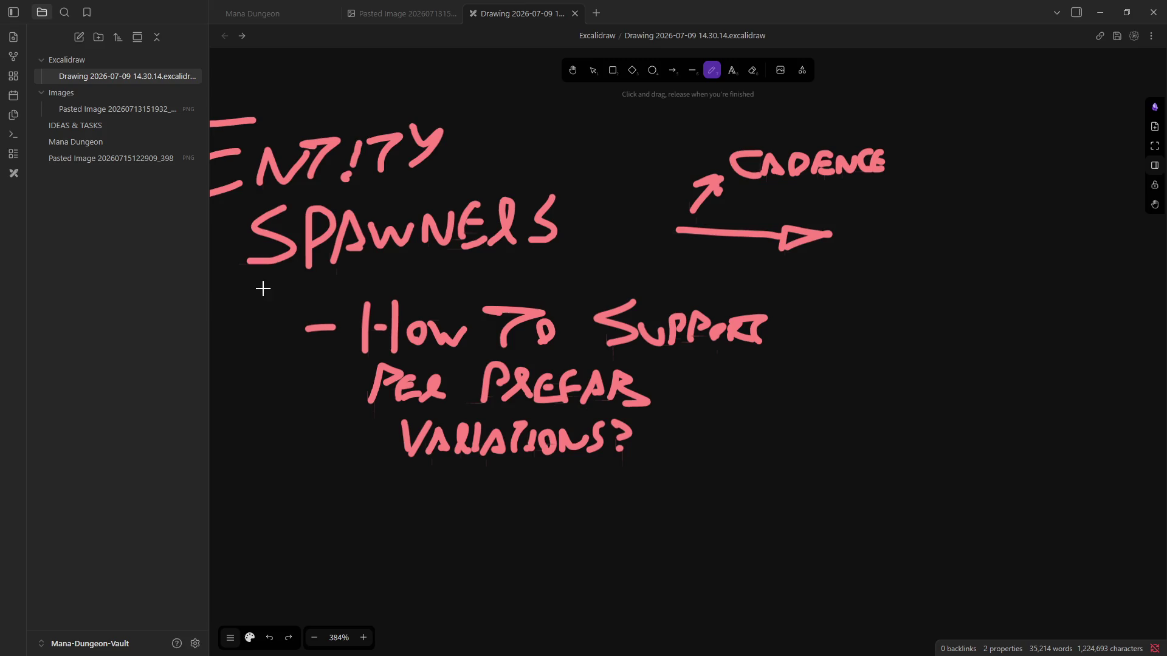
mouse_move(255, 290)
mouse_down()
mouse_move(566, 264)
mouse_move(263, 281)
mouse_move(520, 272)
mouse_up()
key(ctrl+z)
key(ctrl+z)
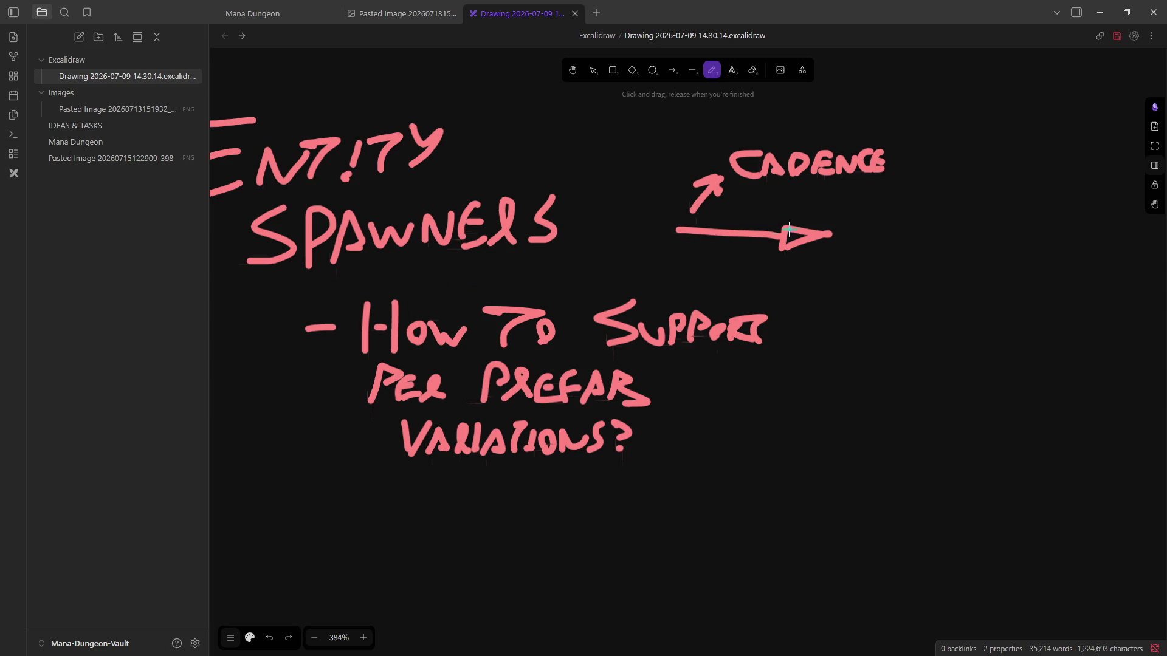
drag(588, 253, 661, 215)
key(ctrl+z)
click(1099, 12)
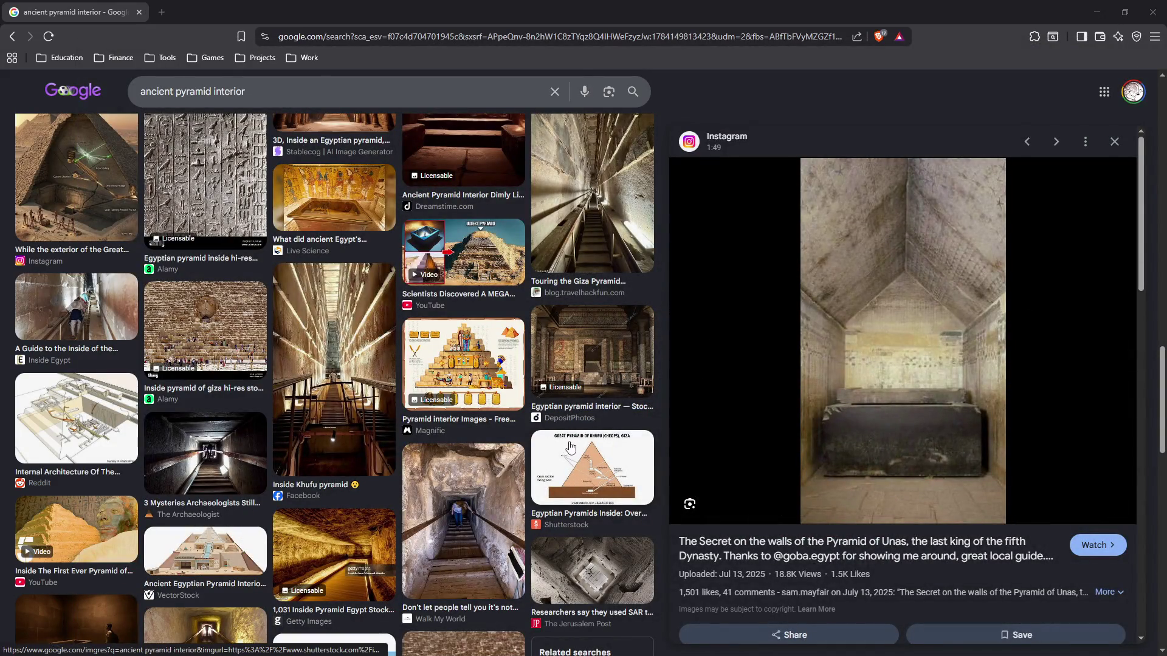
scroll(488, 382, down, 2)
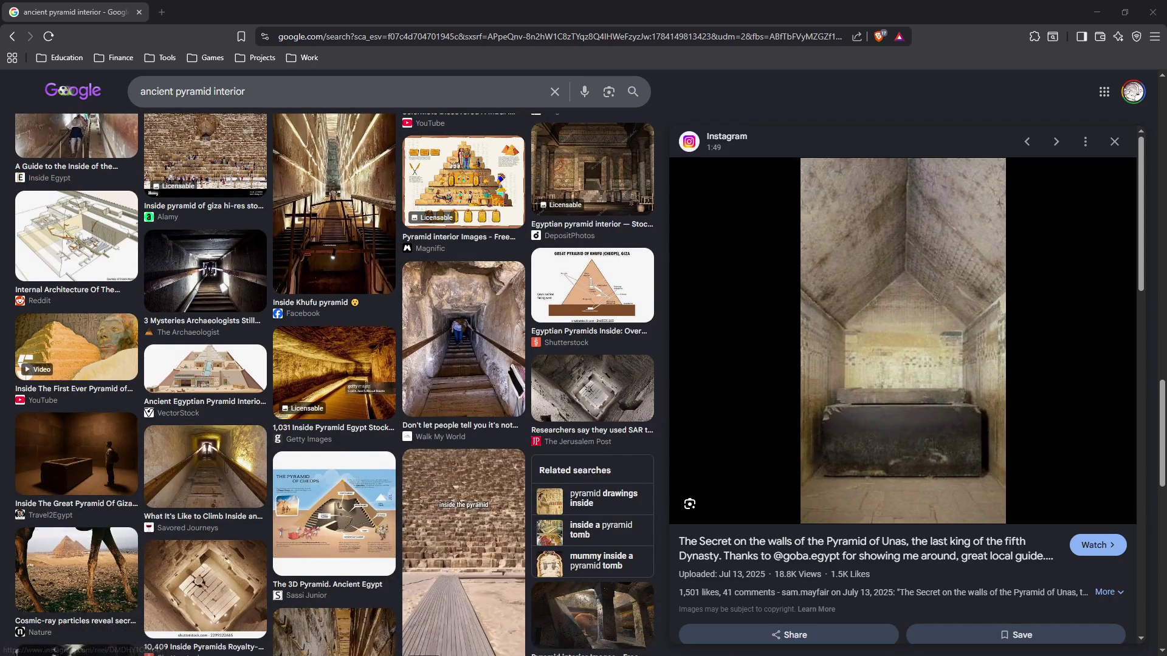
key(alt+Tab)
scroll(688, 426, down, 3)
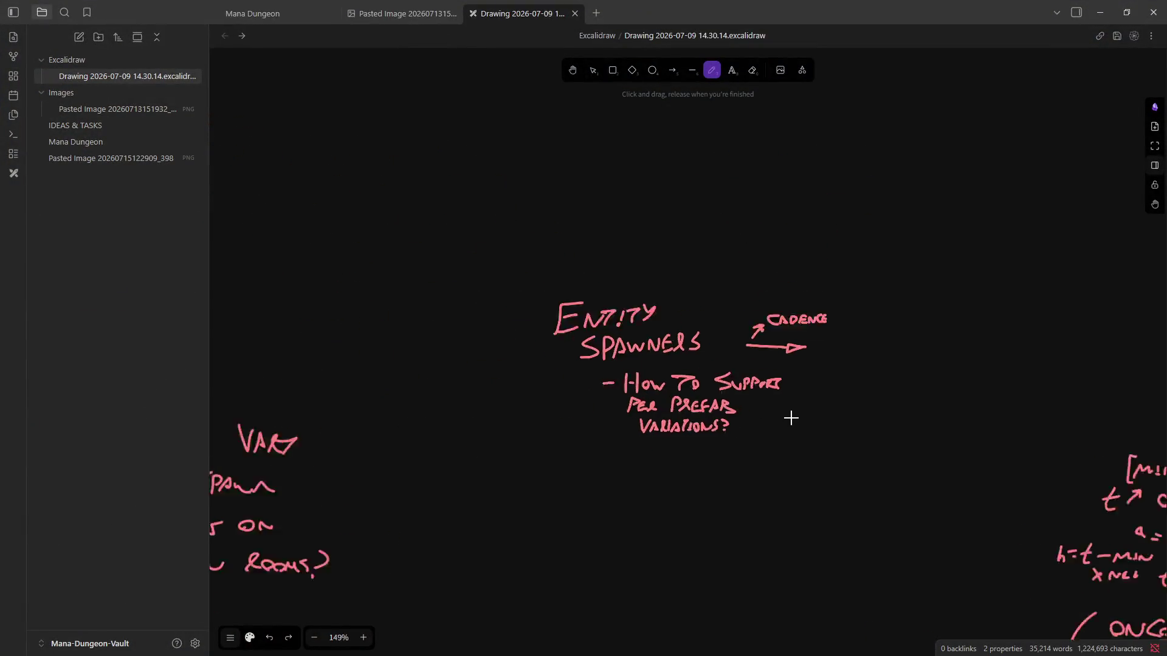
scroll(493, 514, up, 3)
scroll(402, 520, up, 2)
- Draw an X bullet and handwrite SARCOPHAGUS beside it, checking the pyramid image search
drag(403, 520, 441, 484)
drag(442, 526, 405, 484)
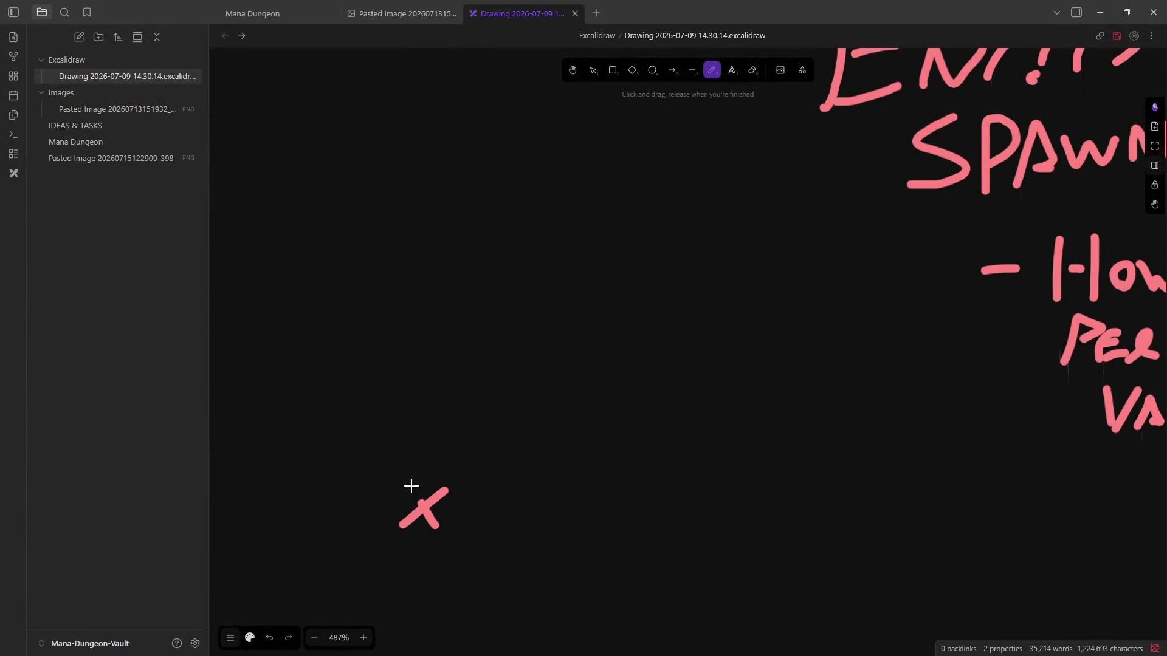
scroll(410, 484, down, 3)
scroll(466, 487, up, 4)
mouse_move(499, 453)
mouse_down()
mouse_move(509, 506)
mouse_move(585, 511)
mouse_move(645, 480)
mouse_up()
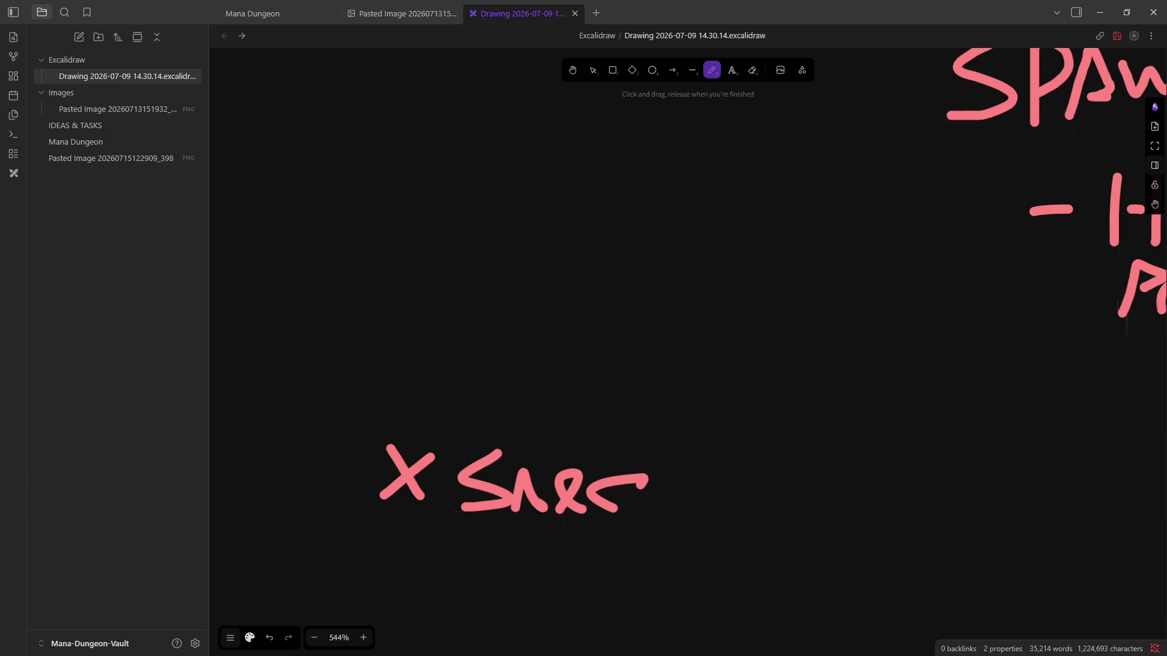
key(alt+Tab)
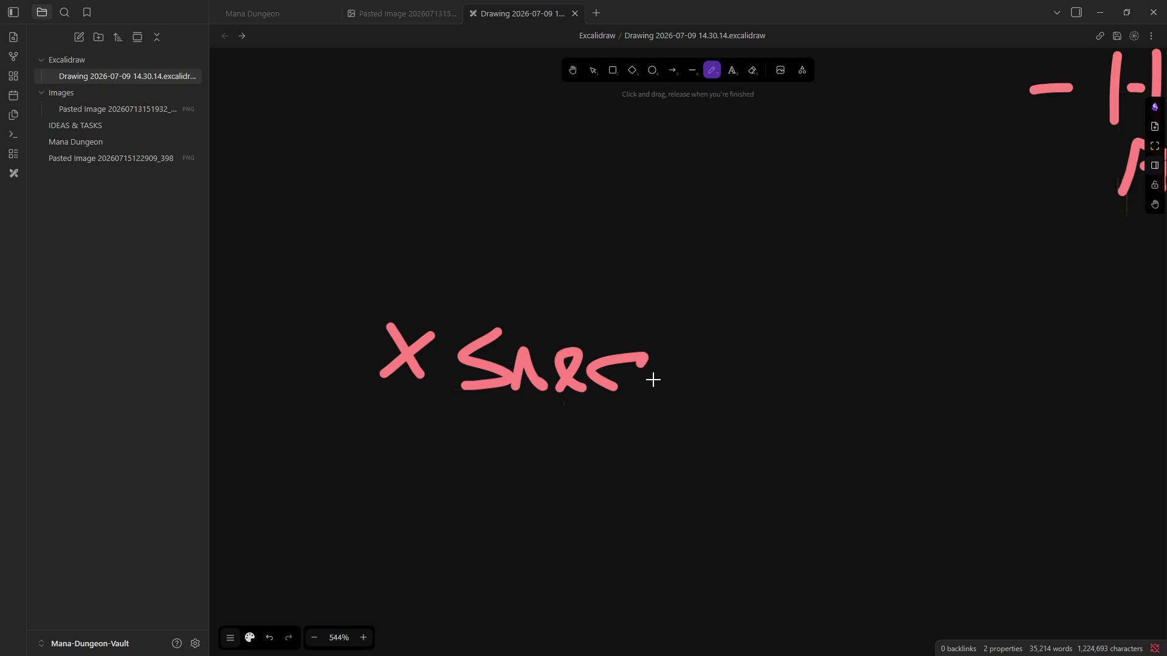
mouse_move(648, 383)
mouse_down()
mouse_move(698, 365)
mouse_move(734, 387)
mouse_move(777, 388)
mouse_move(871, 359)
mouse_move(860, 365)
mouse_up()
click(684, 388)
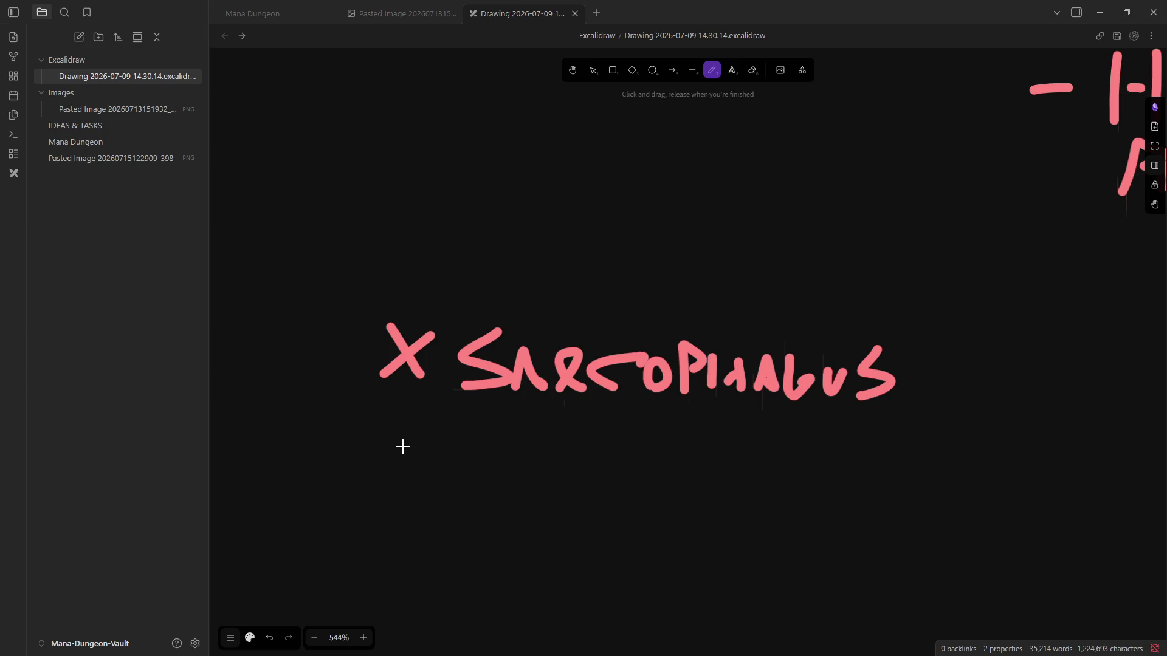
- Redo a stray stroke as a second X bullet below the first entry
mouse_move(407, 452)
mouse_down()
mouse_move(389, 469)
mouse_move(430, 434)
mouse_up()
key(ctrl+z)
drag(427, 473, 391, 436)
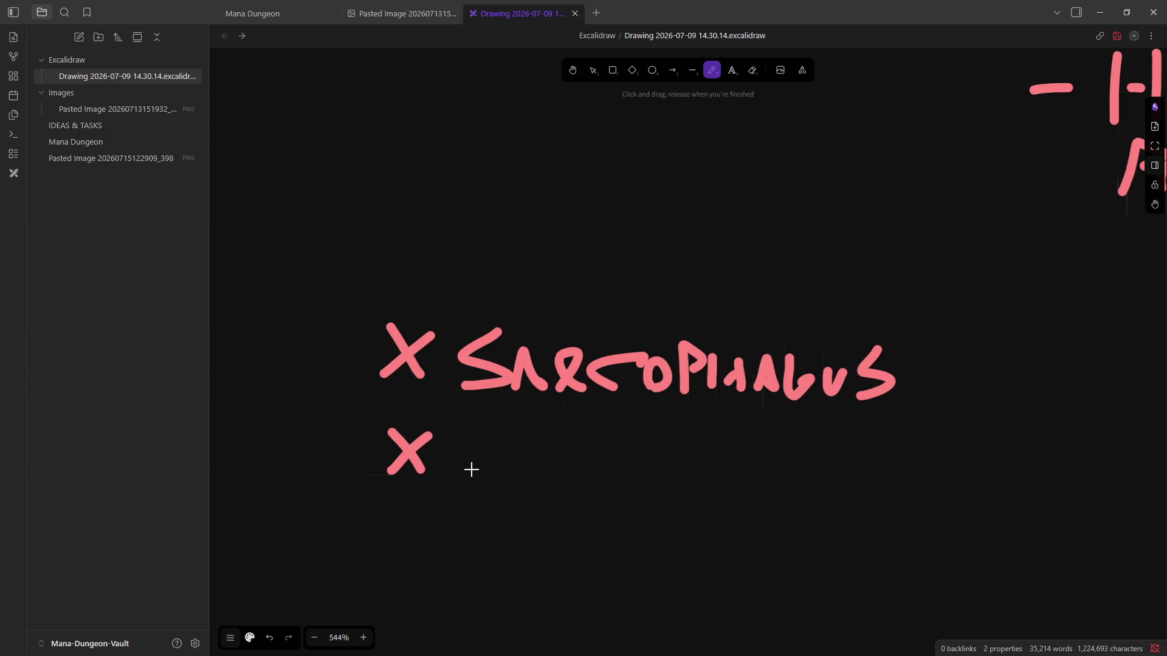
- Write URNS beside the second X bullet
drag(467, 429, 513, 429)
mouse_move(525, 481)
mouse_down()
mouse_move(524, 448)
mouse_move(555, 482)
mouse_move(594, 442)
mouse_up()
drag(613, 482, 629, 439)
scroll(560, 469, down, 2)
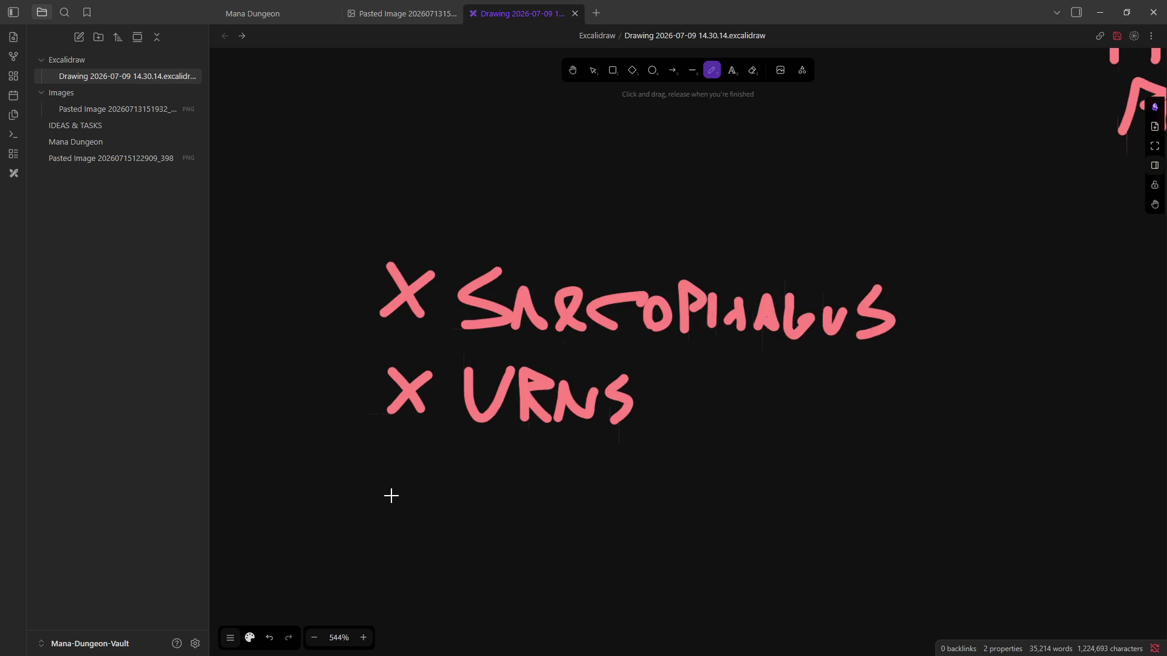
drag(392, 495, 421, 462)
drag(420, 497, 391, 462)
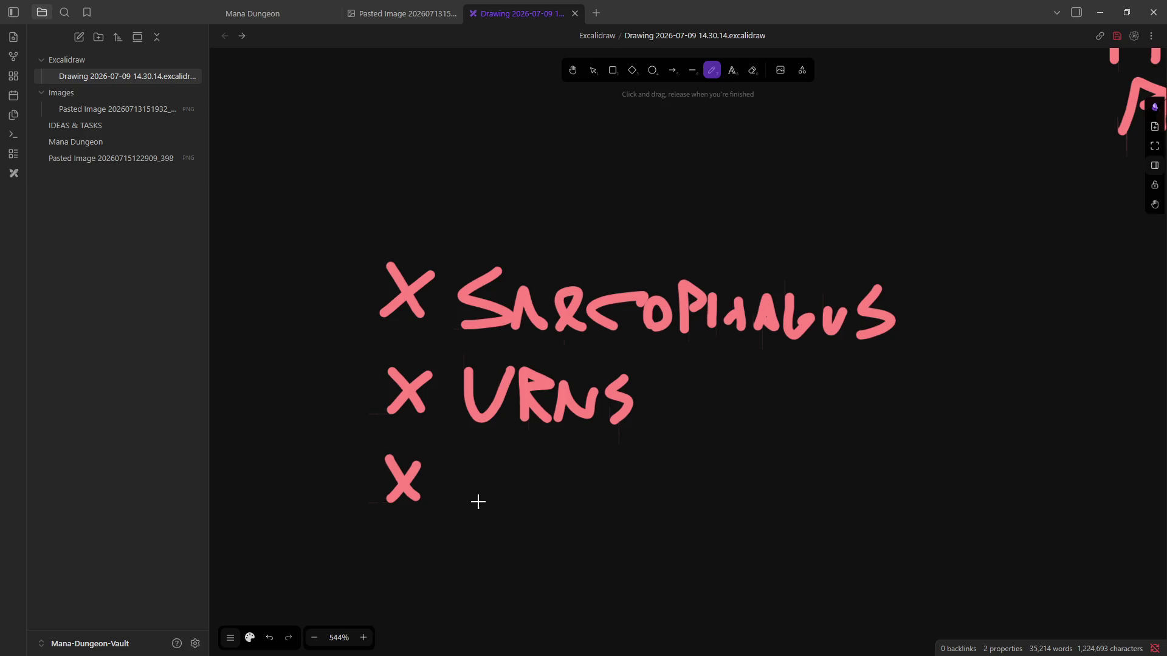
- Write CYPHER WALL TABLETS beside the third X bullet
drag(484, 462, 489, 505)
mouse_move(538, 469)
mouse_down()
mouse_move(507, 509)
mouse_move(547, 461)
mouse_move(566, 506)
mouse_up()
drag(597, 469, 597, 507)
mouse_move(571, 484)
mouse_down()
mouse_move(593, 485)
mouse_move(606, 510)
mouse_up()
drag(609, 474, 634, 474)
mouse_move(610, 490)
mouse_down()
mouse_move(655, 509)
mouse_move(675, 502)
mouse_up()
mouse_move(718, 468)
mouse_down()
mouse_move(811, 477)
mouse_move(846, 503)
mouse_move(888, 505)
mouse_up()
mouse_move(916, 460)
mouse_down()
mouse_move(928, 503)
mouse_move(972, 503)
mouse_move(987, 489)
mouse_move(1014, 507)
mouse_up()
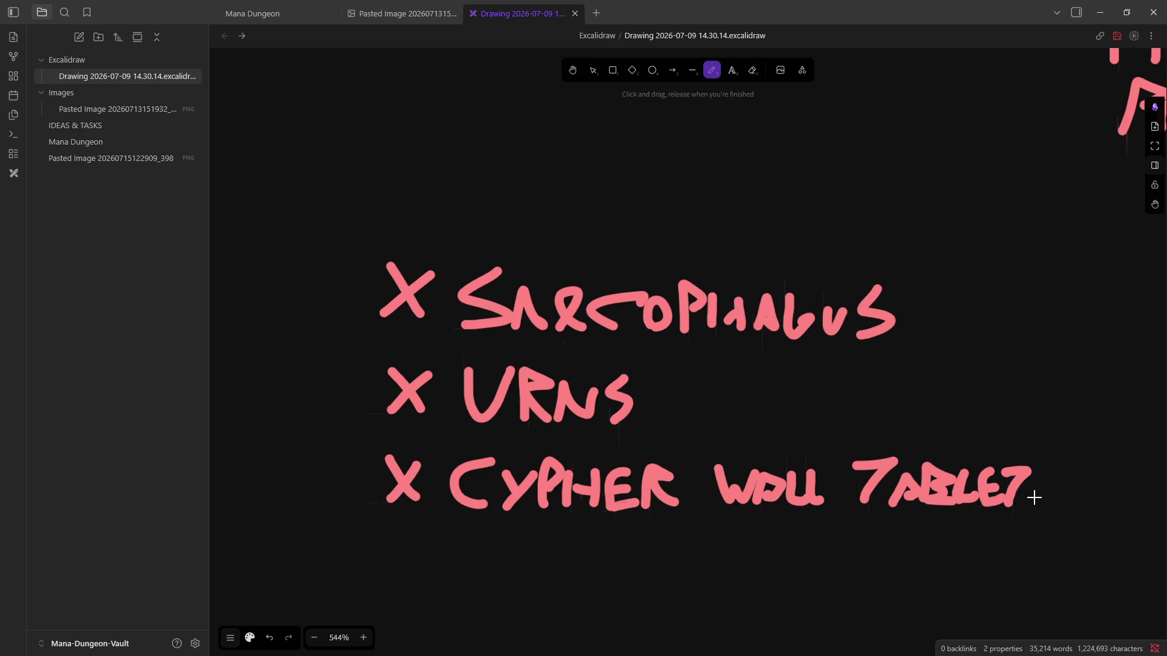
drag(1057, 467, 1037, 503)
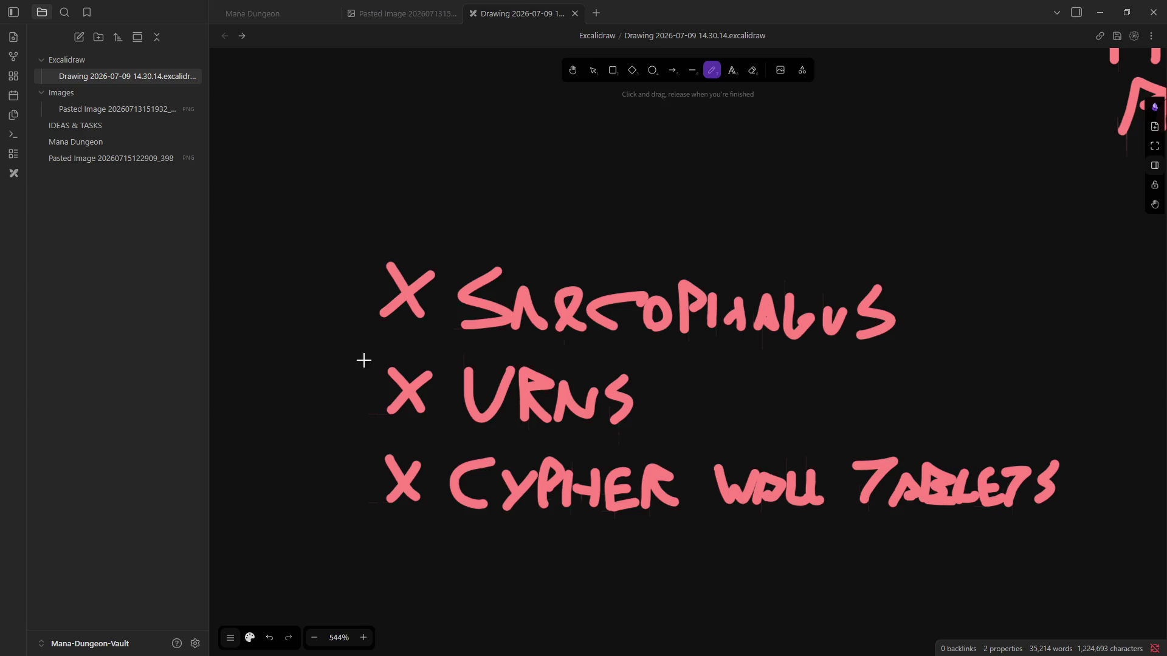
scroll(525, 334, up, 1)
scroll(693, 354, up, 2)
scroll(586, 356, up, 1)
- Sketch a house outline with a peaked roof above the list, retracing the roof slopes
drag(536, 365, 688, 391)
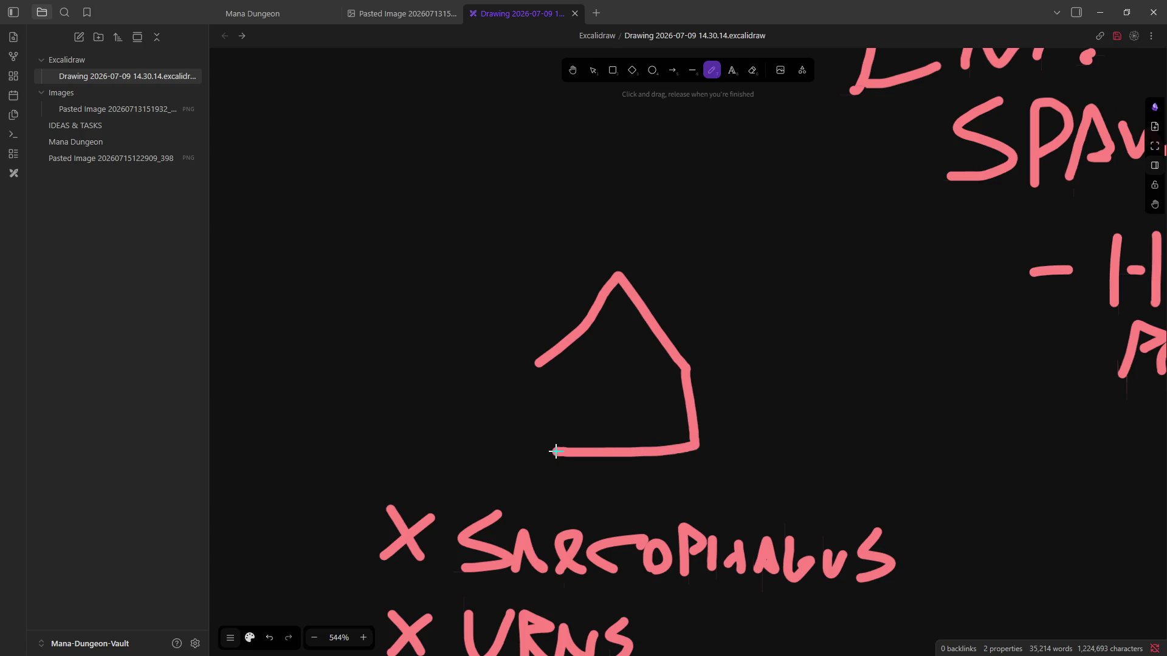
mouse_move(691, 446)
mouse_down()
mouse_move(549, 365)
mouse_move(613, 265)
mouse_up()
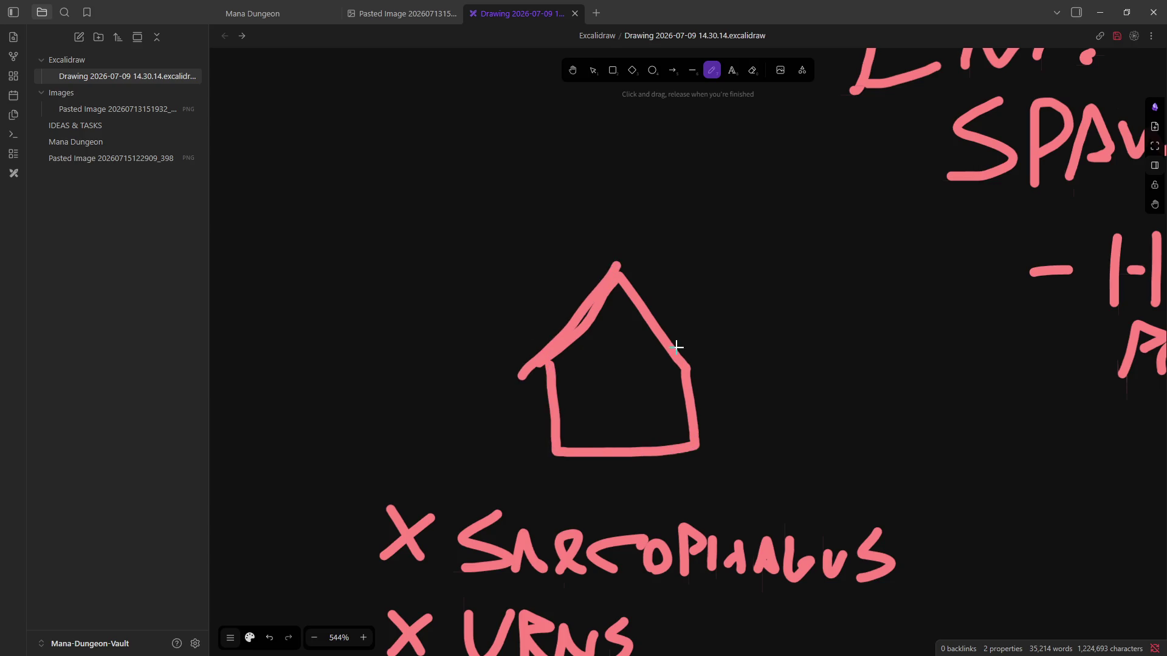
drag(711, 369, 611, 265)
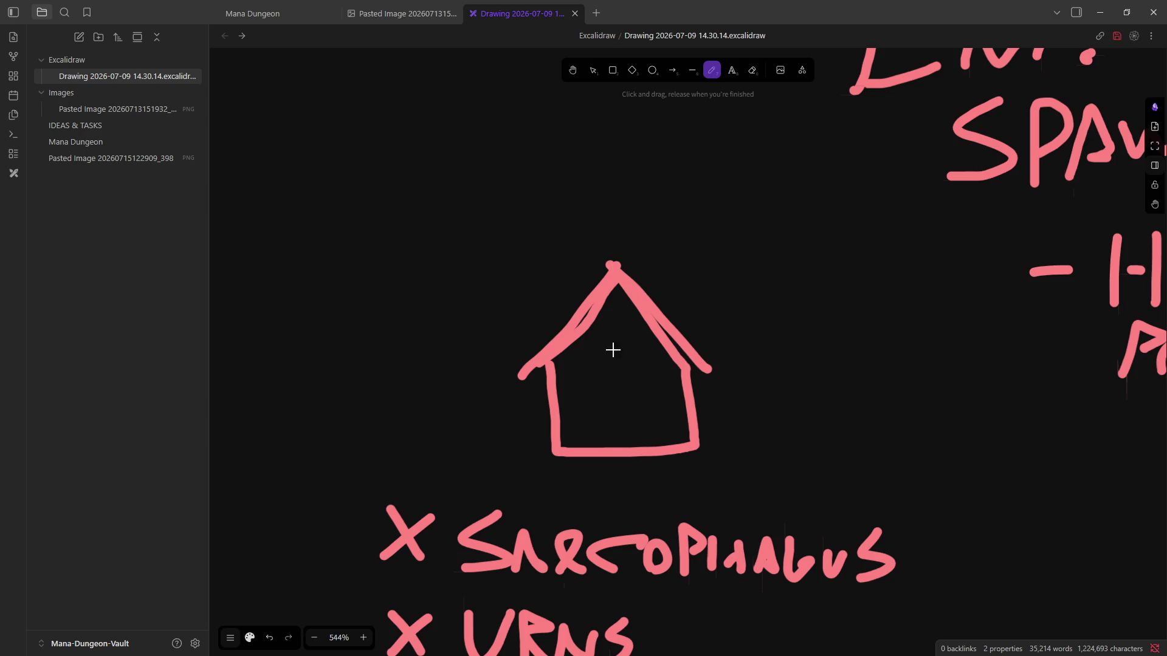
- Add arrows pointing at the left and right roof slopes, the left one double-headed
mouse_move(506, 287)
mouse_down()
mouse_move(552, 318)
mouse_move(528, 313)
mouse_up()
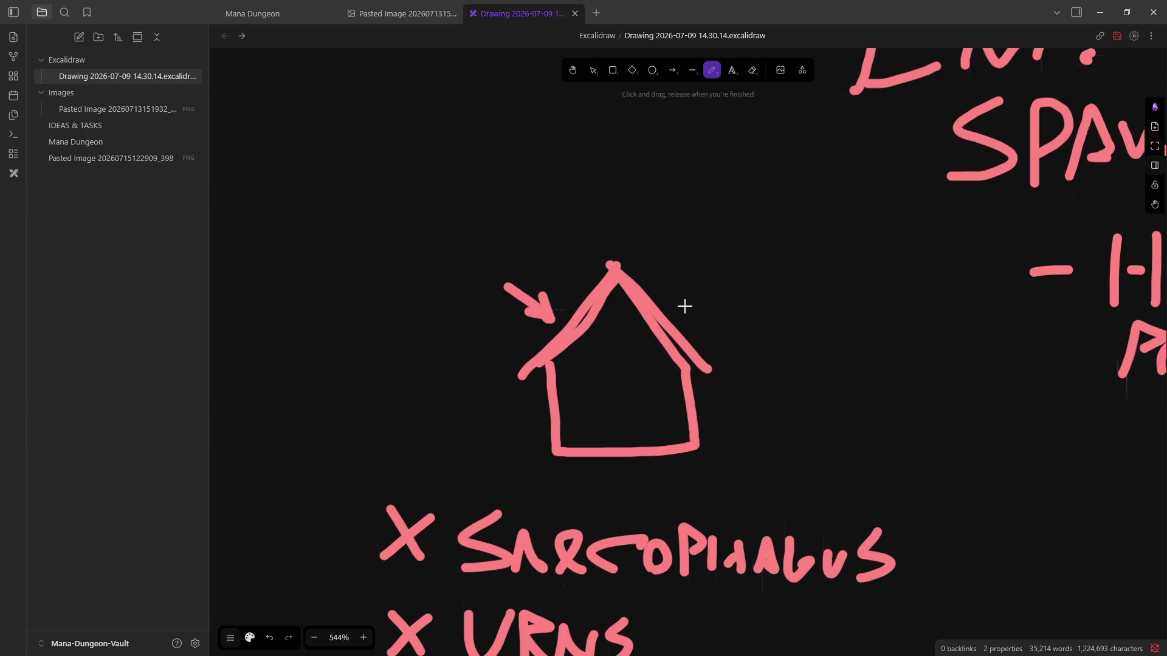
mouse_move(709, 280)
mouse_down()
mouse_move(678, 315)
mouse_move(705, 306)
mouse_move(715, 266)
mouse_up()
drag(721, 263, 727, 283)
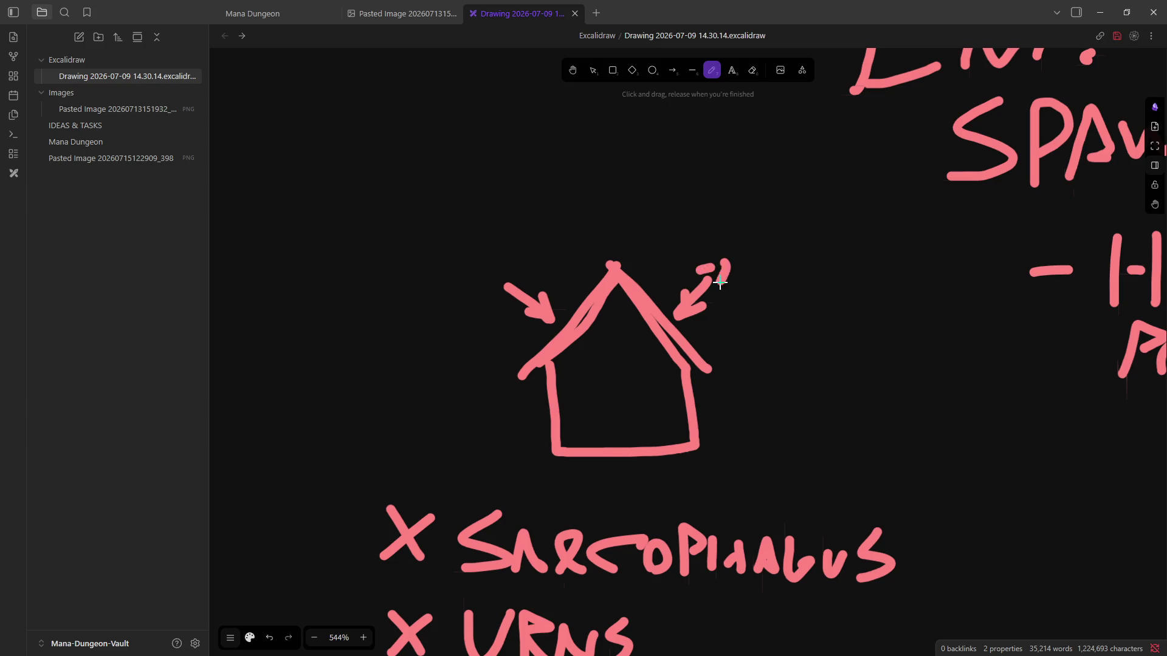
mouse_move(531, 271)
mouse_down()
mouse_move(501, 274)
mouse_move(507, 296)
mouse_up()
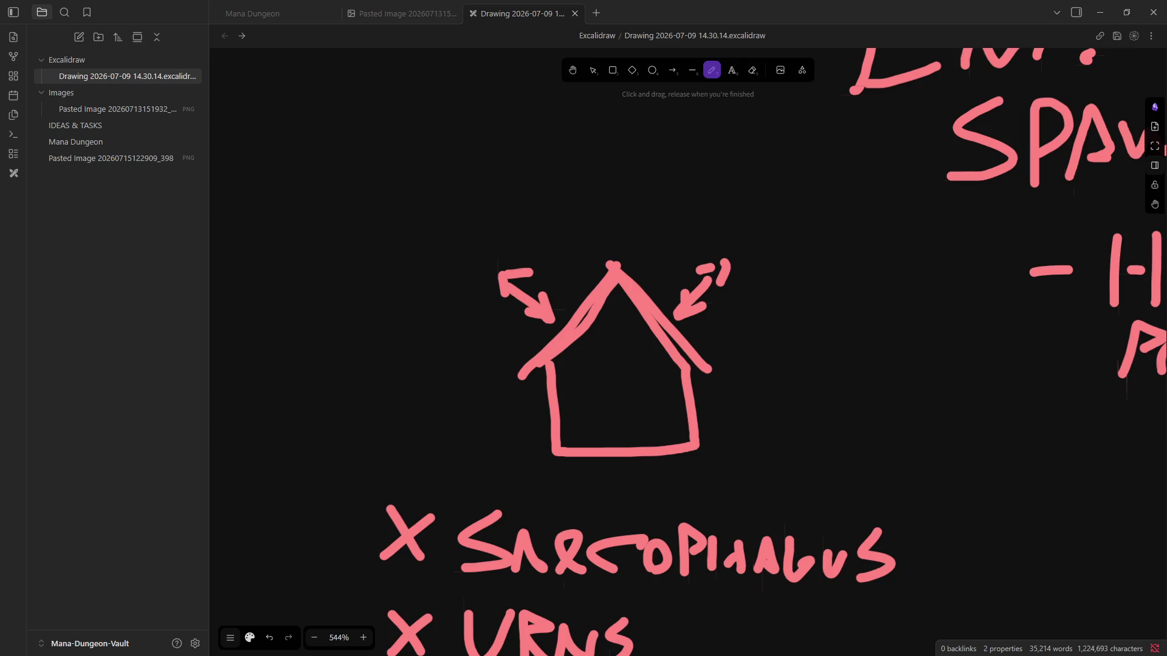
scroll(519, 443, down, 2)
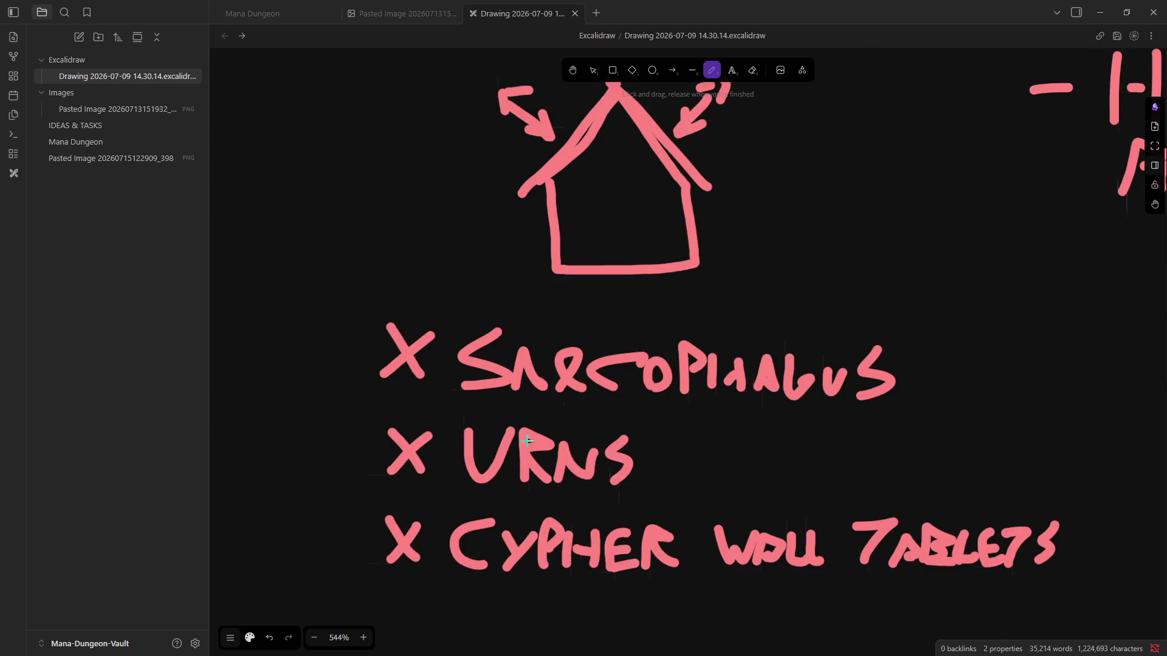
ctrl+scroll(530, 435, down, 5)
ctrl+scroll(530, 435, down, 3)
ctrl+scroll(732, 383, up, 1)
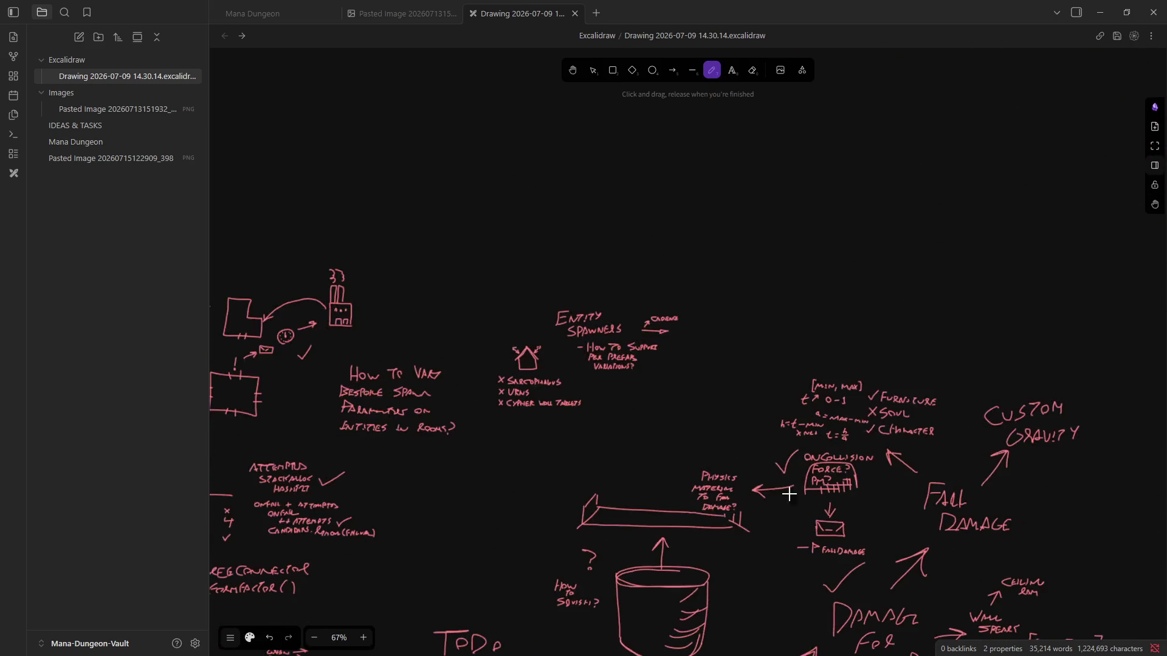
ctrl+scroll(760, 198, up, 1)
ctrl+scroll(694, 359, up, 2)
- Paste the tomb-corridor photo onto the canvas and nudge it slightly upward
key(ctrl+v)
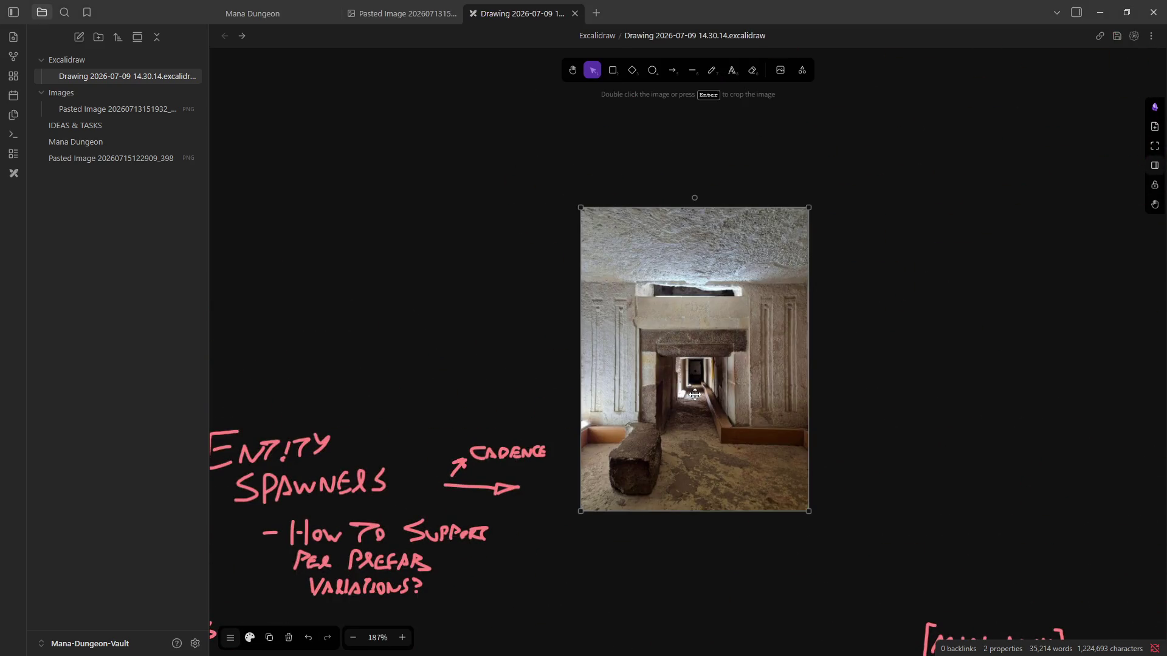
drag(695, 395, 694, 307)
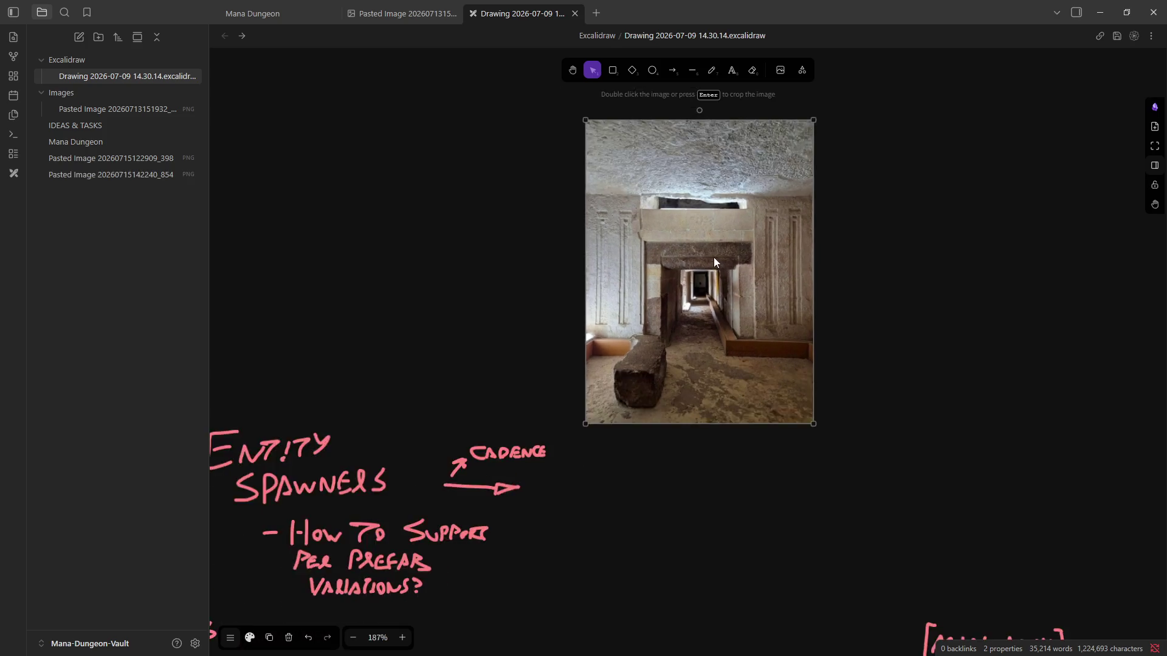
ctrl+scroll(714, 258, up, 4)
ctrl+scroll(709, 229, down, 1)
ctrl+scroll(693, 337, up, 1)
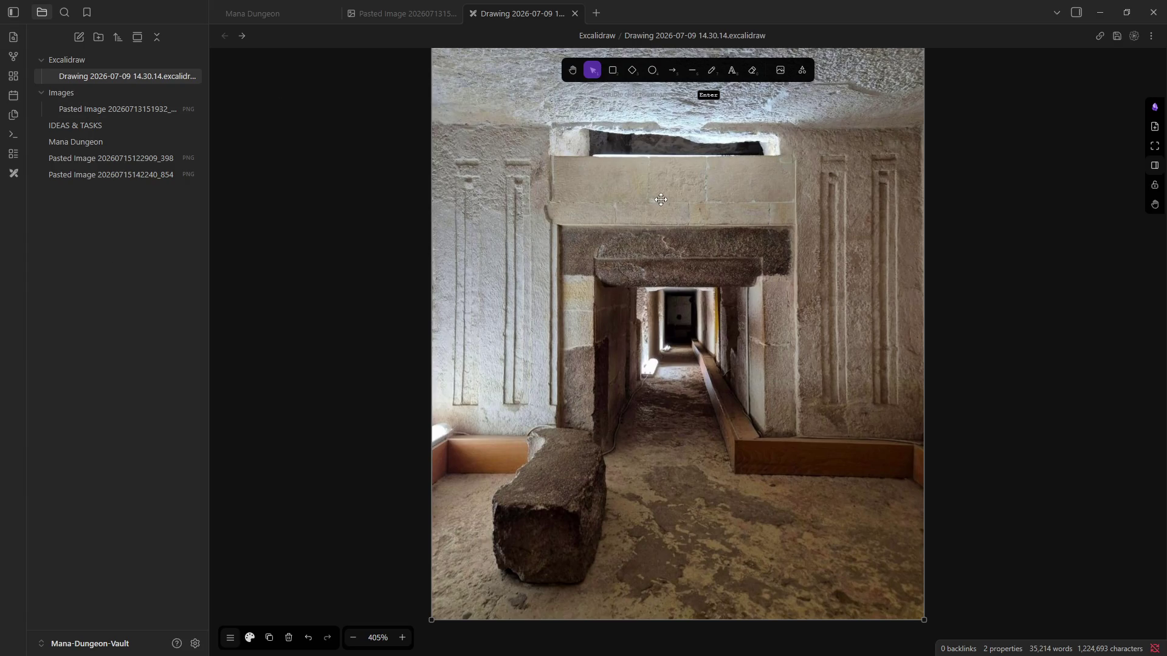
- Return to the canvas, deselect the image and switch to the freehand pen
click(1100, 12)
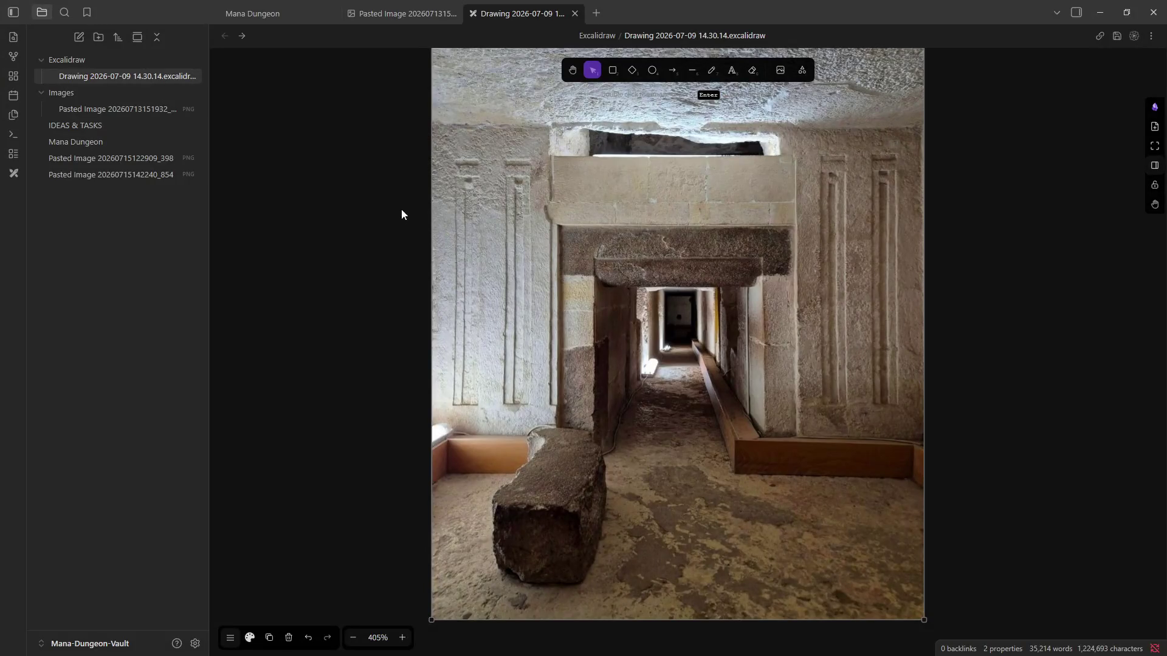
scroll(670, 350, down, 10)
scroll(633, 387, up, 3)
scroll(550, 446, down, 3)
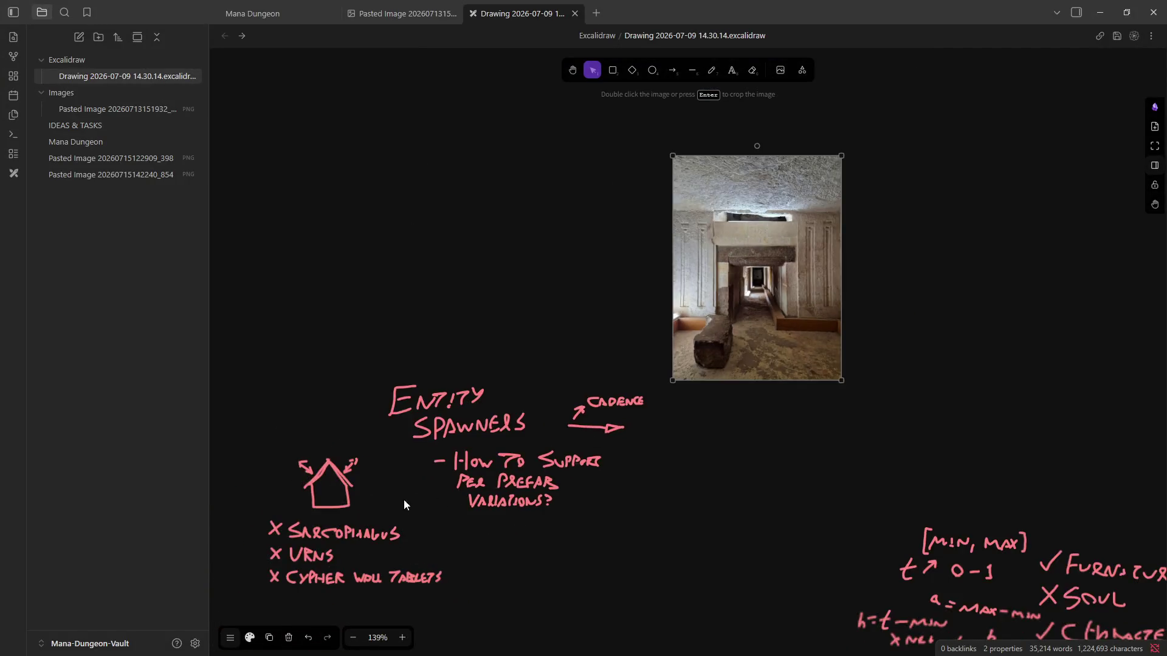
scroll(519, 456, down, 2)
scroll(474, 465, up, 4)
scroll(434, 469, up, 3)
scroll(450, 426, up, 2)
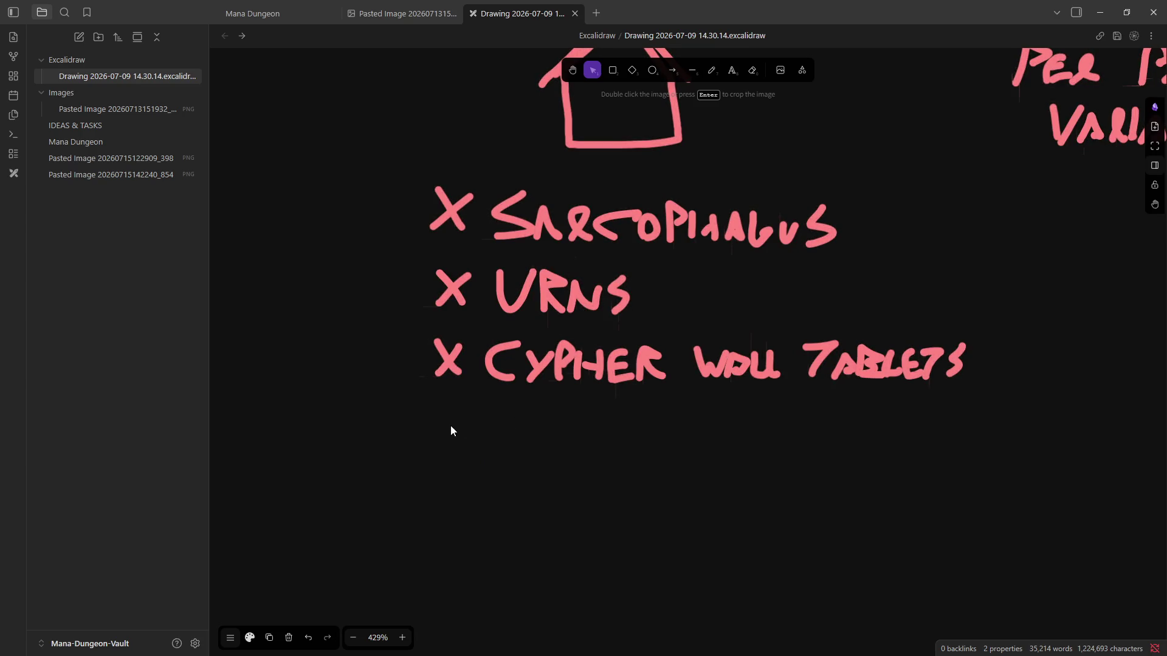
click(440, 436)
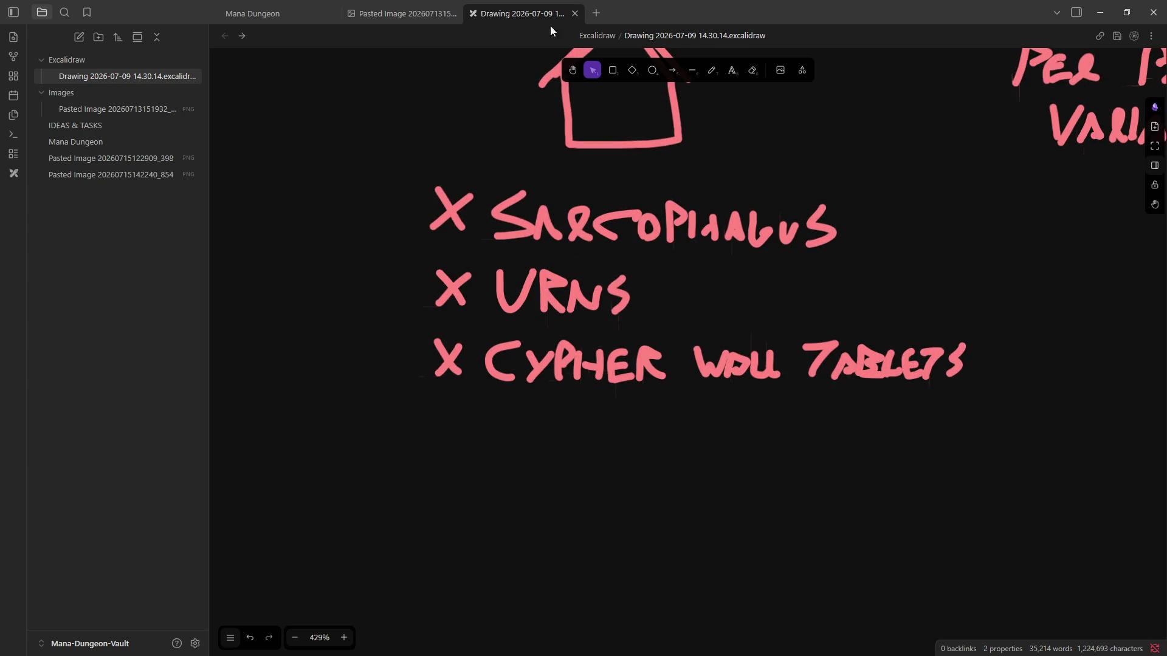
click(711, 71)
- Handwrite a fourth list line, X POTTERY, beneath CYPHER WALL TABLETS
drag(434, 446, 461, 417)
mouse_move(433, 416)
mouse_down()
mouse_move(462, 448)
mouse_move(521, 428)
mouse_move(561, 458)
mouse_move(578, 425)
mouse_up()
drag(599, 456, 623, 421)
mouse_move(627, 425)
mouse_down()
mouse_move(649, 456)
mouse_move(644, 438)
mouse_move(664, 425)
mouse_move(684, 457)
mouse_move(698, 441)
mouse_up()
drag(707, 420, 693, 460)
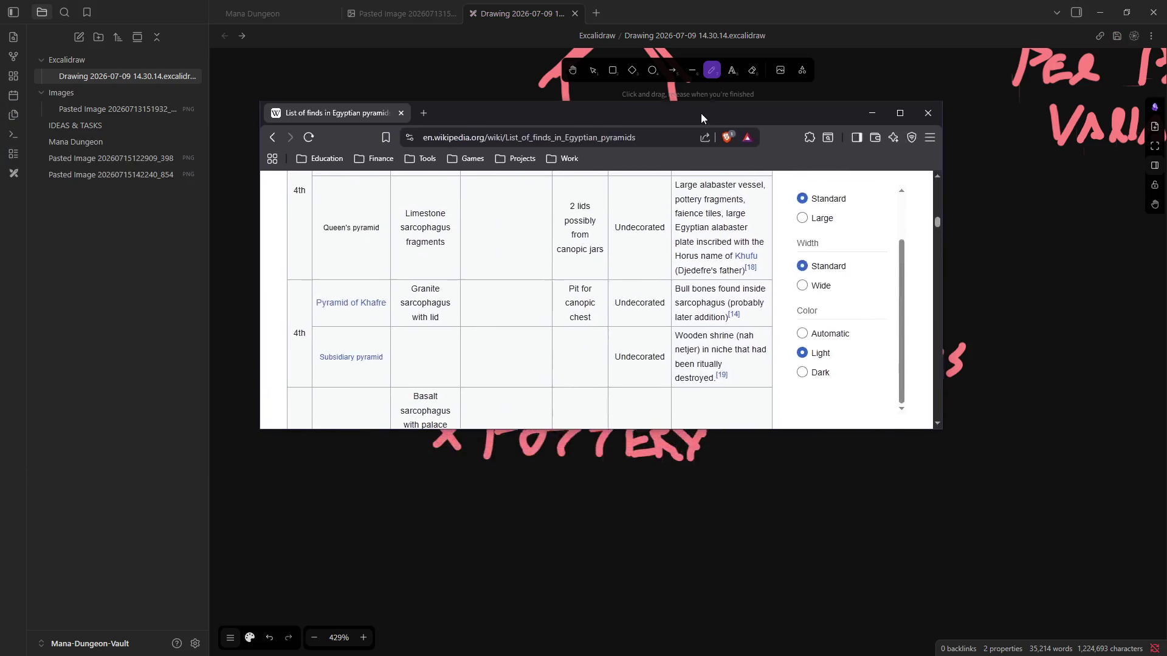
- Position the Wikipedia pyramid-finds page and read the 4th-dynasty finds, noting decayed wood and cartouche
drag(0, 113, 692, 138)
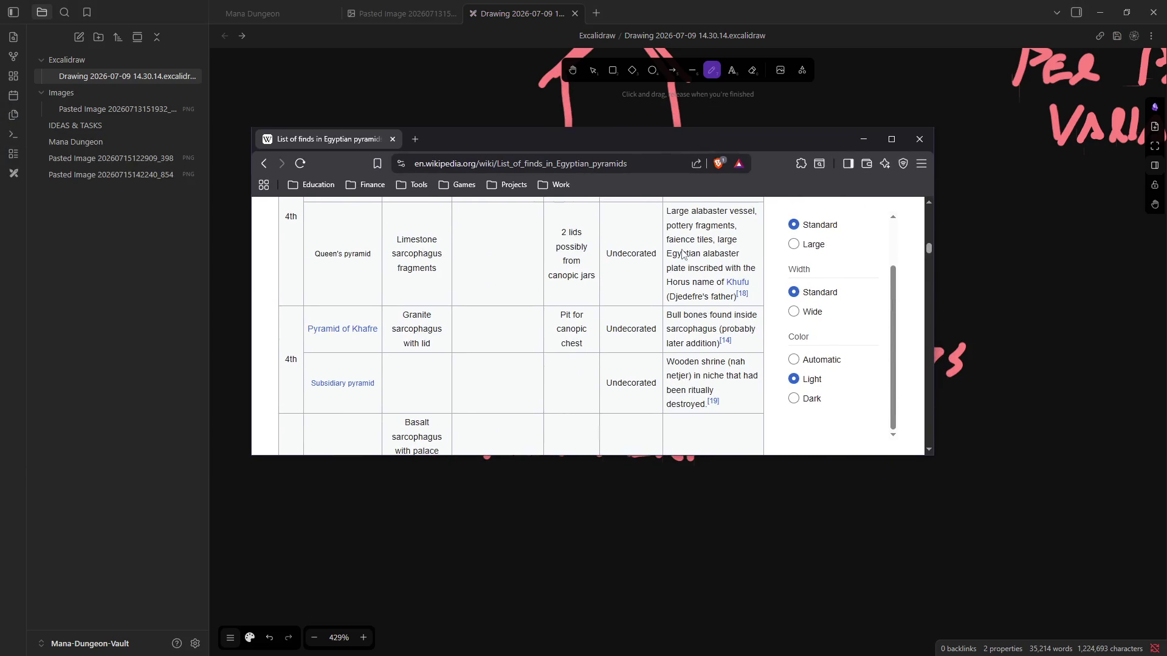
scroll(714, 292, up, 1)
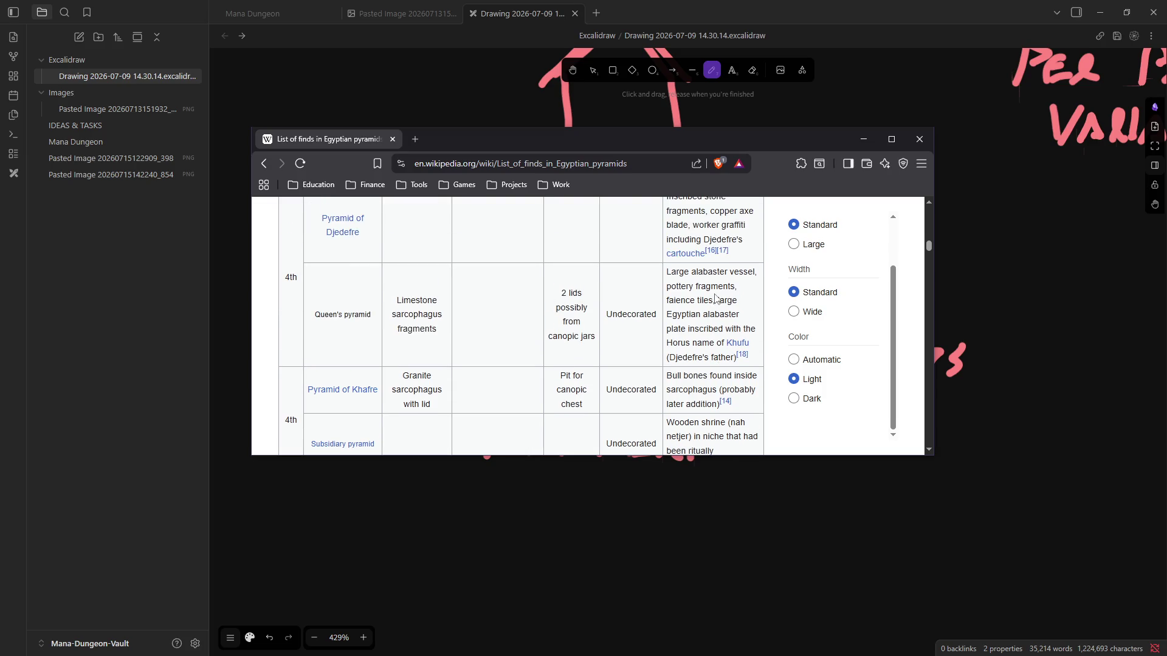
scroll(715, 299, up, 5)
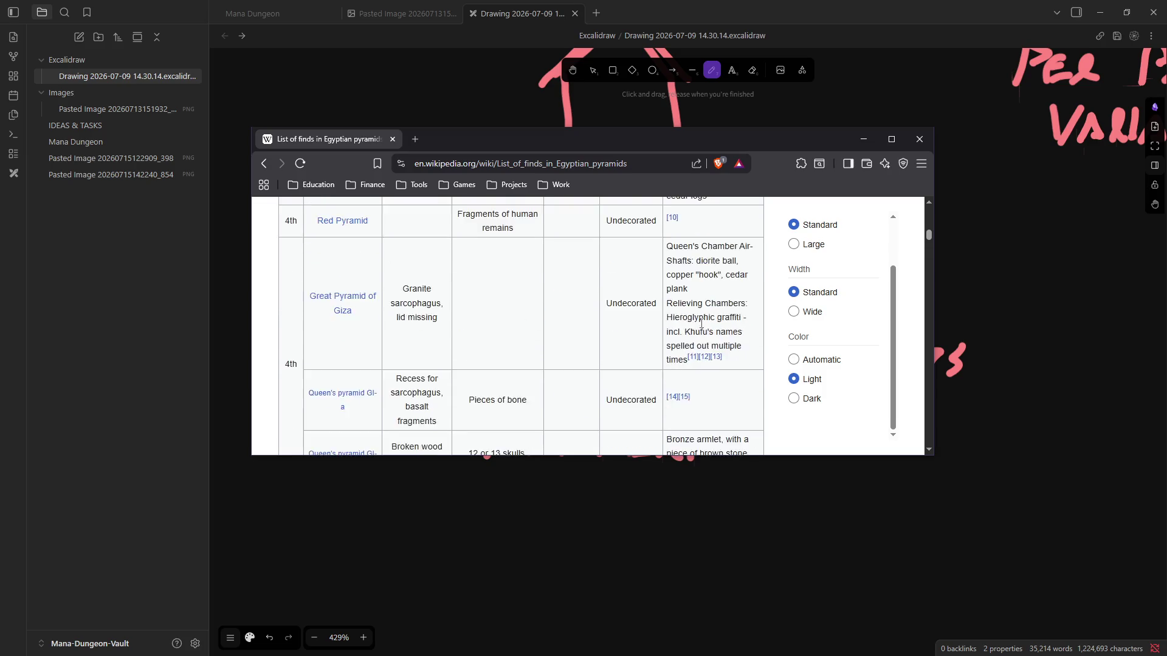
scroll(711, 305, up, 5)
scroll(707, 315, up, 10)
scroll(703, 326, down, 3)
scroll(702, 327, down, 3)
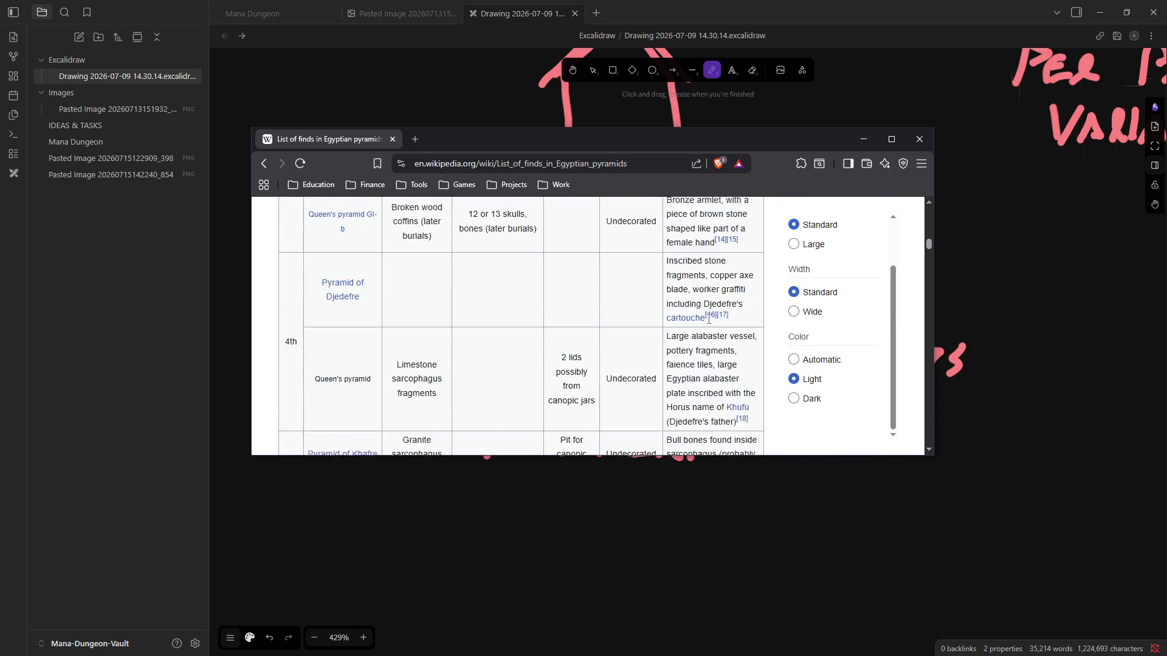
scroll(705, 327, down, 3)
scroll(707, 325, down, 3)
scroll(712, 326, down, 1)
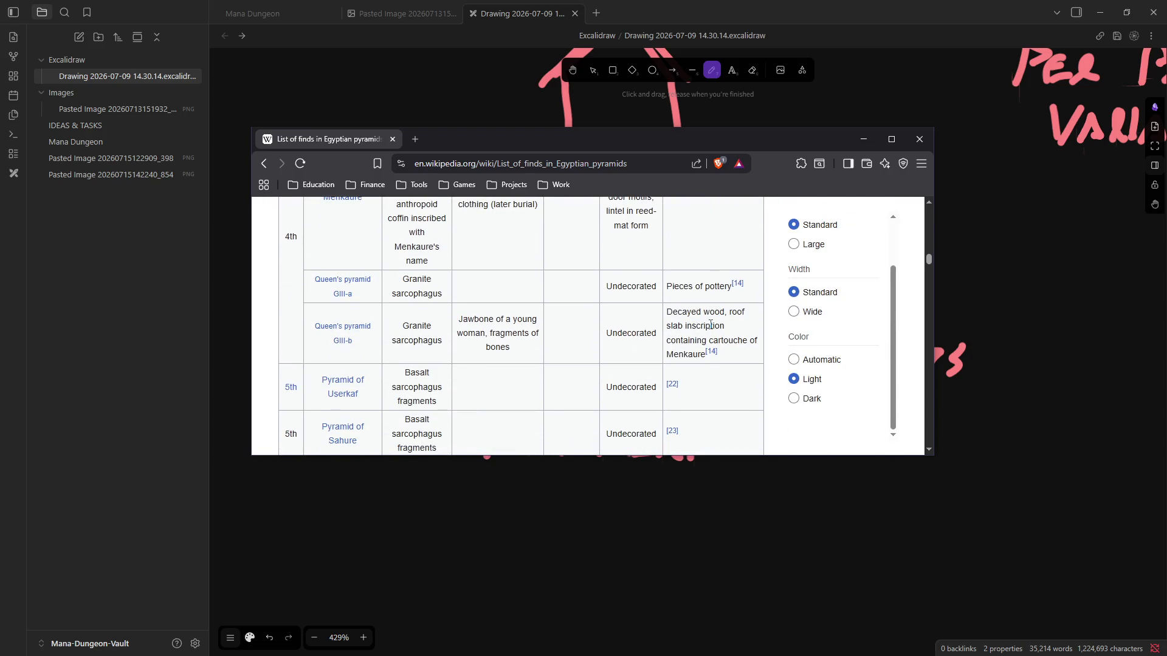
scroll(715, 322, down, 1)
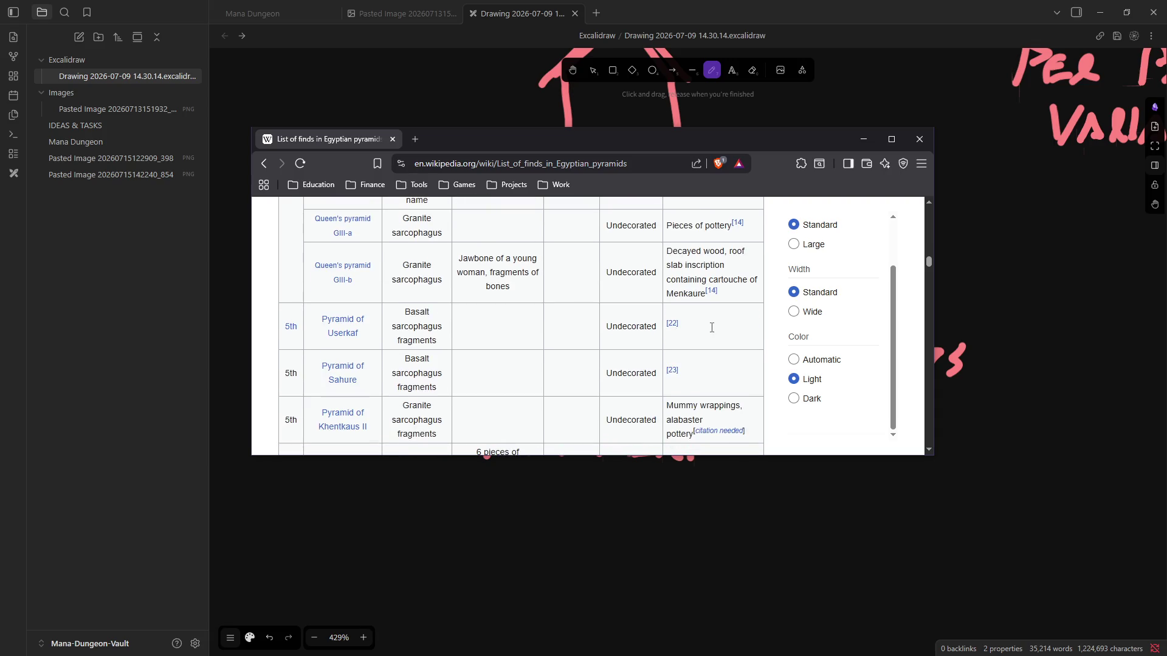
mouse_move(727, 271)
mouse_down()
mouse_move(667, 249)
mouse_move(740, 286)
mouse_up()
click(734, 271)
click(747, 302)
click(742, 290)
double_click(740, 284)
click(738, 294)
scroll(738, 294, down, 2)
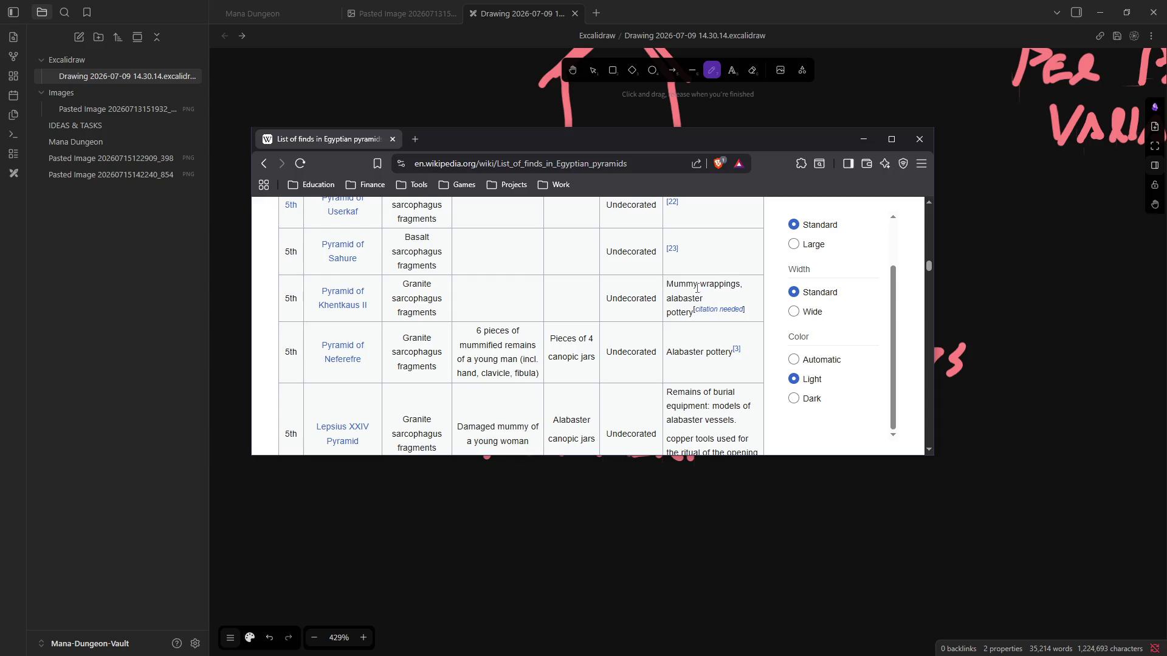
- Read the Khentkaus II, Neferefre and Lepsius XXIV finds, noting alabaster pottery, tools and mouth ritual
double_click(698, 286)
click(700, 288)
triple_click(728, 302)
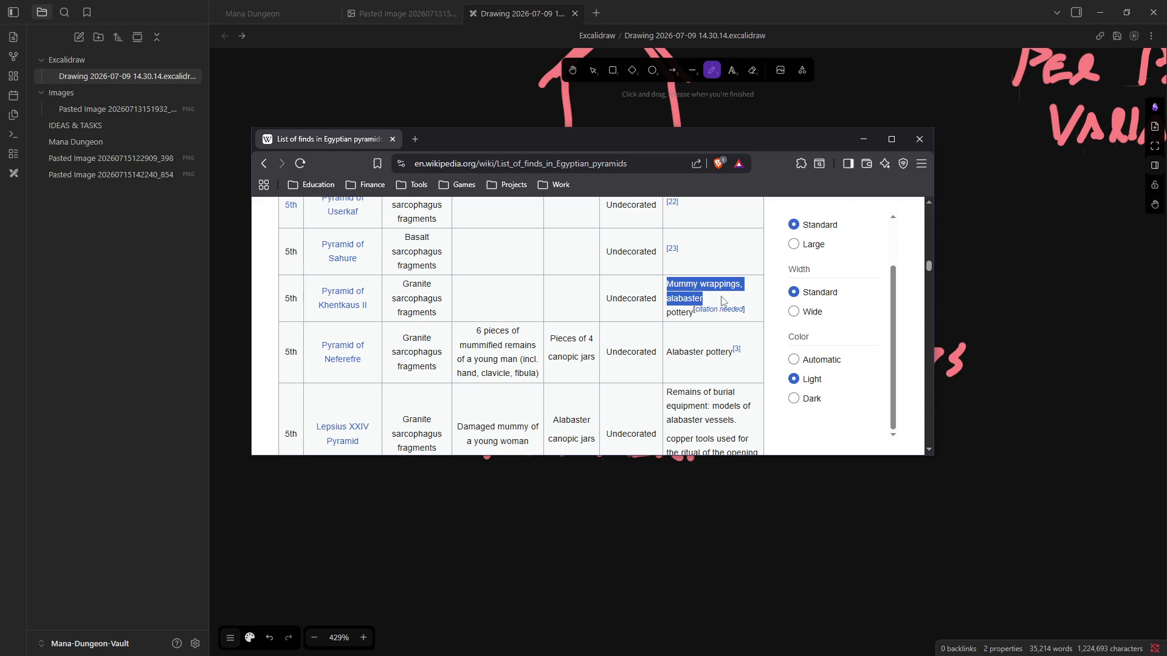
click(713, 307)
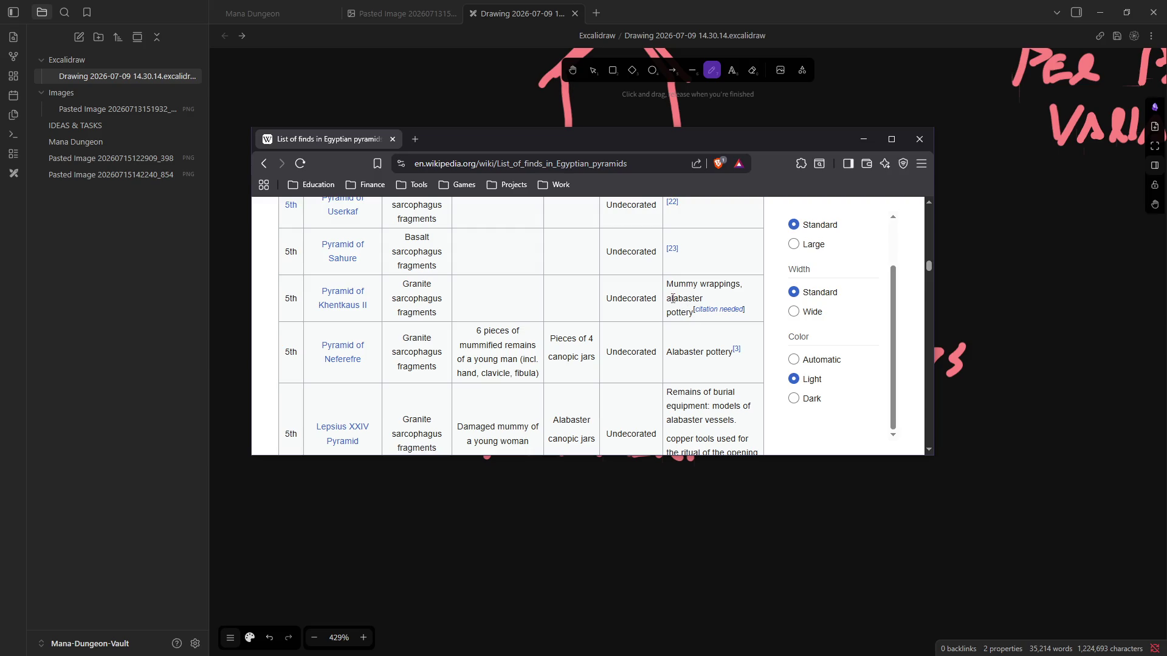
scroll(691, 312, down, 1)
double_click(698, 292)
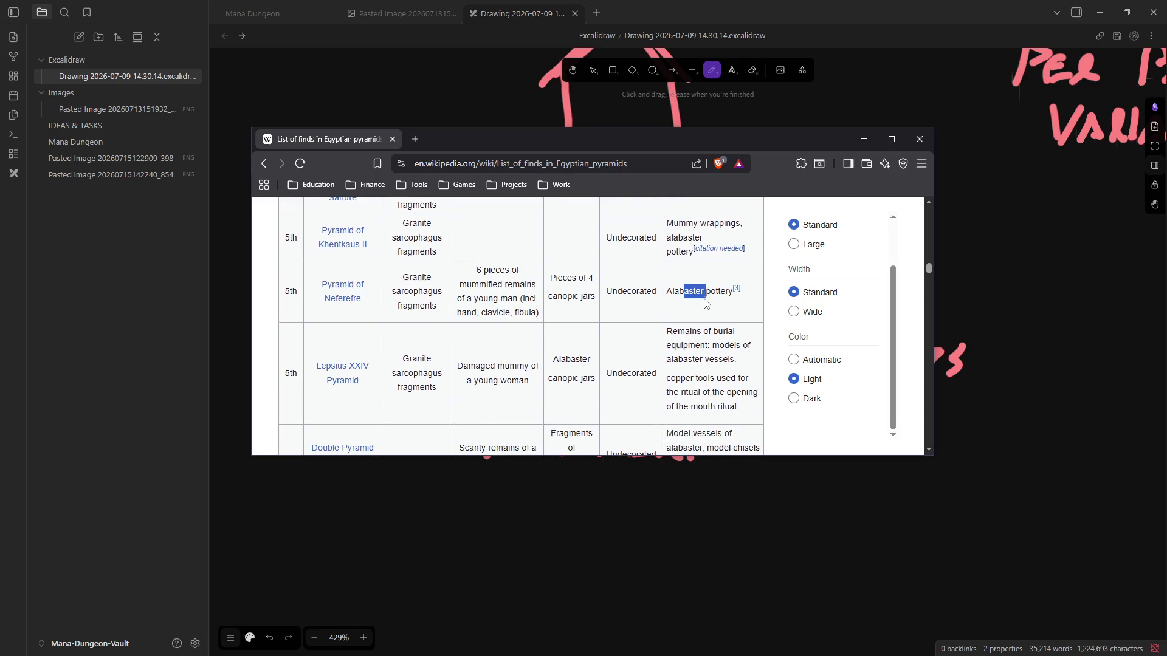
click(699, 310)
scroll(699, 310, down, 1)
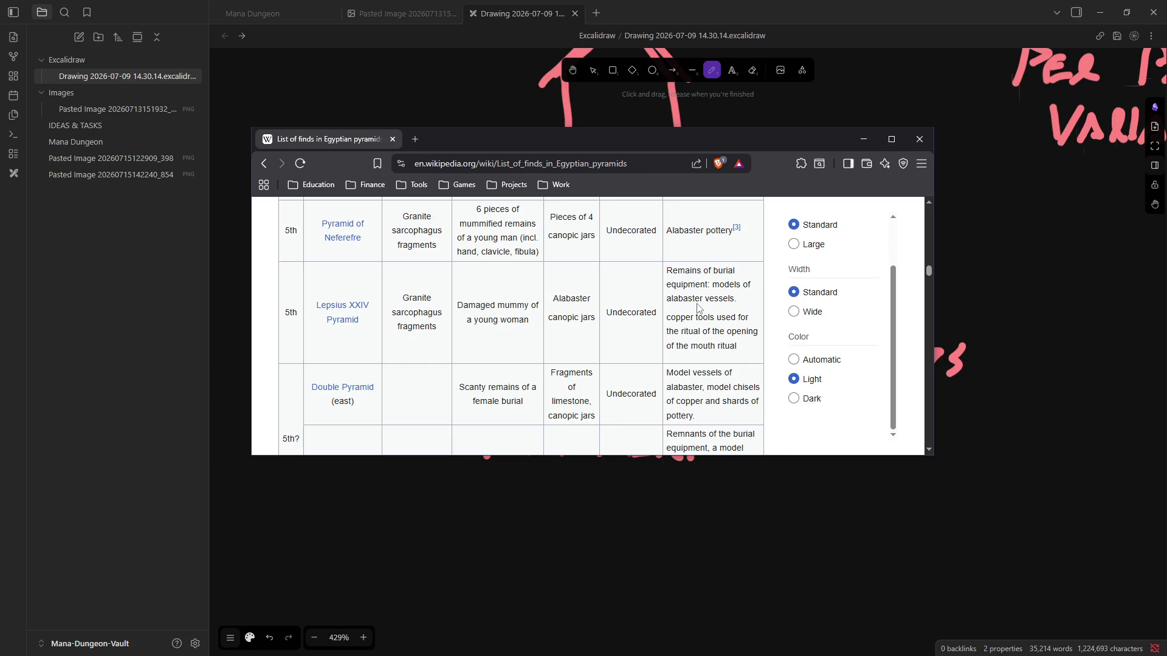
double_click(700, 319)
click(703, 330)
scroll(704, 330, down, 1)
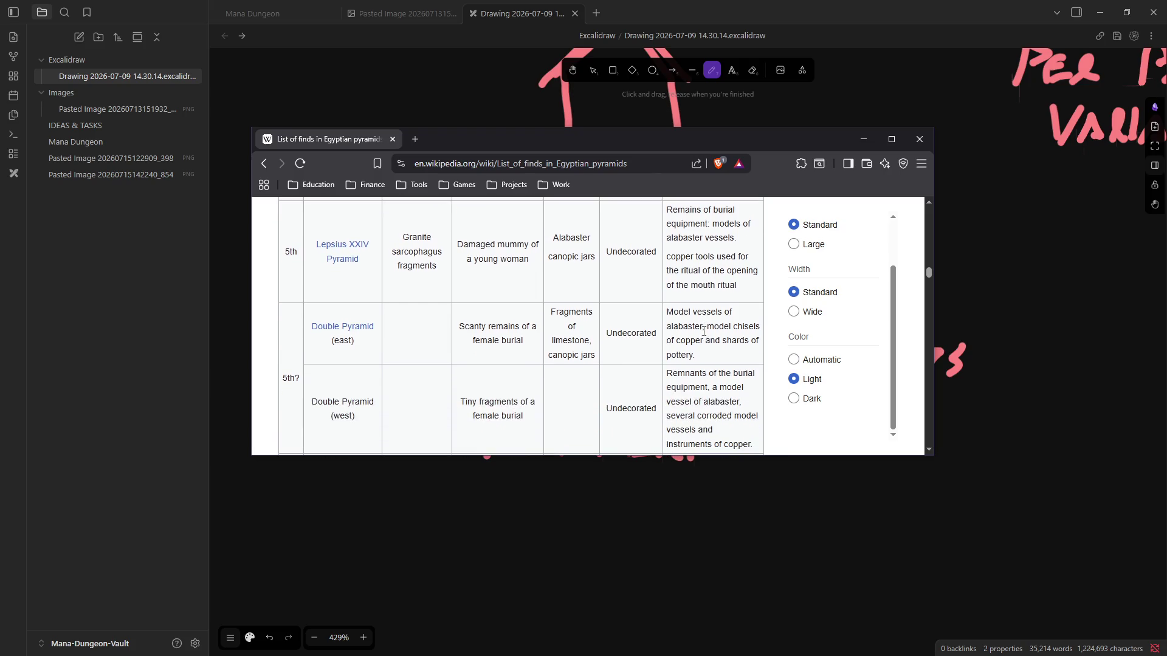
drag(702, 286, 738, 286)
click(721, 301)
scroll(720, 301, down, 1)
scroll(721, 301, down, 1)
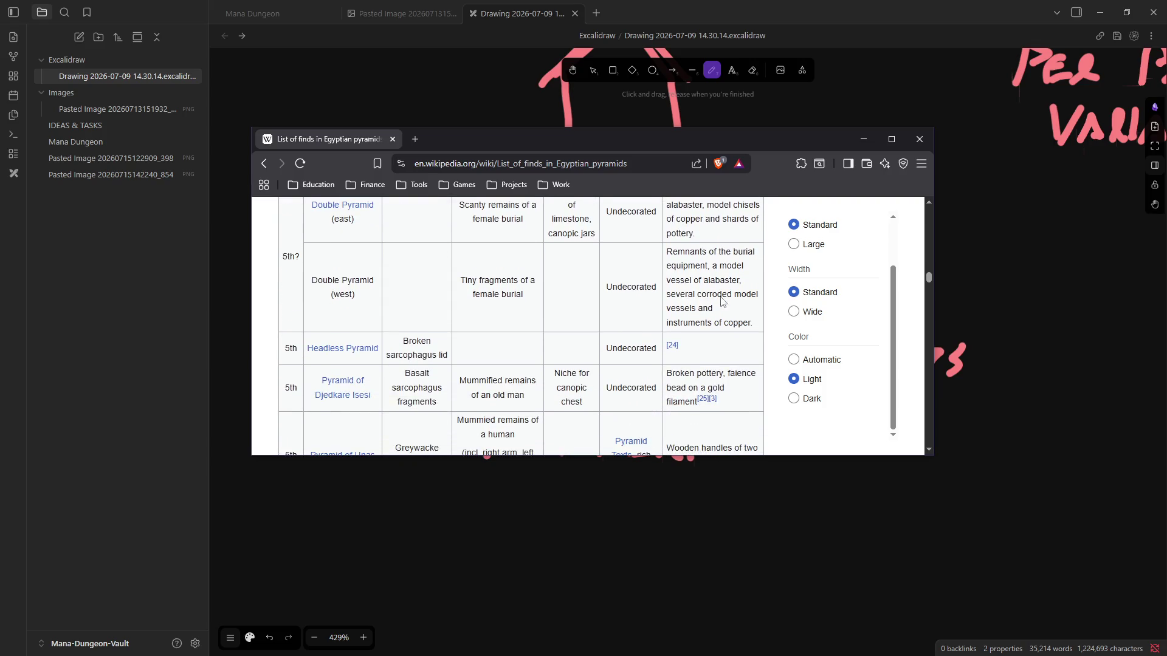
- Read the Double Pyramid and Djedkare Isesi finds and select the word faience
double_click(732, 265)
mouse_move(711, 278)
mouse_down()
mouse_move(738, 266)
mouse_move(708, 282)
mouse_up()
click(731, 278)
click(723, 283)
drag(753, 325, 666, 309)
scroll(713, 323, down, 3)
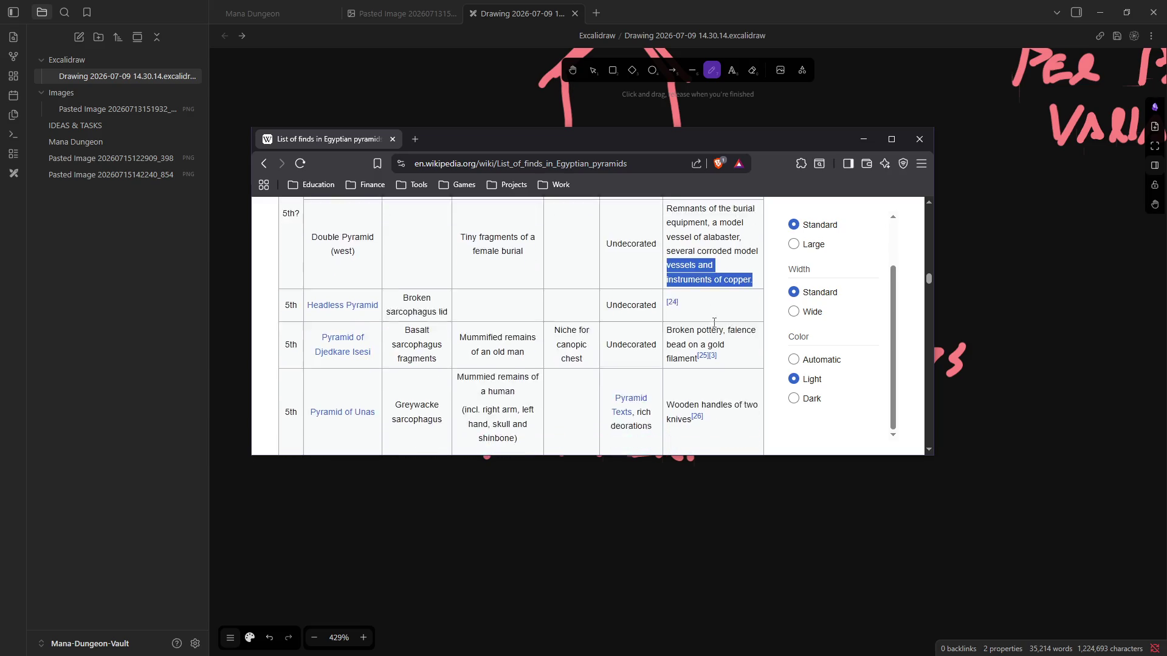
drag(729, 265, 729, 253)
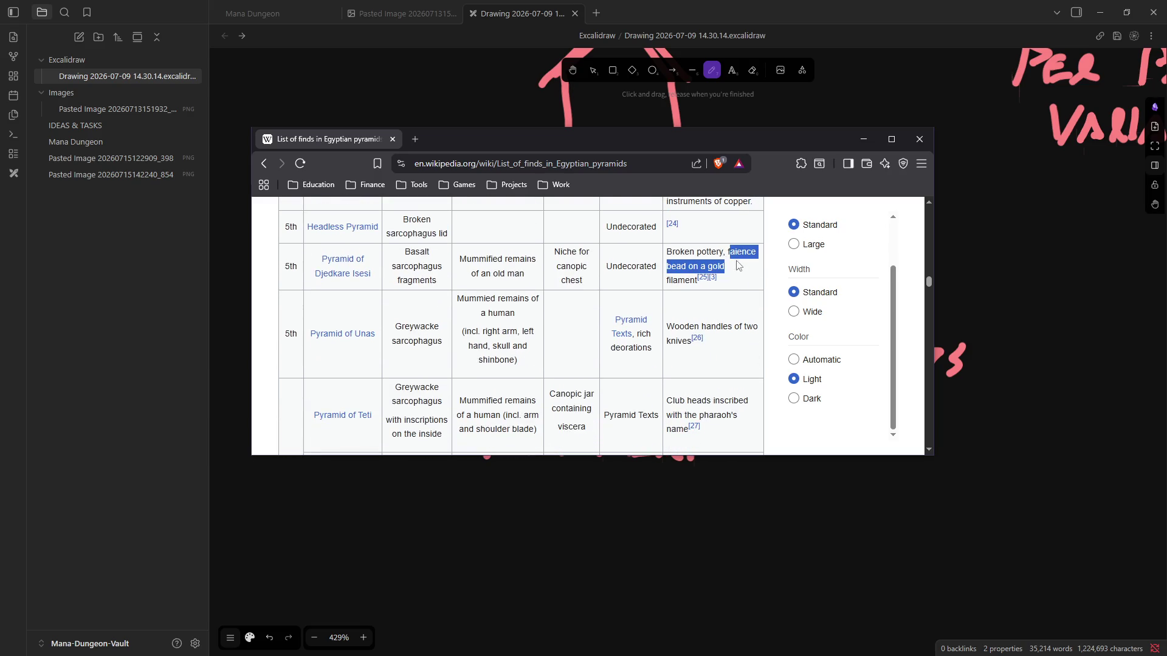
click(740, 267)
double_click(742, 254)
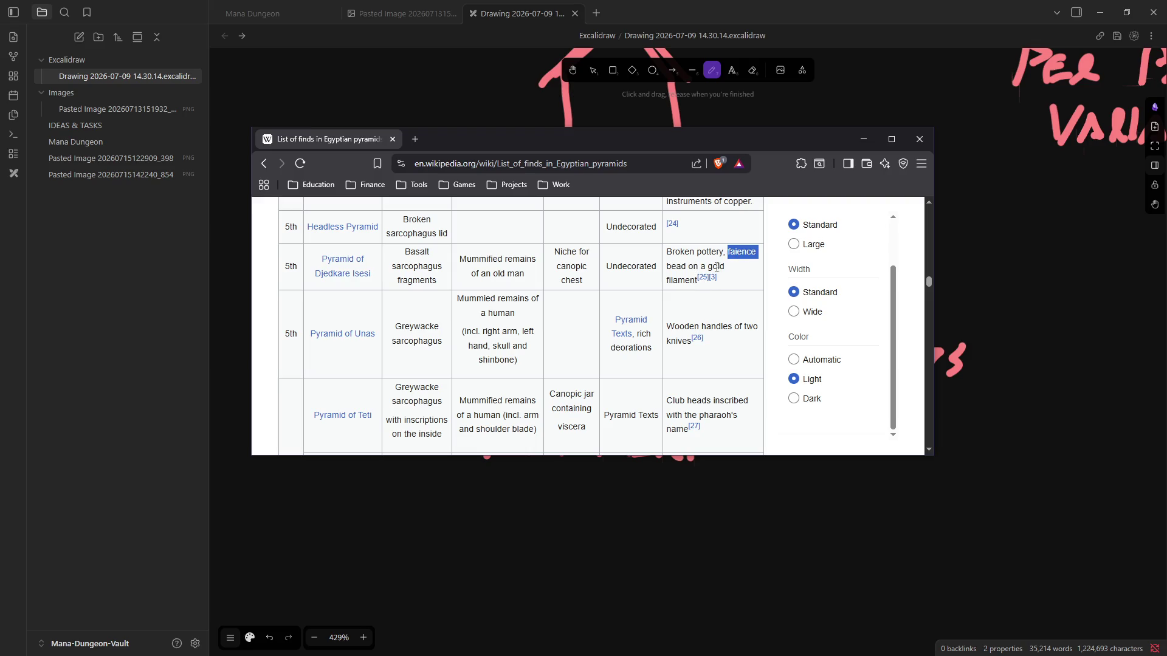
double_click(739, 261)
key(ctrl+c)
- Run a Google search for 'faience bead' in a new Brave tab
click(415, 138)
key(ctrl+v)
text(b)
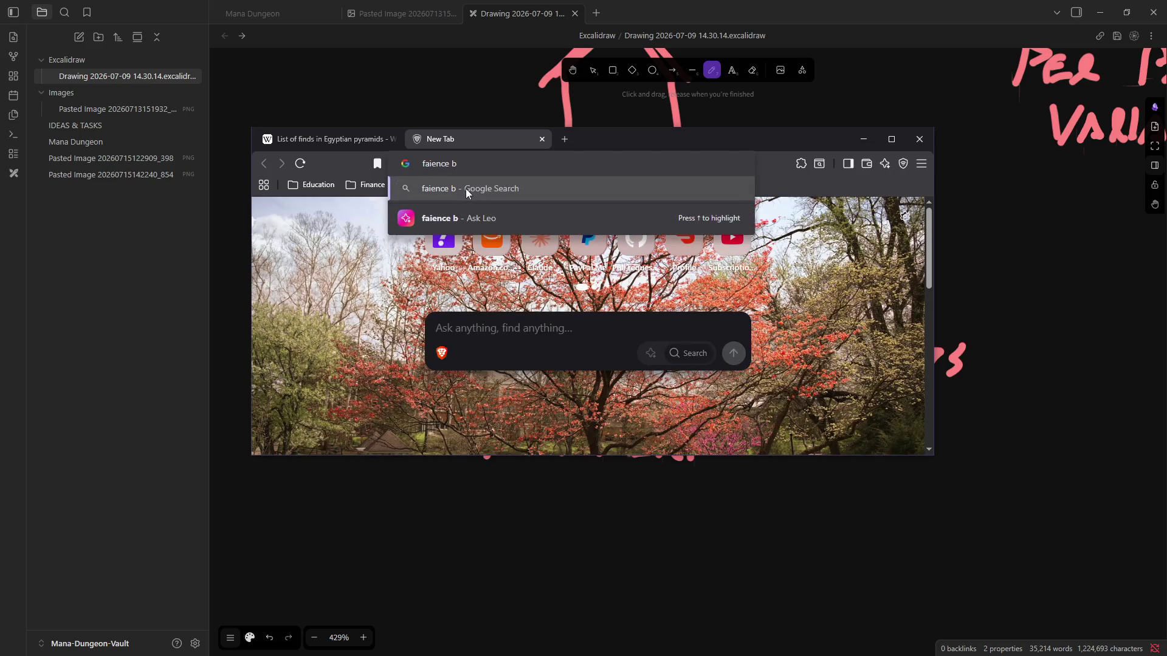
text(ead)
key(Return)
scroll(543, 286, down, 2)
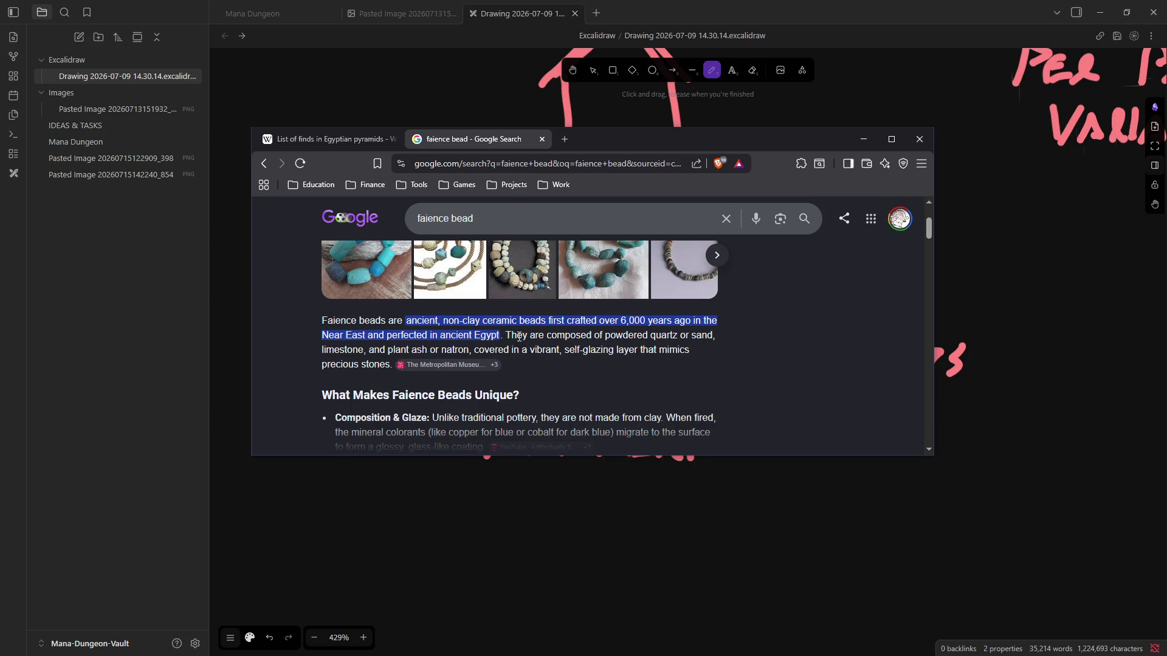
- Read the AI overview lines describing what faience beads are composed of
drag(519, 337, 707, 337)
click(708, 337)
drag(362, 350, 621, 348)
scroll(526, 325, down, 5)
scroll(438, 320, up, 2)
- Load the Wikipedia Egyptian faience article and skim the donation banner at the top
click(401, 321)
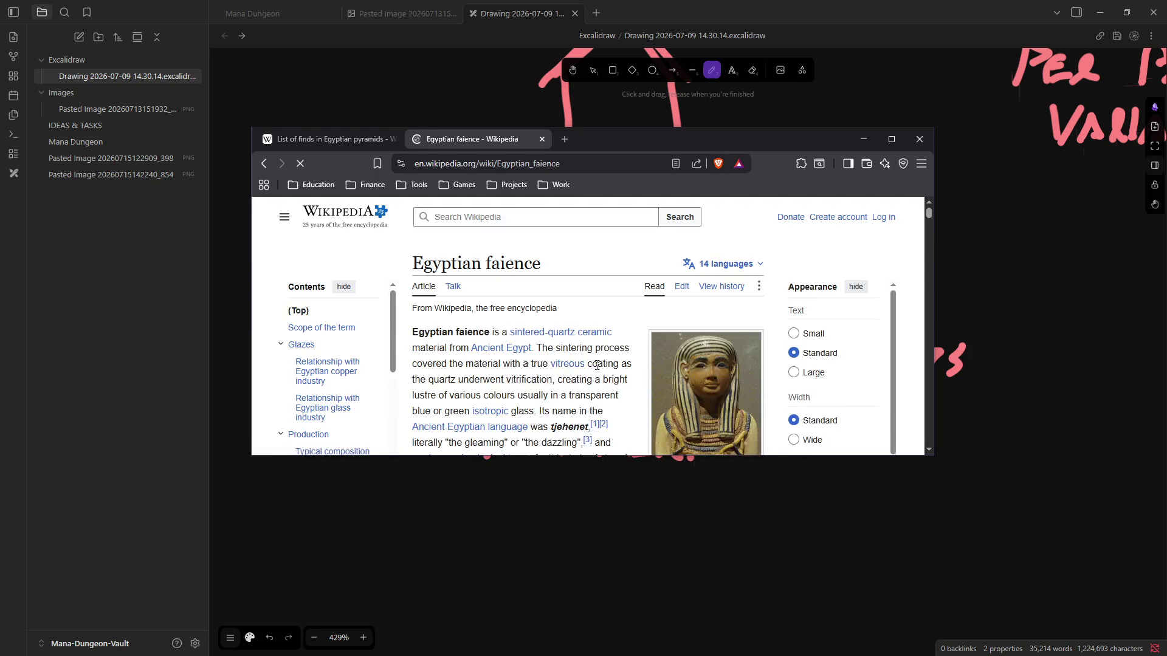
scroll(547, 328, down, 3)
scroll(561, 279, up, 1)
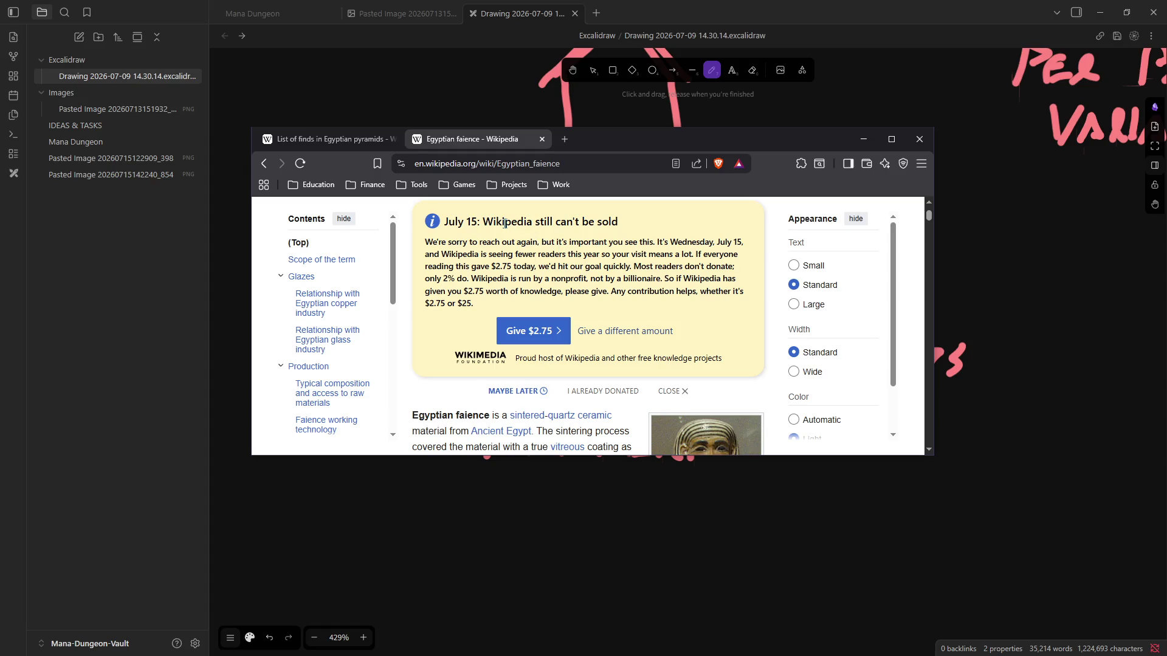
drag(502, 221, 607, 222)
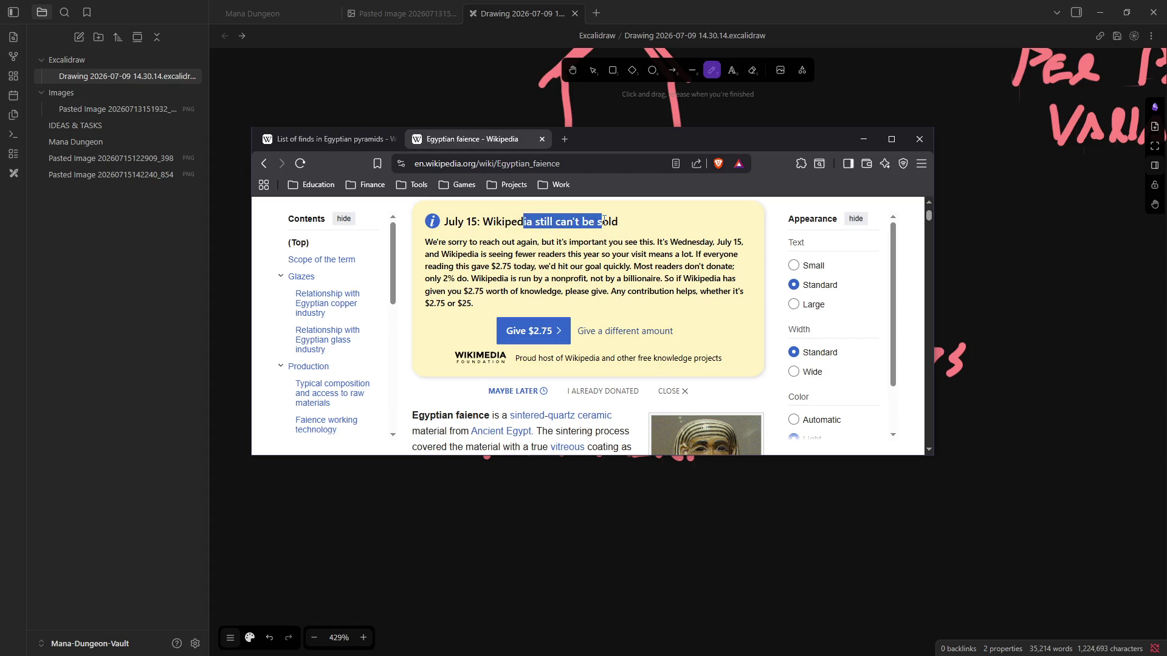
click(454, 236)
drag(425, 242, 727, 239)
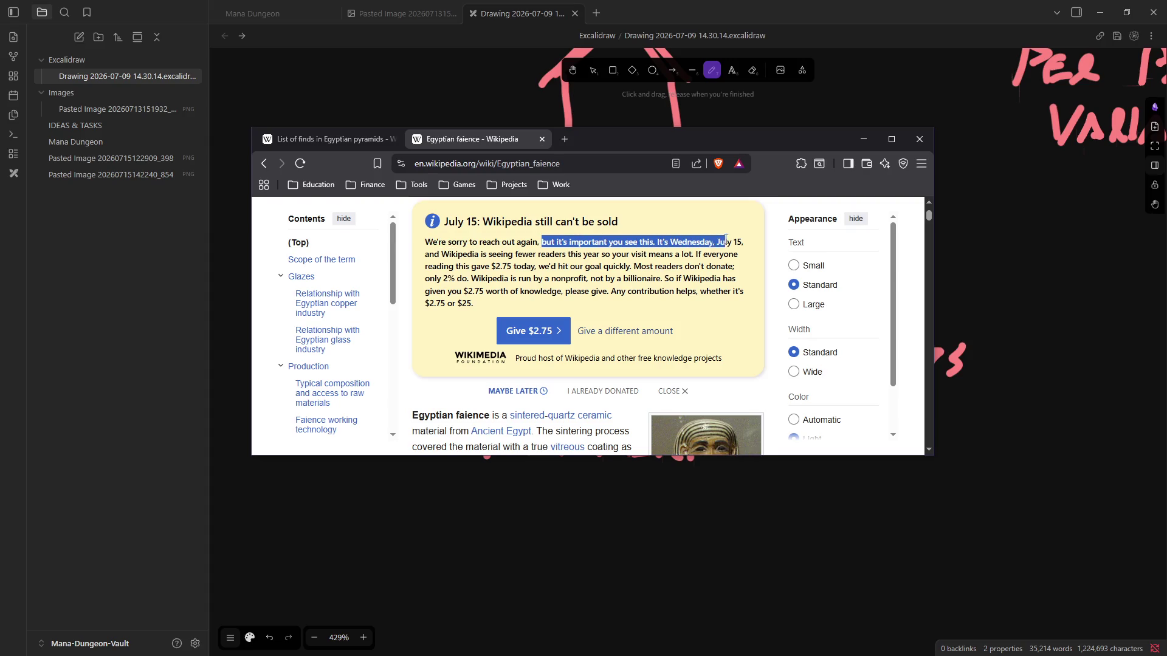
mouse_move(464, 254)
mouse_down()
mouse_move(675, 255)
mouse_move(657, 278)
mouse_up()
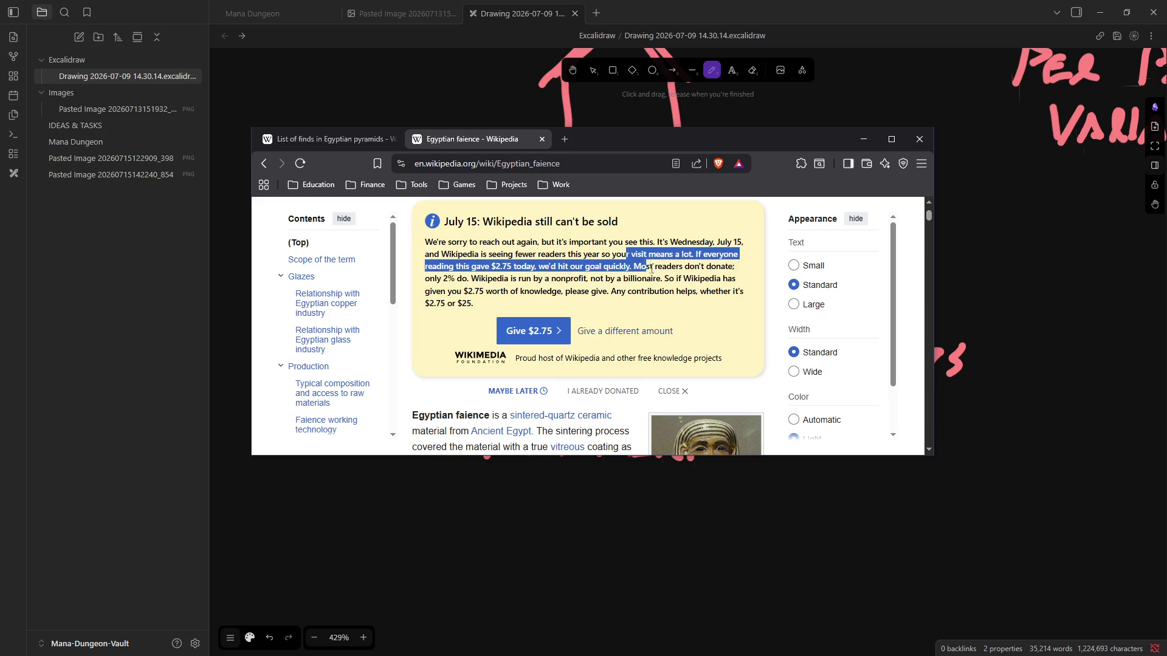
click(657, 278)
drag(581, 278, 513, 254)
click(514, 254)
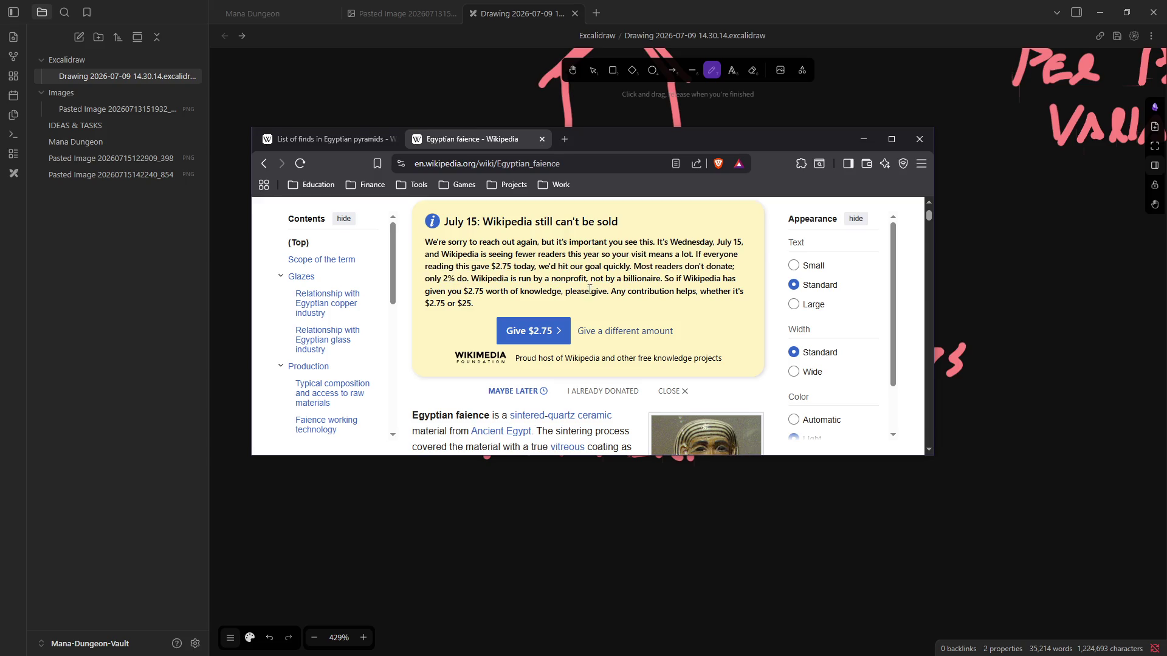
scroll(548, 301, up, 2)
scroll(556, 325, down, 2)
scroll(547, 394, down, 1)
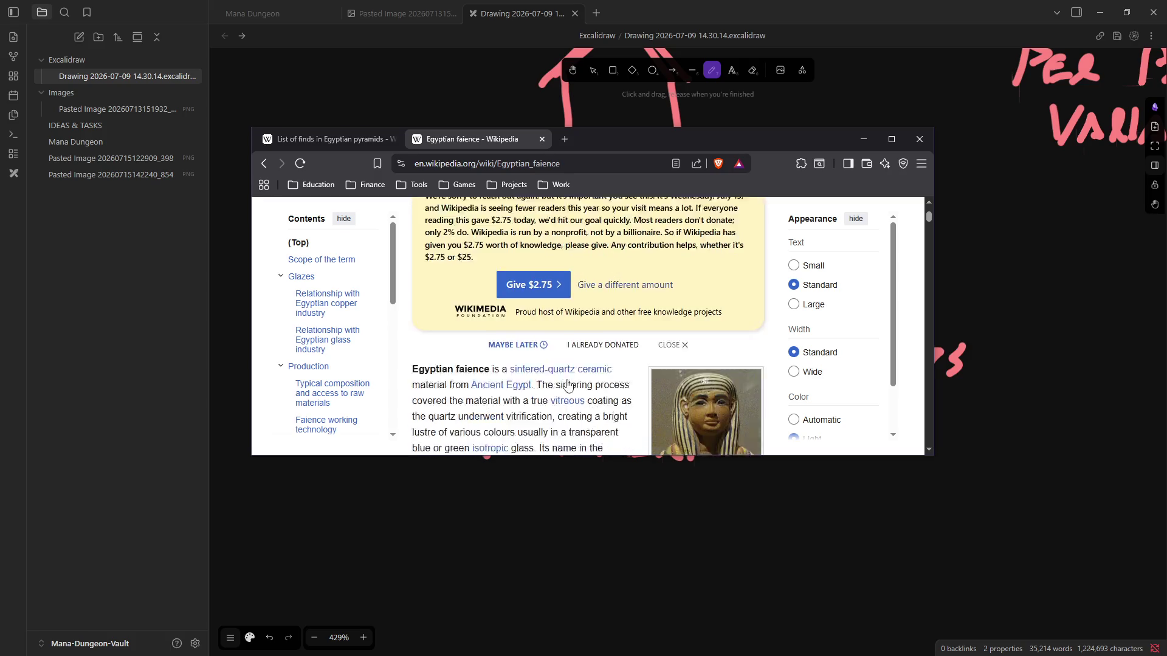
scroll(574, 383, up, 3)
scroll(539, 252, down, 2)
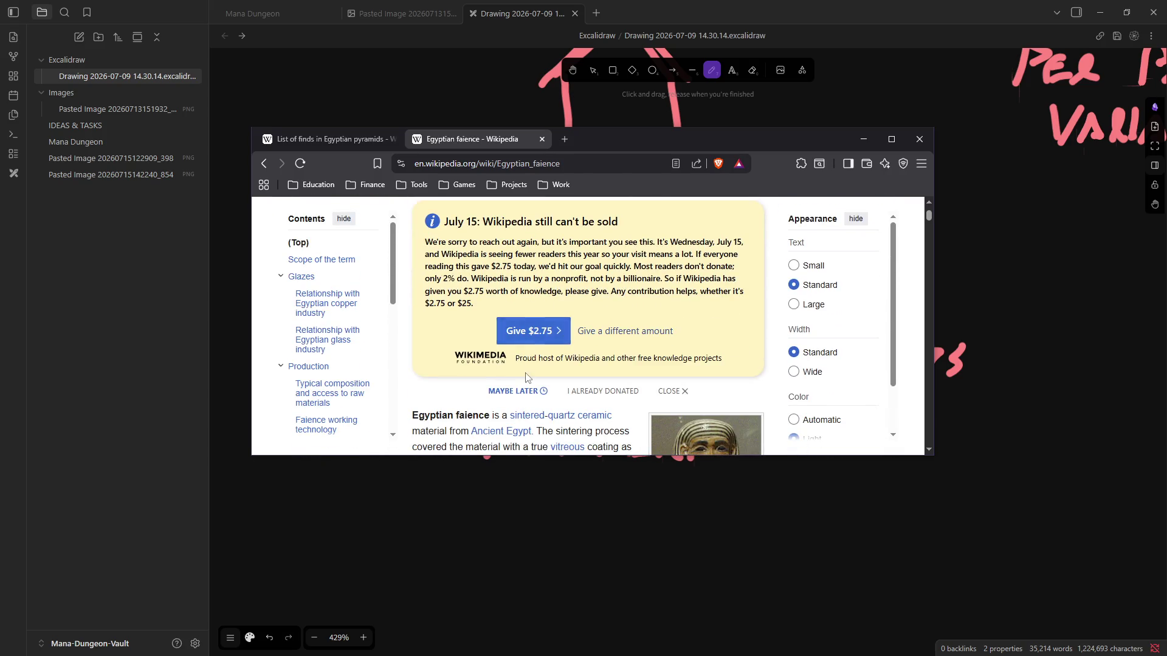
scroll(511, 374, down, 5)
scroll(533, 378, up, 4)
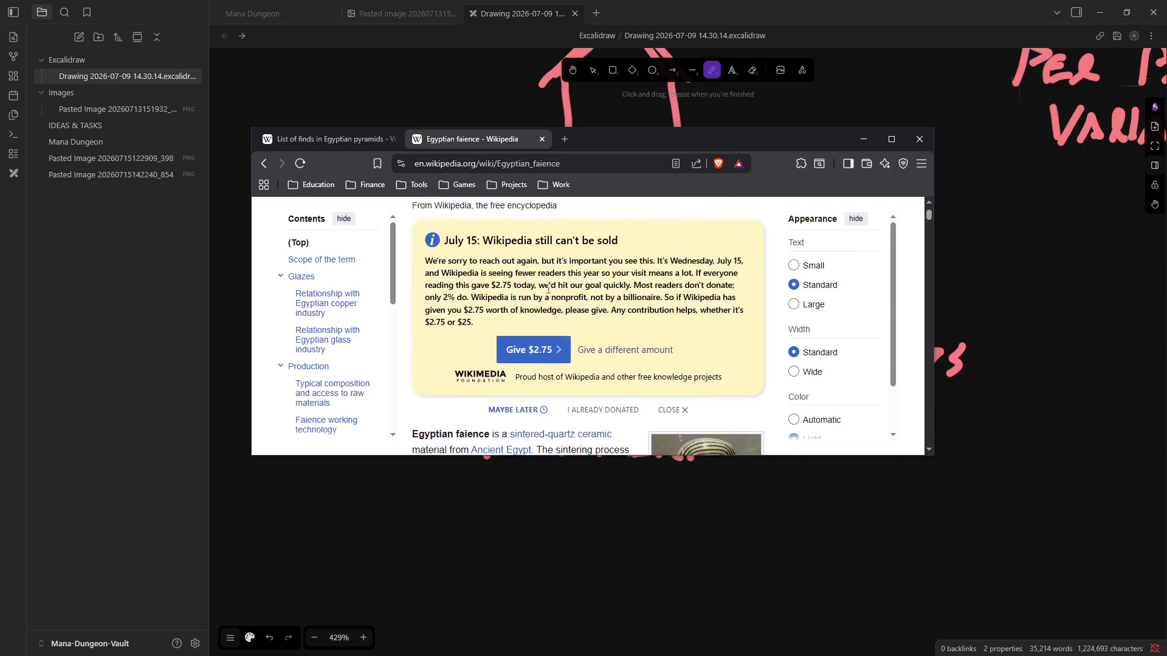
scroll(537, 370, up, 3)
scroll(540, 356, down, 3)
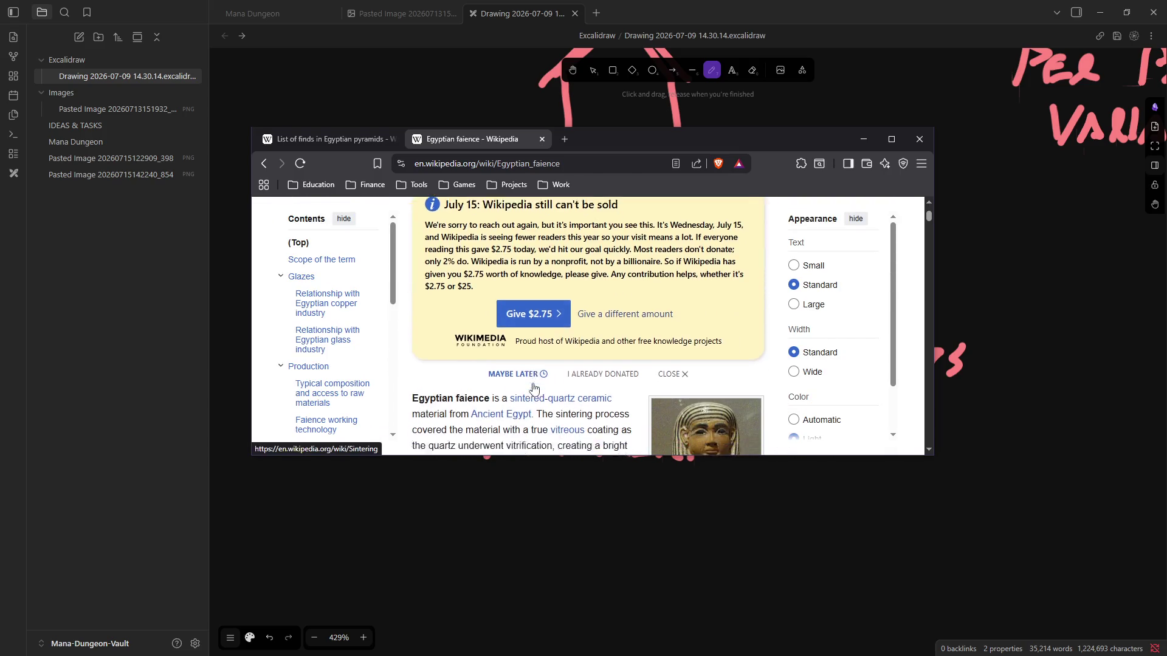
scroll(534, 359, up, 2)
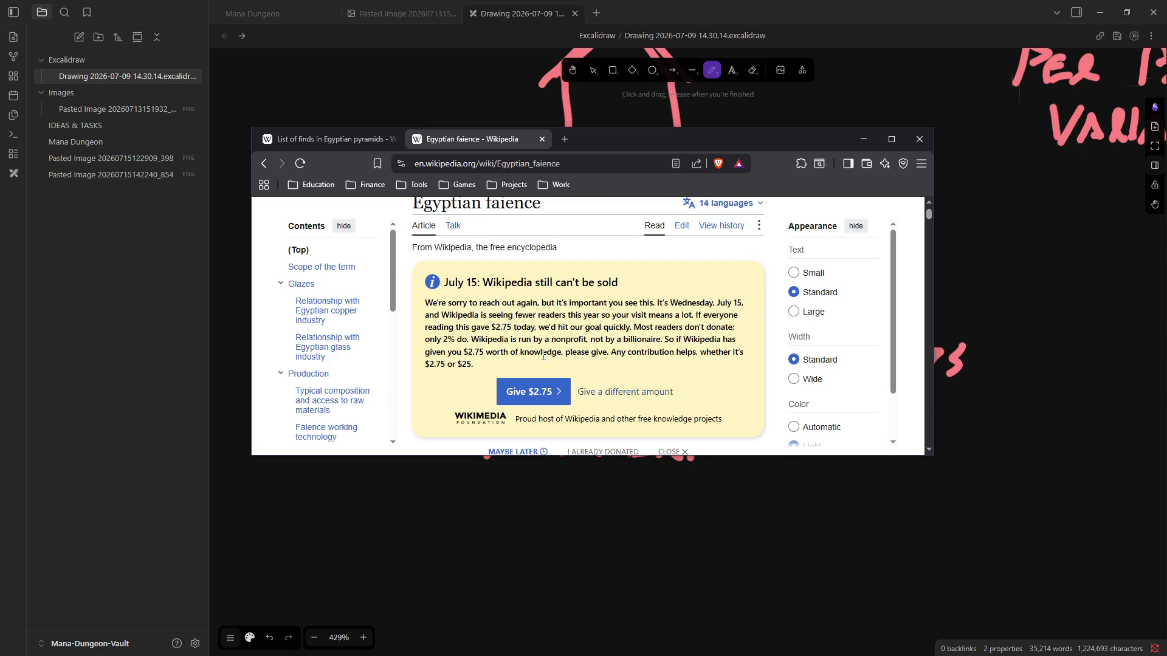
- Scroll past the donation appeal down to the article's opening definition of faience
mouse_move(468, 351)
mouse_down()
mouse_move(655, 362)
mouse_move(471, 338)
mouse_move(423, 318)
mouse_up()
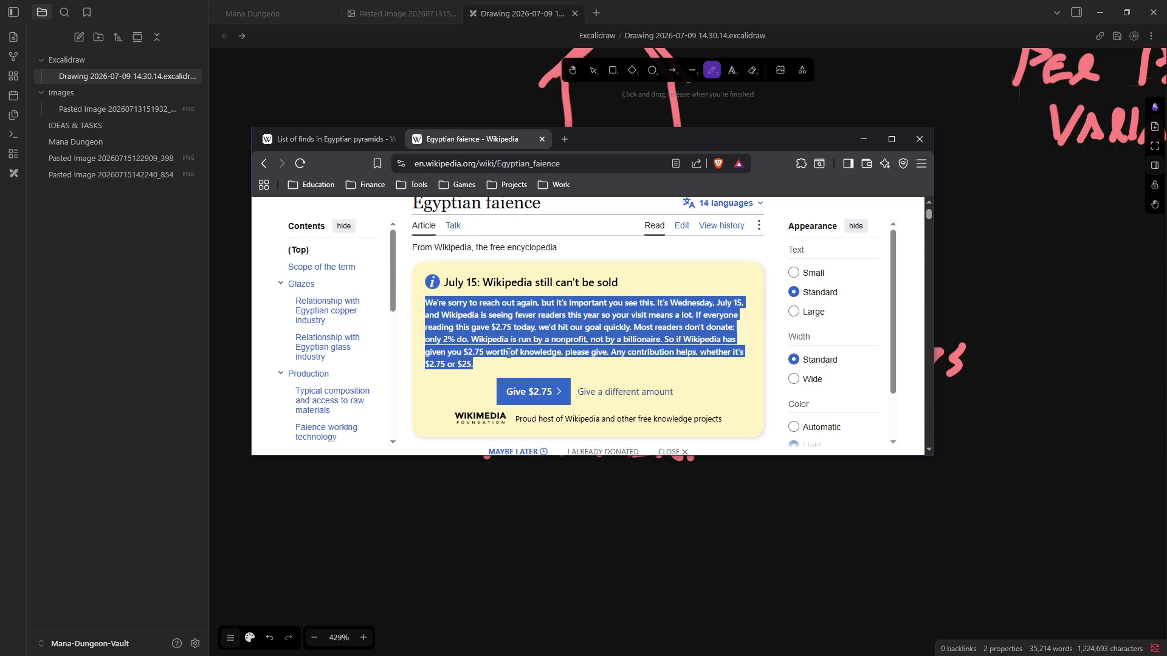
scroll(510, 352, down, 2)
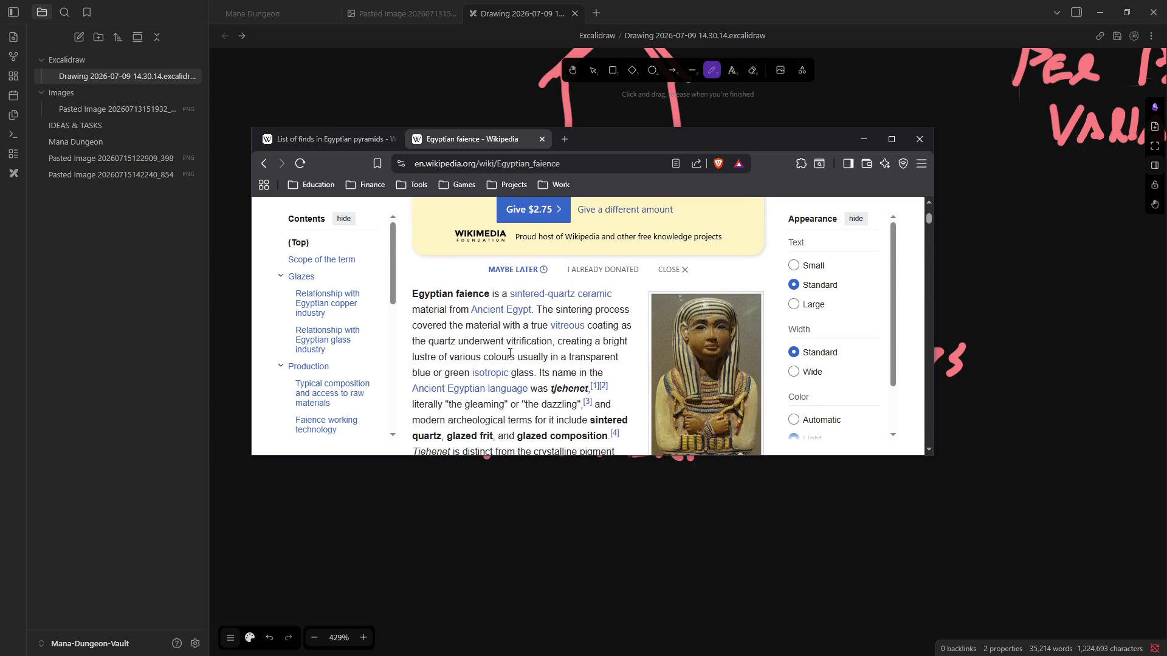
scroll(512, 355, up, 2)
click(535, 348)
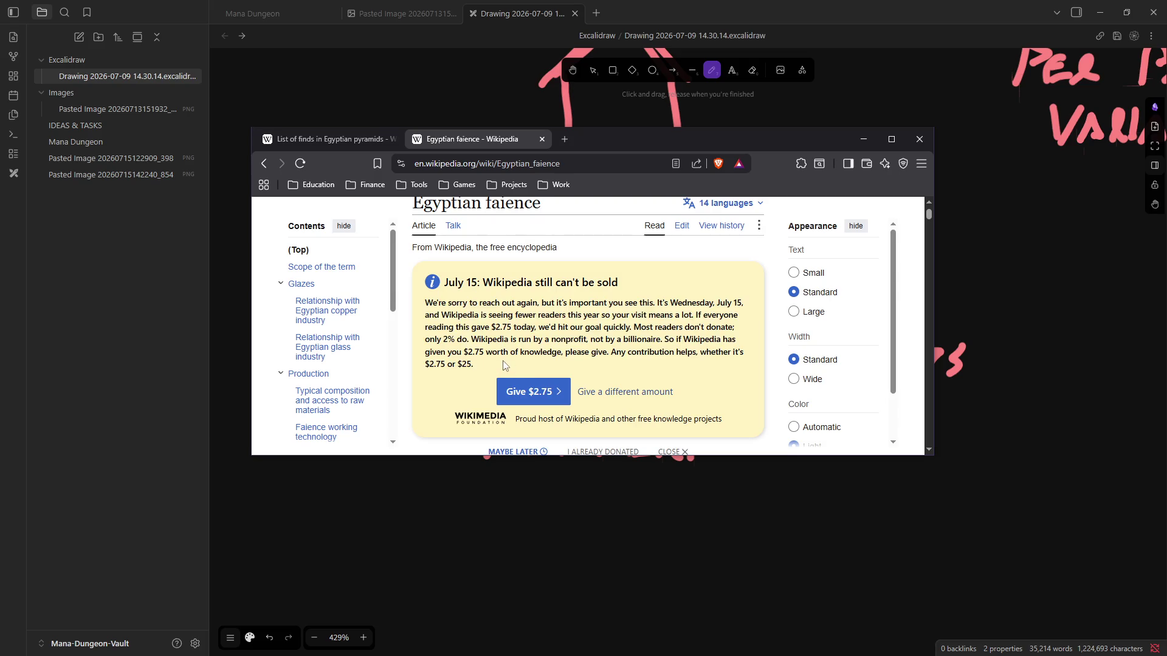
triple_click(533, 361)
click(533, 361)
scroll(547, 383, down, 2)
scroll(561, 416, down, 2)
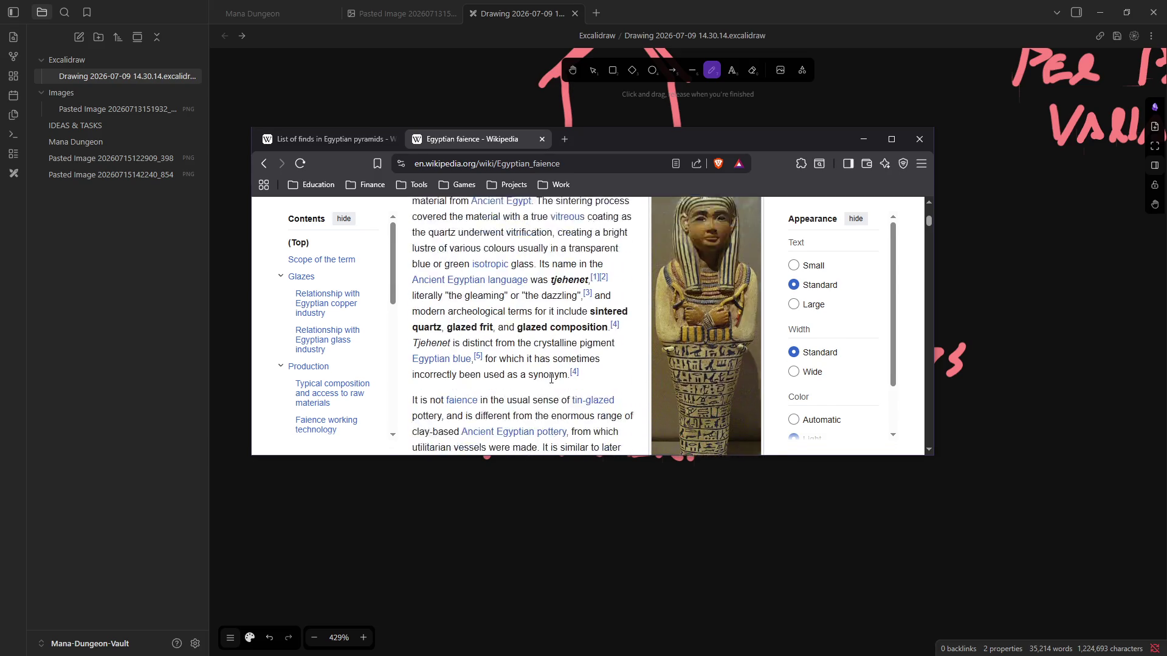
scroll(556, 401, down, 1)
scroll(547, 365, up, 2)
scroll(541, 325, down, 1)
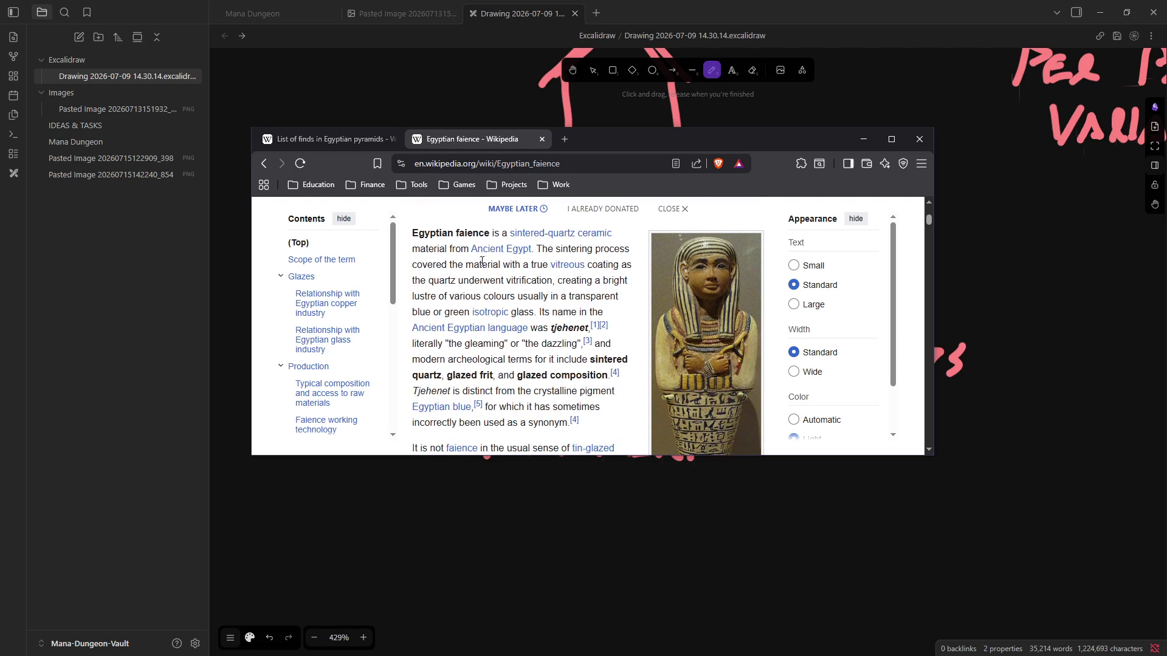
drag(467, 228, 551, 233)
scroll(547, 274, up, 1)
scroll(536, 323, up, 2)
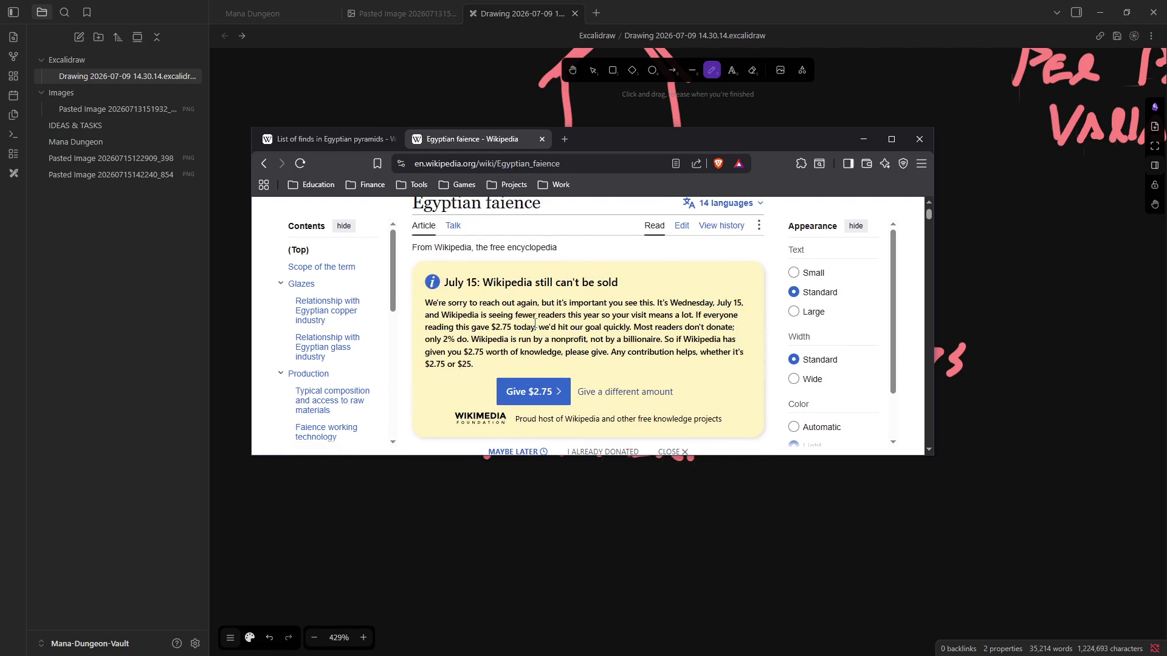
drag(519, 352, 475, 303)
click(467, 337)
drag(508, 369, 502, 351)
click(529, 365)
scroll(538, 356, down, 2)
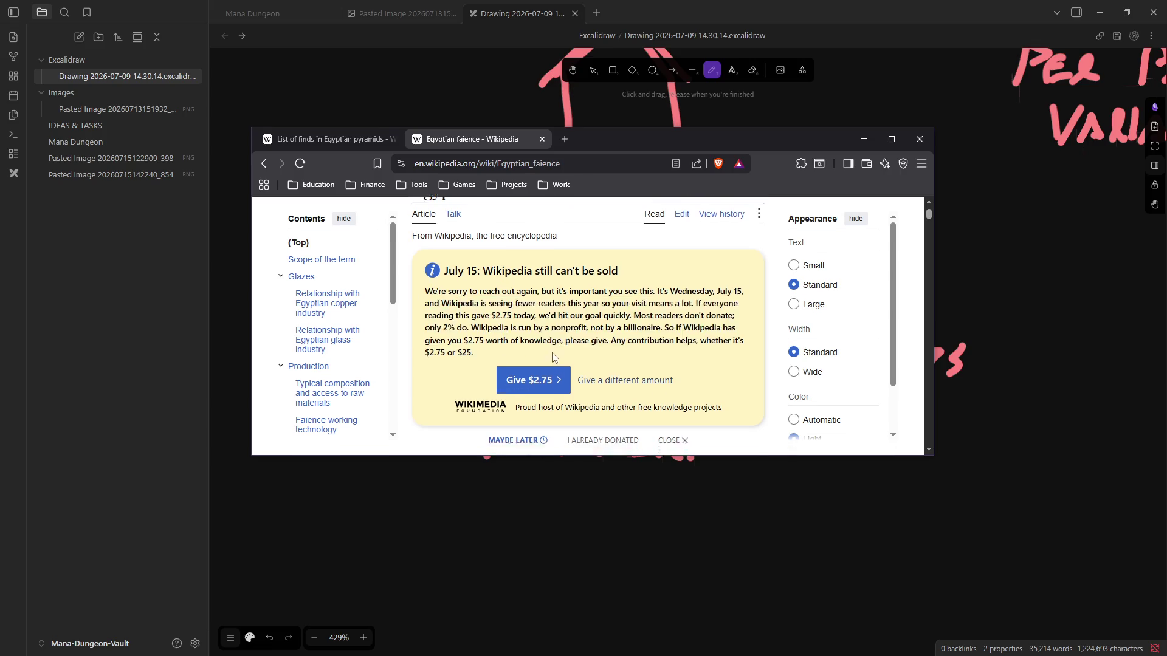
scroll(547, 351, up, 5)
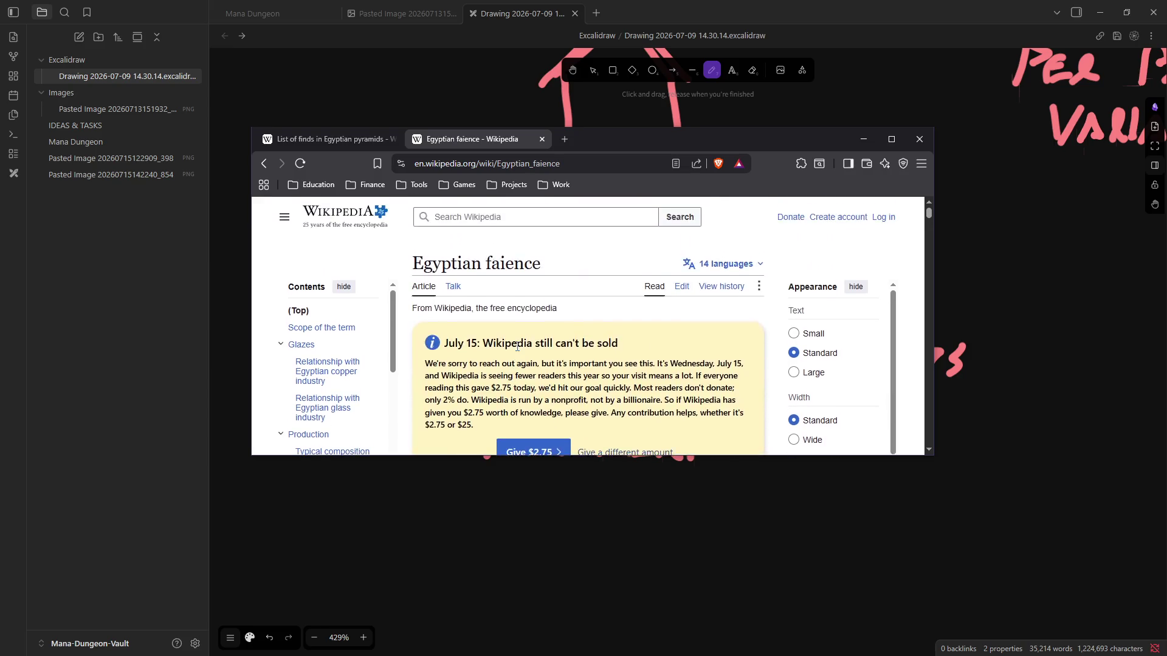
scroll(538, 347, down, 5)
scroll(527, 342, down, 2)
scroll(526, 342, up, 3)
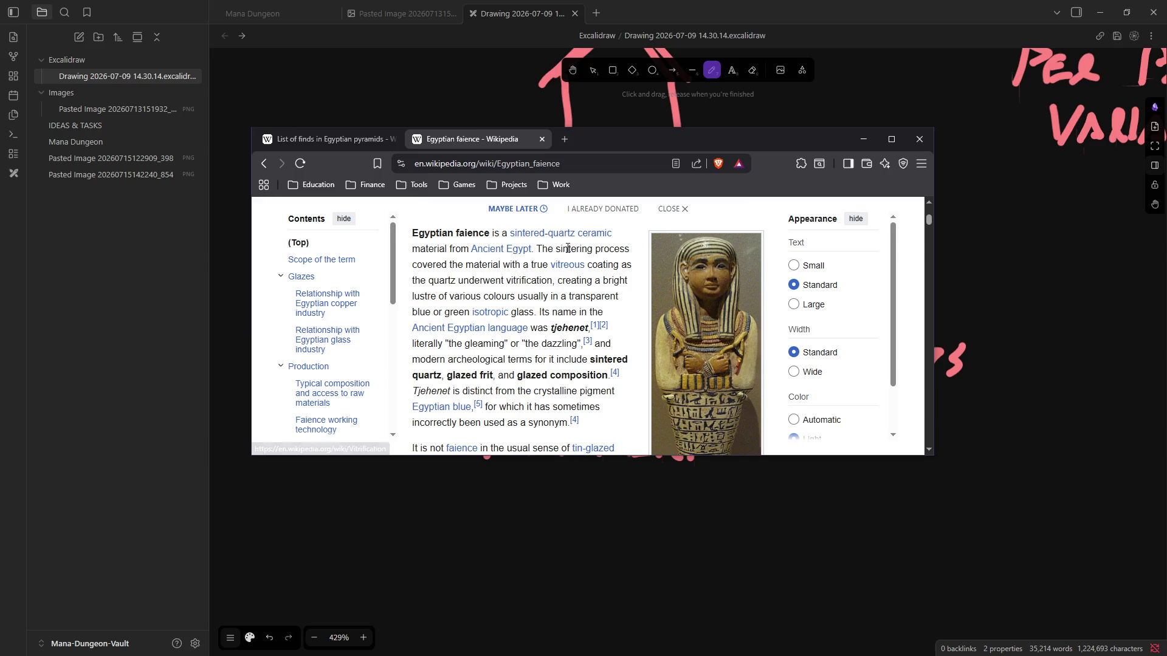
double_click(569, 248)
click(570, 251)
scroll(574, 263, down, 1)
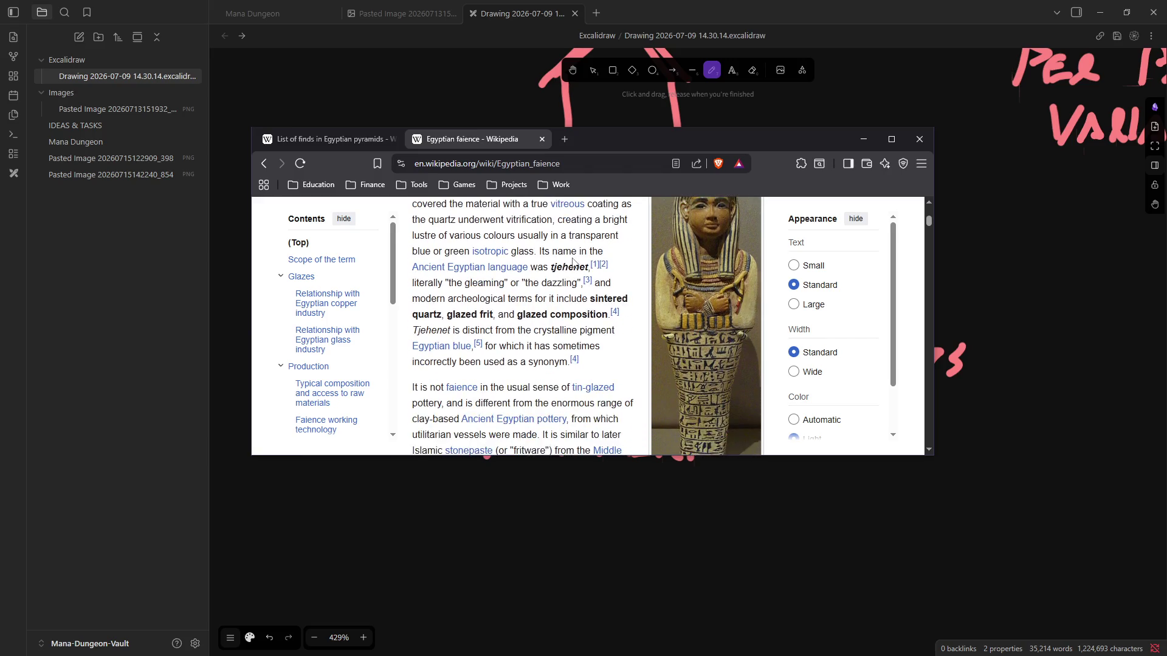
scroll(572, 263, up, 1)
drag(558, 248, 619, 249)
drag(460, 265, 599, 265)
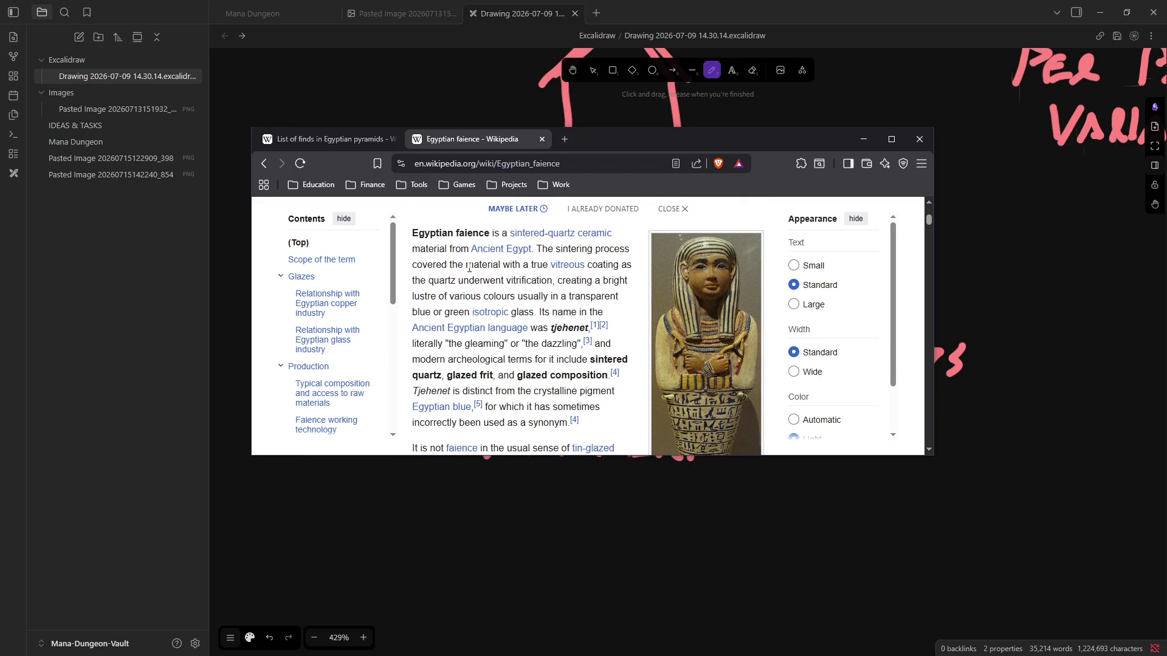
click(606, 267)
drag(427, 281, 592, 281)
click(521, 281)
click(588, 282)
drag(446, 296, 600, 297)
click(484, 295)
click(566, 299)
drag(431, 313, 507, 312)
click(471, 313)
click(542, 312)
scroll(565, 339, down, 1)
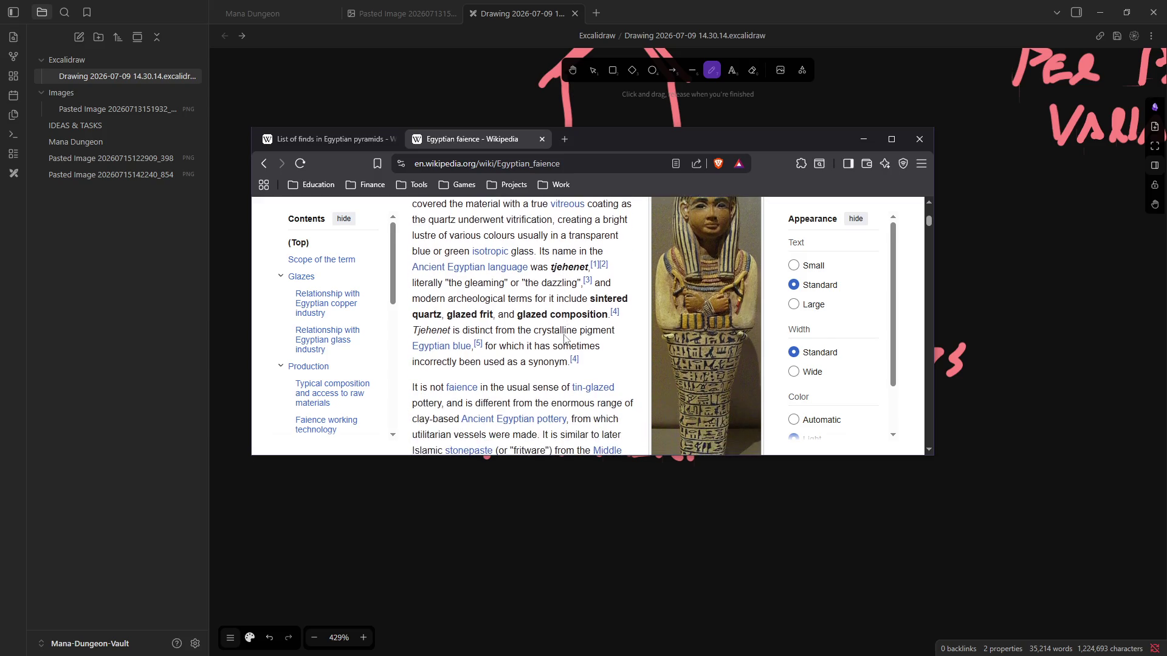
scroll(565, 334, up, 1)
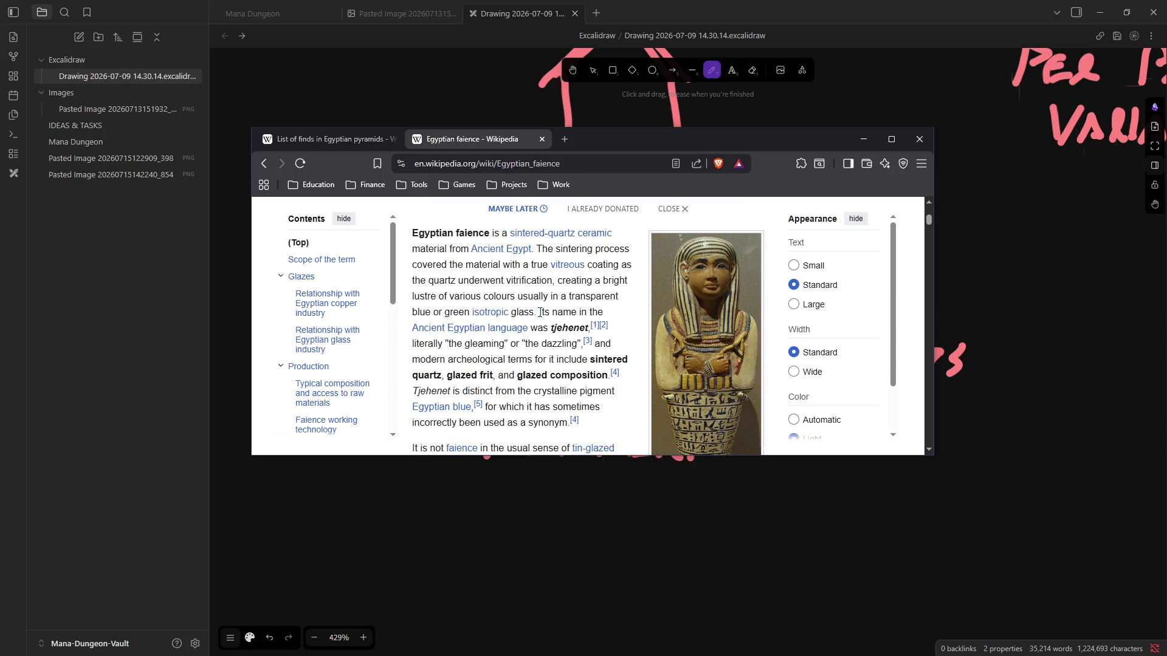
scroll(541, 312, down, 1)
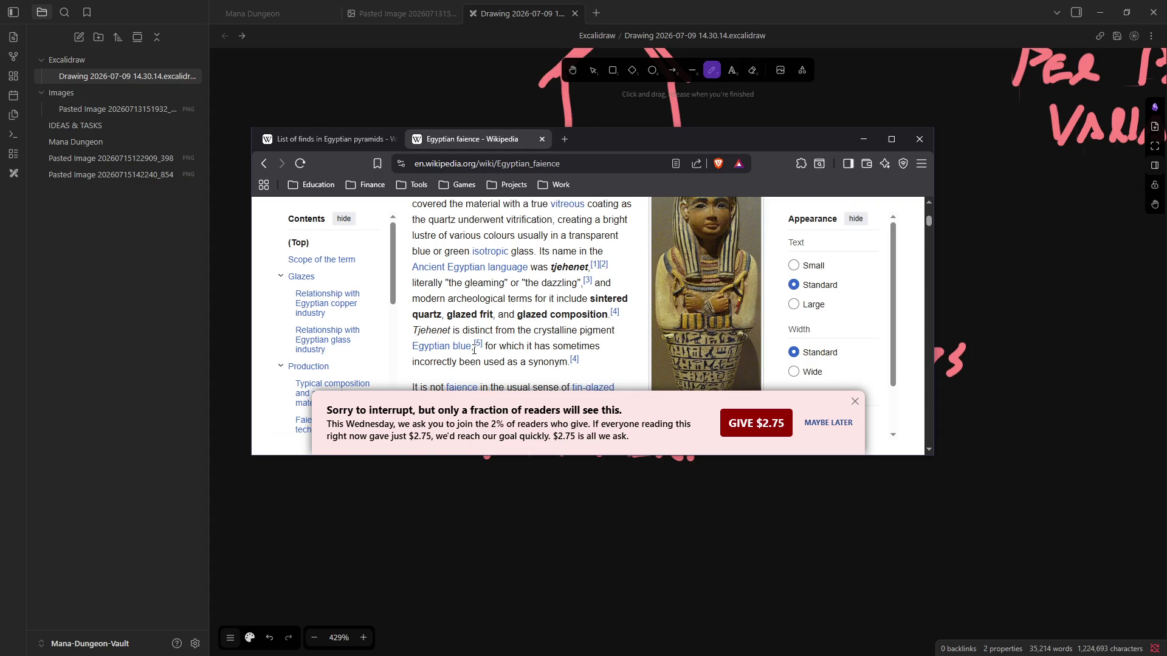
scroll(639, 364, up, 3)
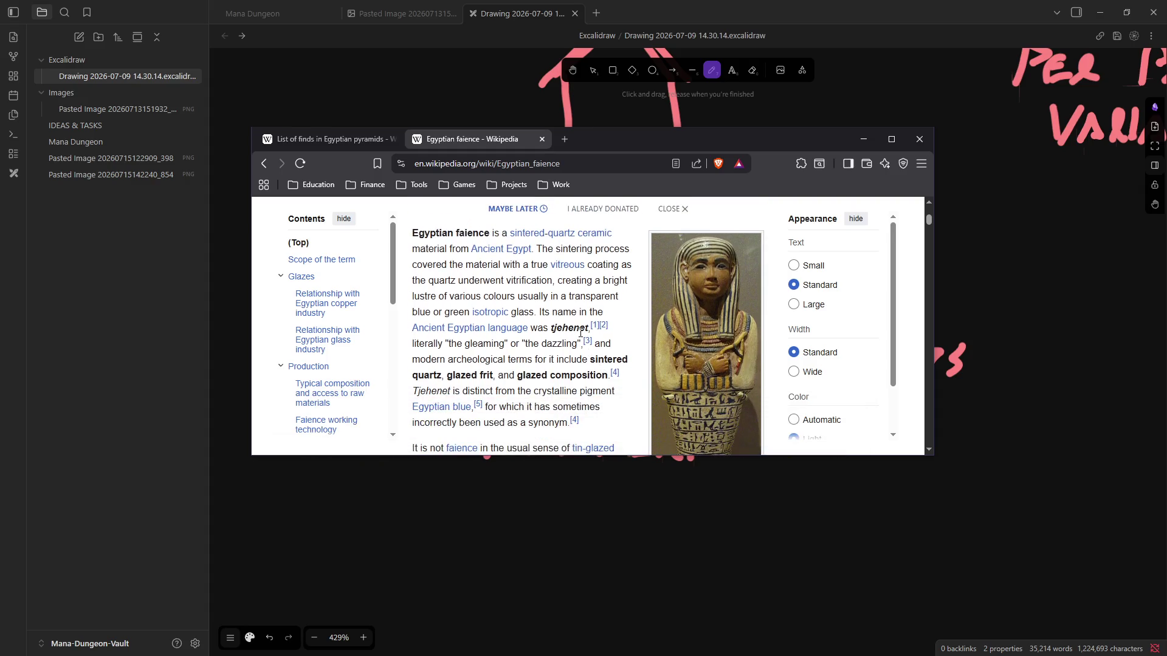
scroll(593, 347, down, 1)
scroll(580, 334, up, 1)
scroll(580, 334, down, 1)
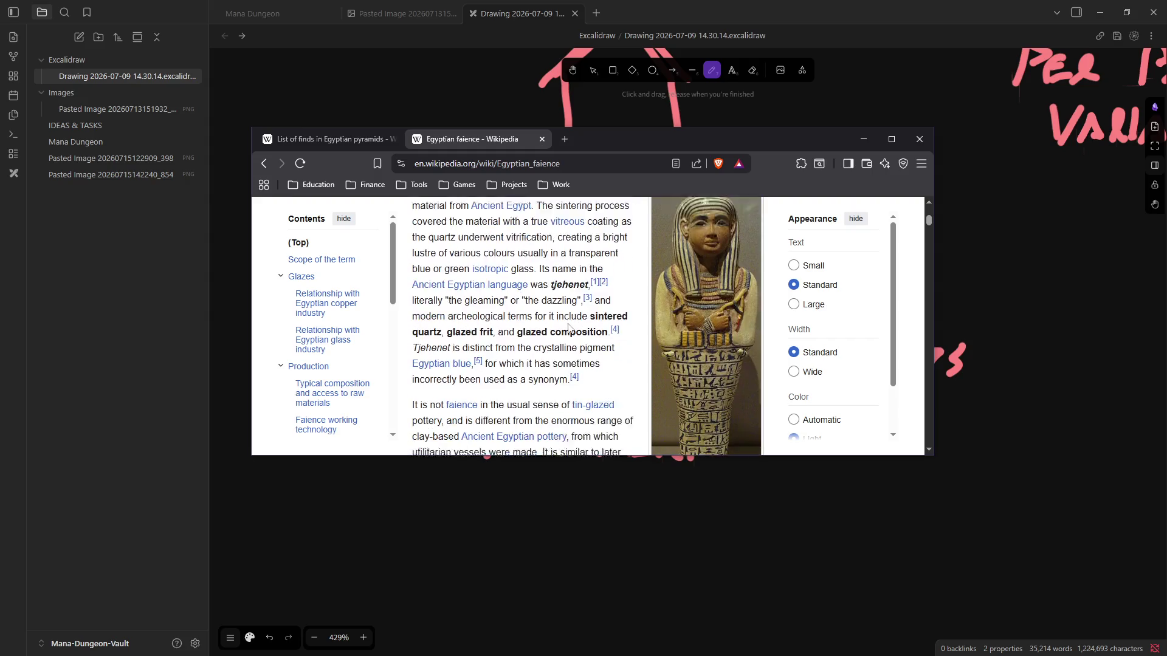
scroll(580, 334, down, 1)
scroll(530, 235, down, 1)
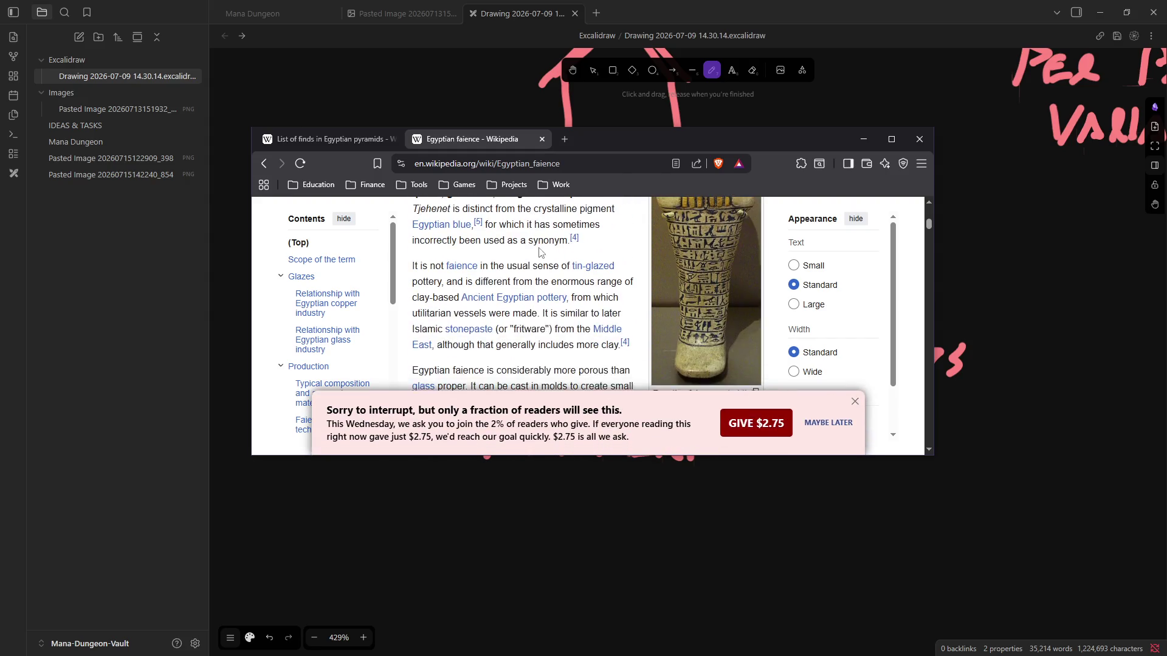
scroll(566, 247, up, 1)
scroll(570, 292, up, 3)
scroll(566, 321, down, 3)
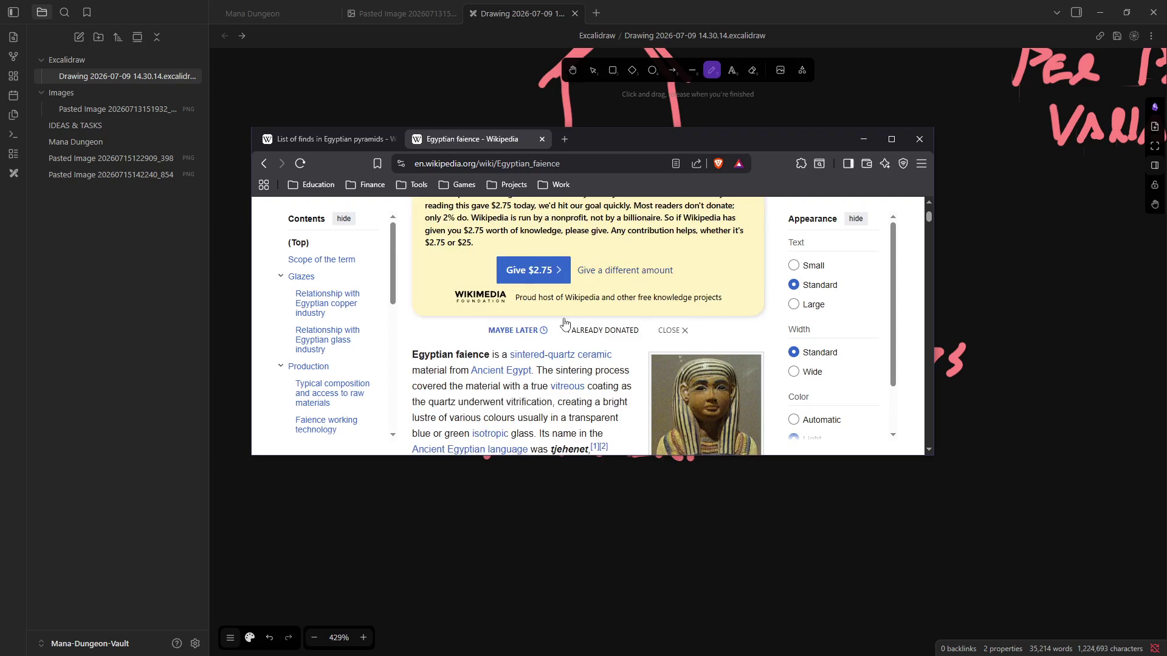
scroll(566, 319, down, 2)
scroll(567, 315, down, 2)
scroll(567, 308, down, 2)
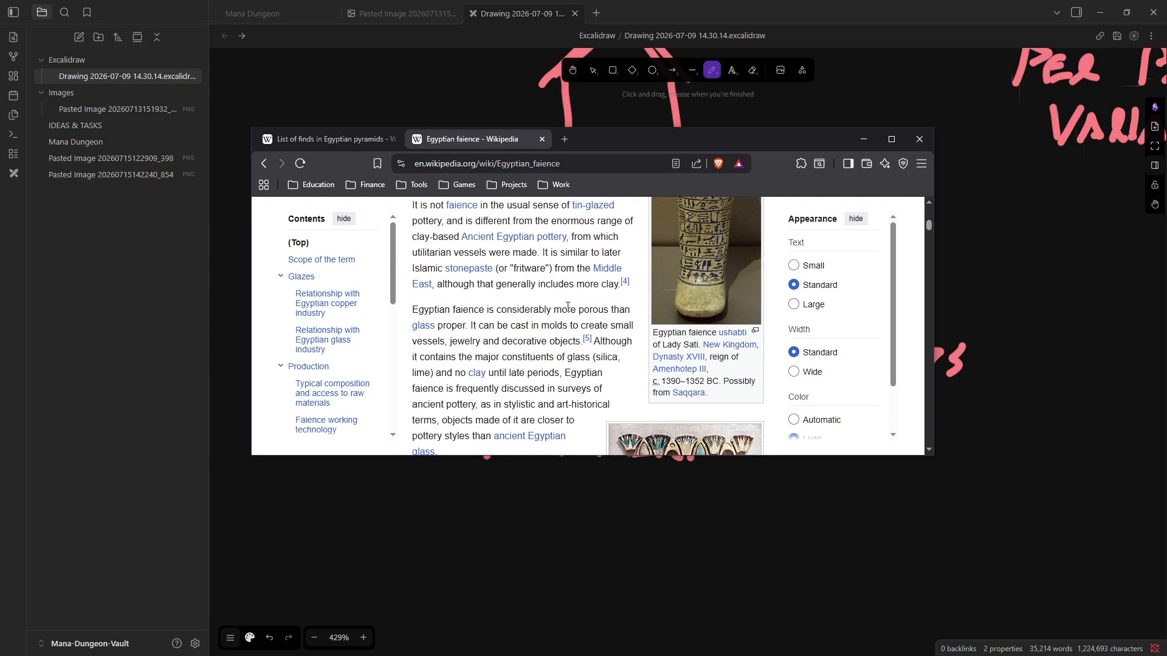
- Maximize the browser, check the spelling of faience in the lead sentence, then return to Excalidraw
click(891, 139)
scroll(554, 345, up, 2)
scroll(553, 345, up, 2)
scroll(552, 344, up, 1)
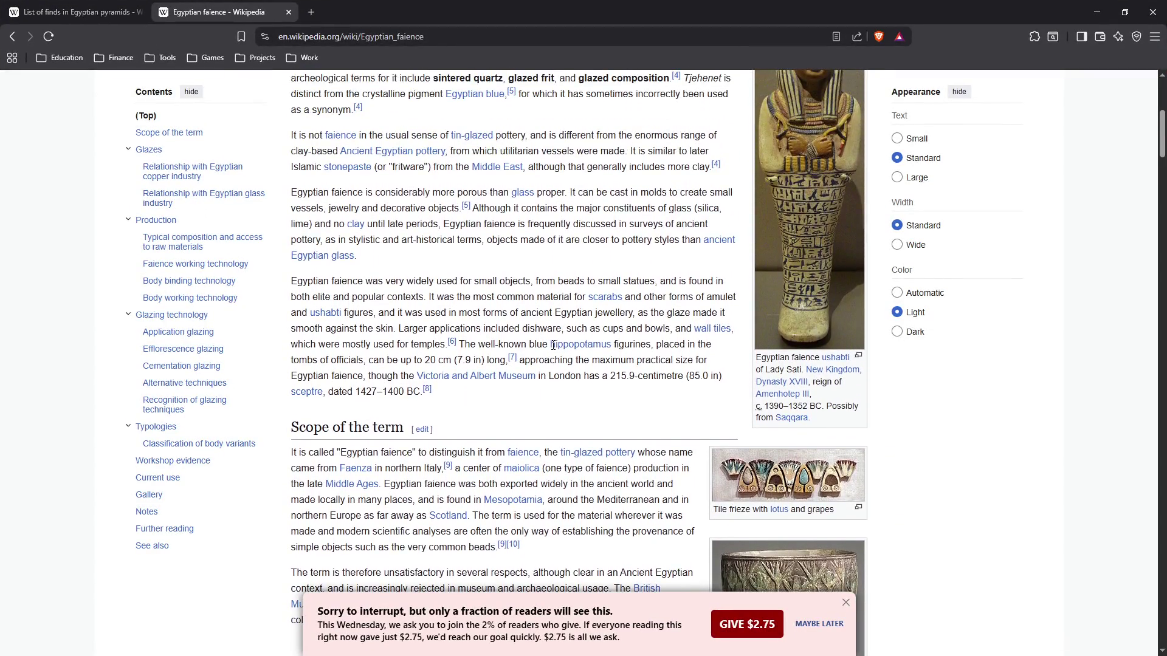
scroll(552, 344, up, 1)
scroll(553, 345, up, 2)
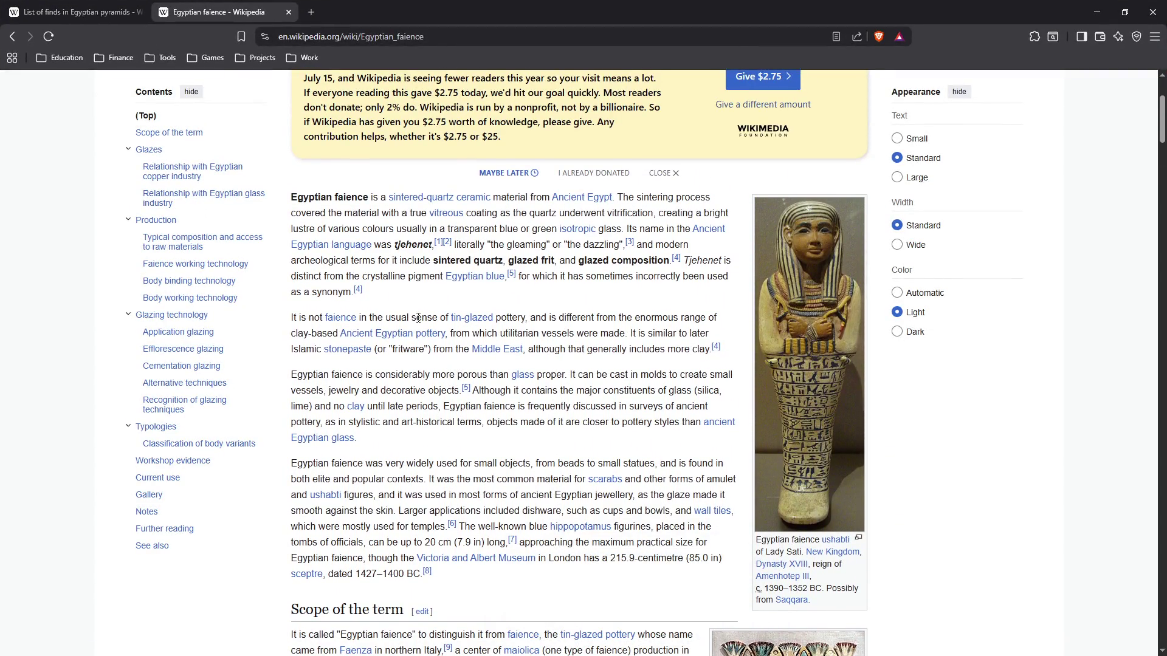
scroll(418, 317, up, 1)
scroll(381, 312, down, 1)
double_click(359, 196)
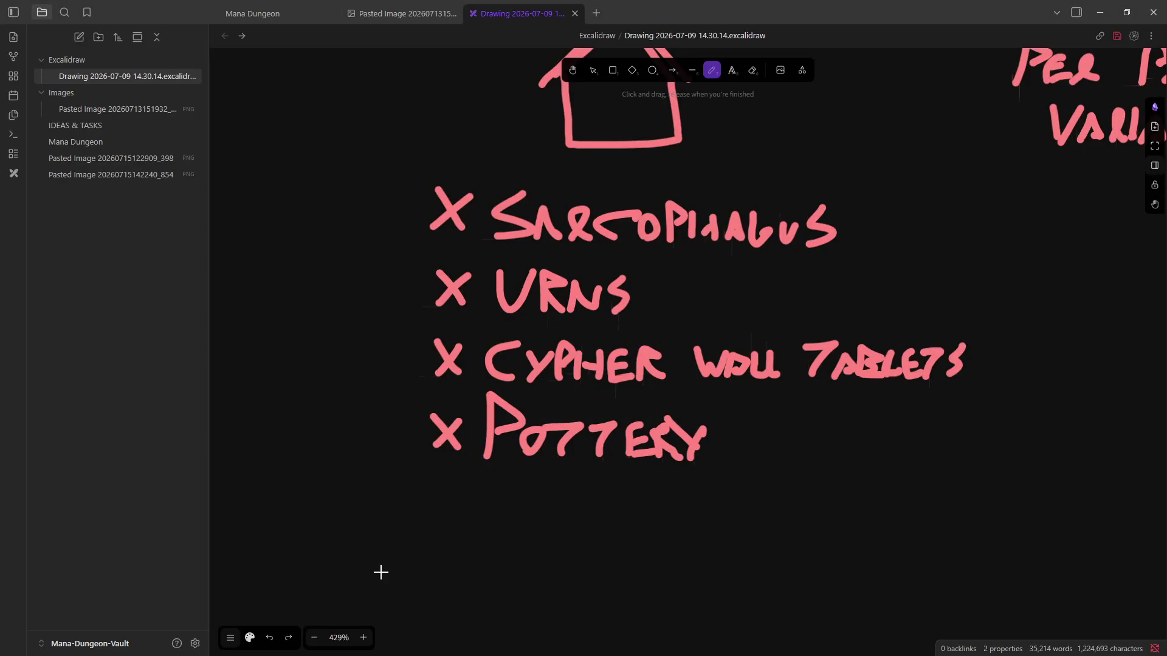
key(alt+Tab)
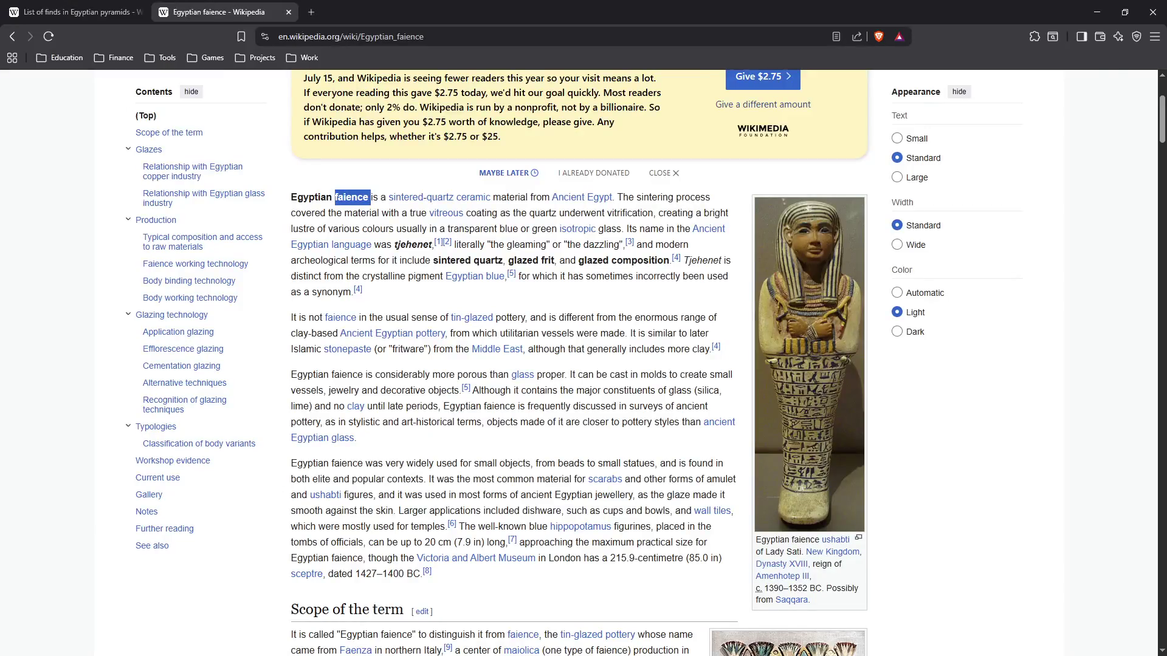
key(alt+Tab)
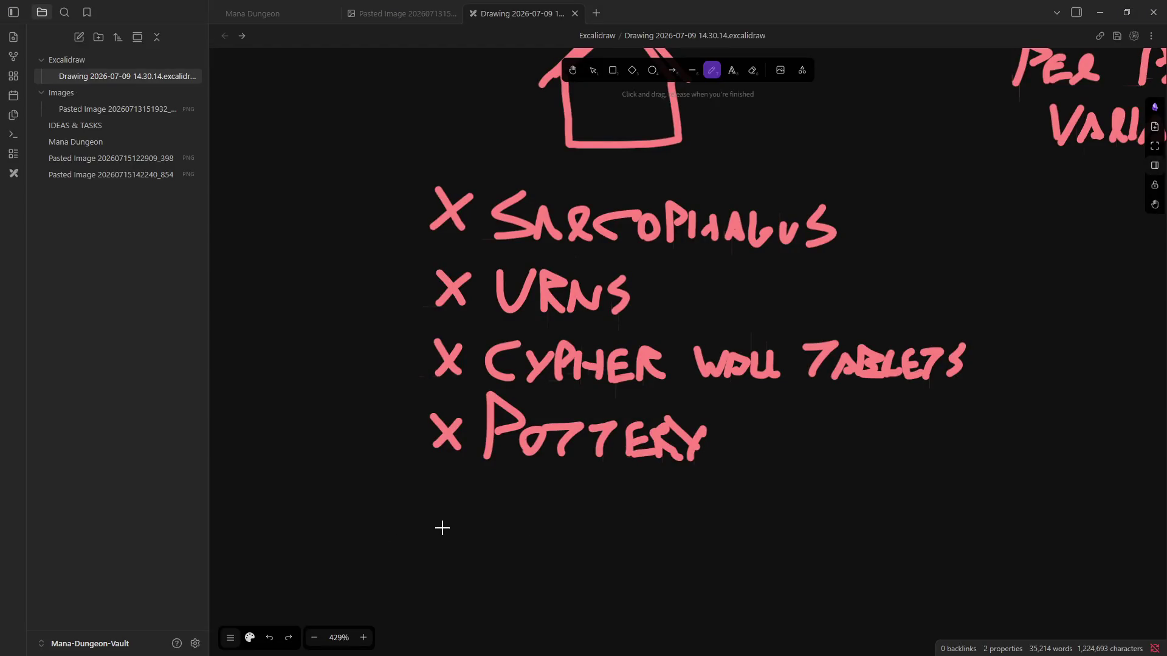
- Draw a pink X below the Pottery entry, undoing stray strokes until it is clean
drag(442, 527, 463, 541)
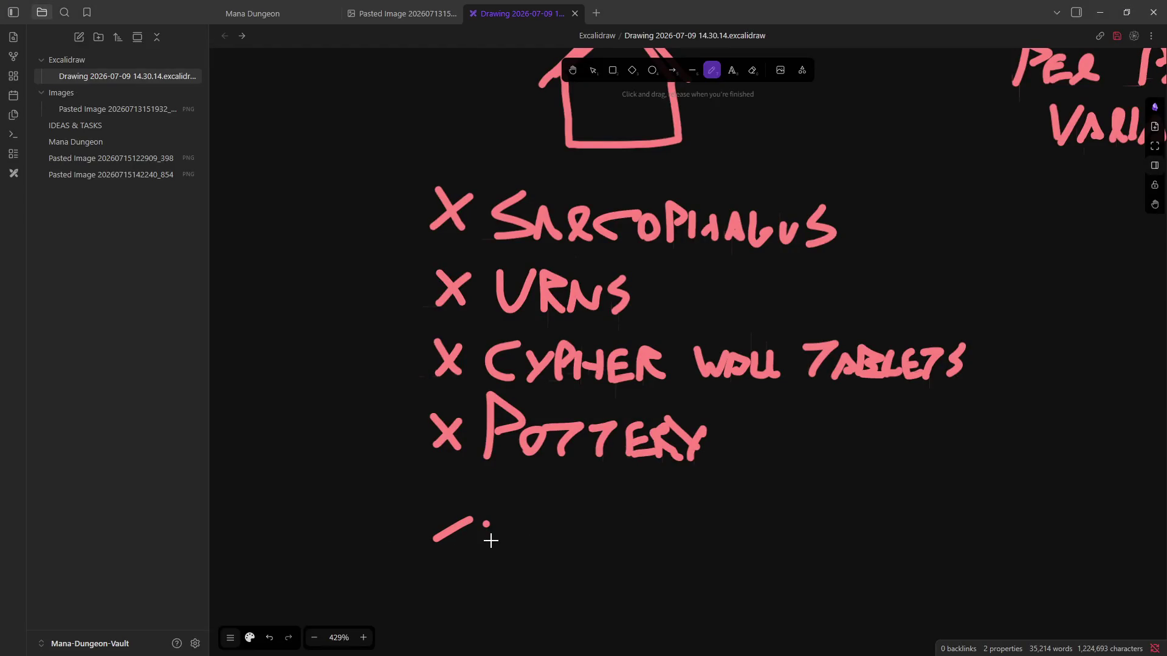
key(ctrl+z)
mouse_move(433, 546)
mouse_down()
mouse_move(470, 507)
mouse_move(473, 551)
mouse_up()
key(ctrl+z)
key(ctrl+z)
mouse_move(419, 510)
mouse_down()
mouse_move(473, 548)
mouse_move(492, 484)
mouse_up()
key(ctrl+z)
- Handwrite FAIENCE beside the new X, then switch back to the faience article
mouse_move(491, 556)
mouse_down()
mouse_move(518, 505)
mouse_move(547, 554)
mouse_move(579, 556)
mouse_move(634, 528)
mouse_move(653, 558)
mouse_move(679, 522)
mouse_move(677, 541)
mouse_up()
drag(655, 557, 682, 554)
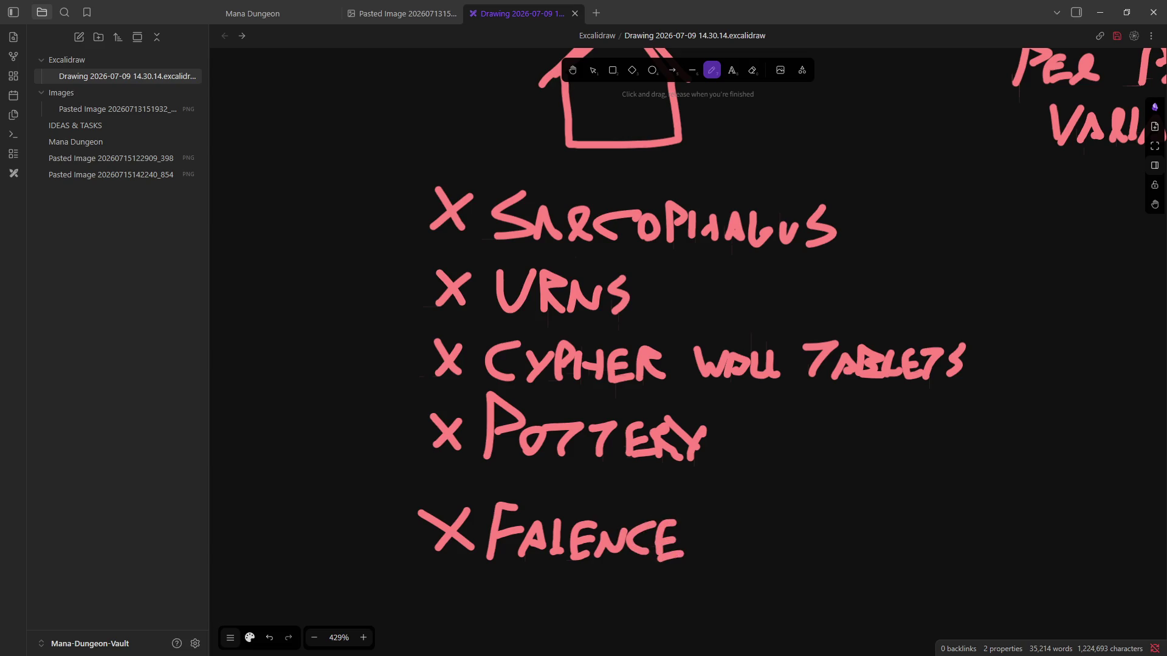
key(alt+Tab)
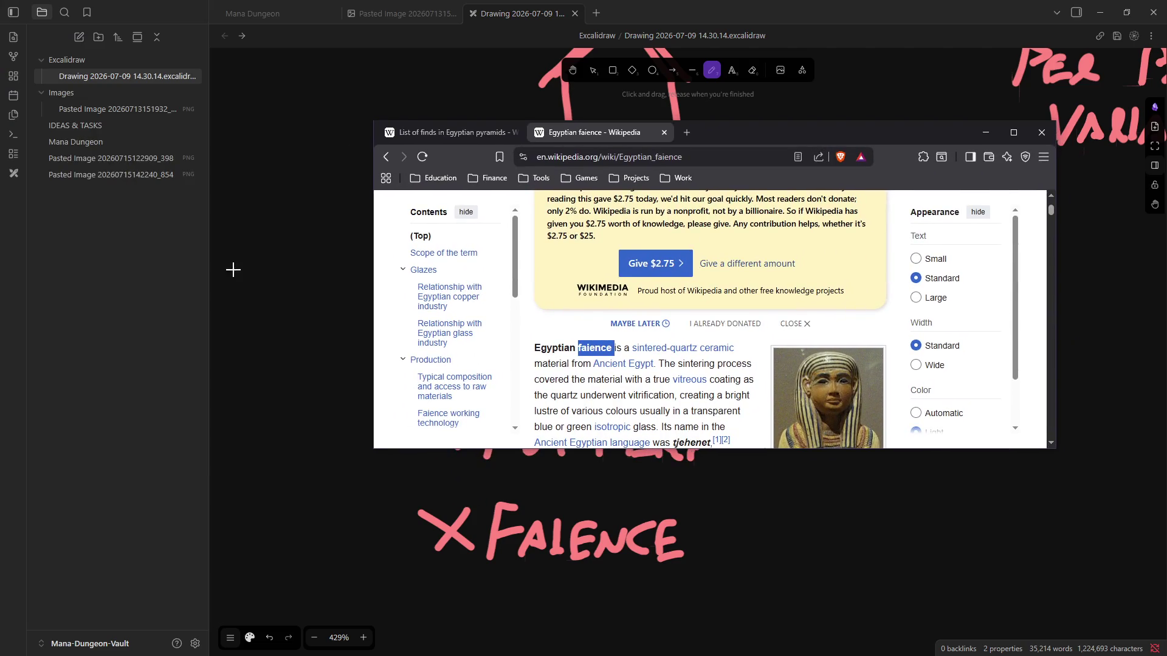
click(234, 270)
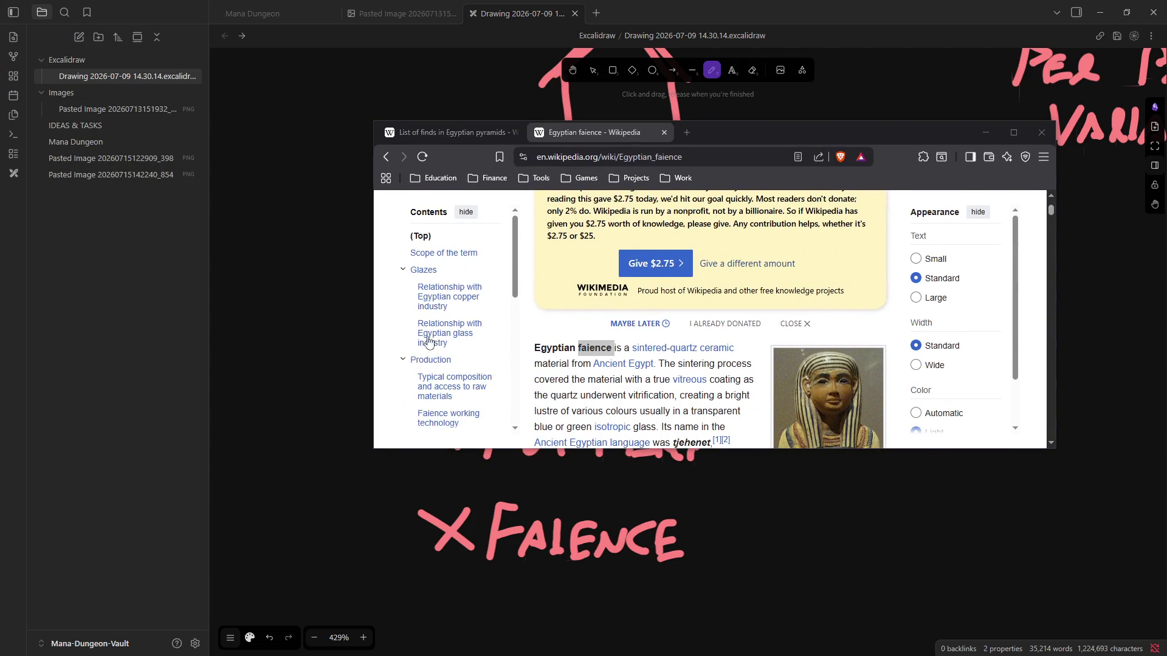
scroll(642, 351, down, 2)
scroll(642, 352, down, 2)
scroll(642, 351, down, 2)
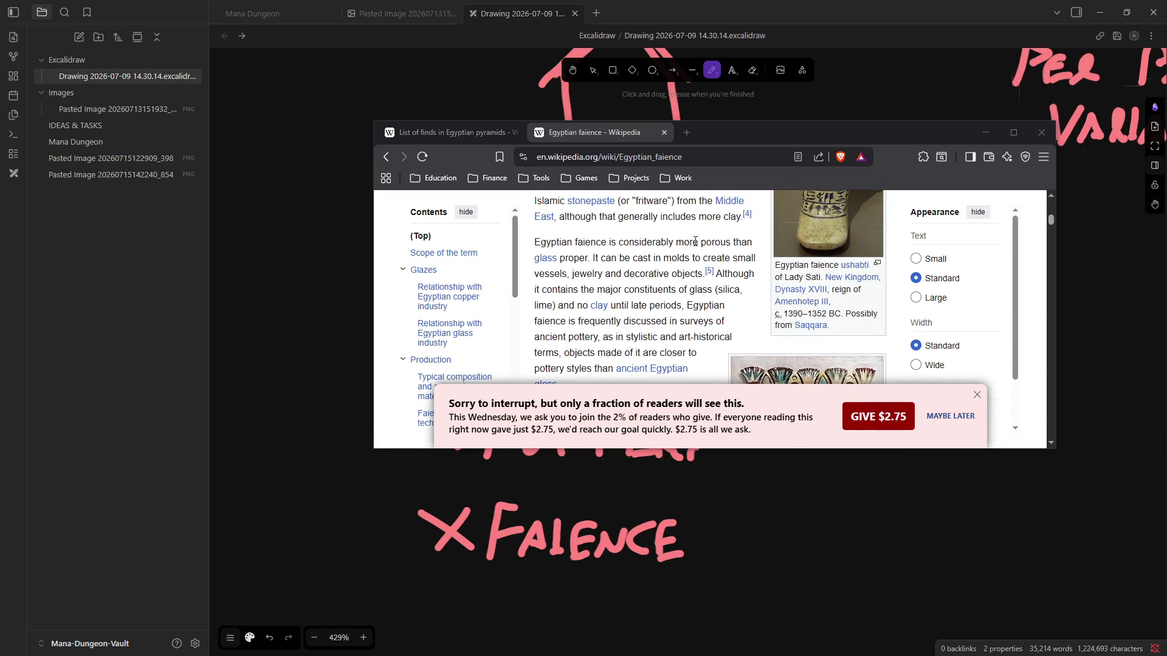
scroll(656, 273, up, 1)
scroll(666, 278, up, 1)
scroll(643, 273, down, 1)
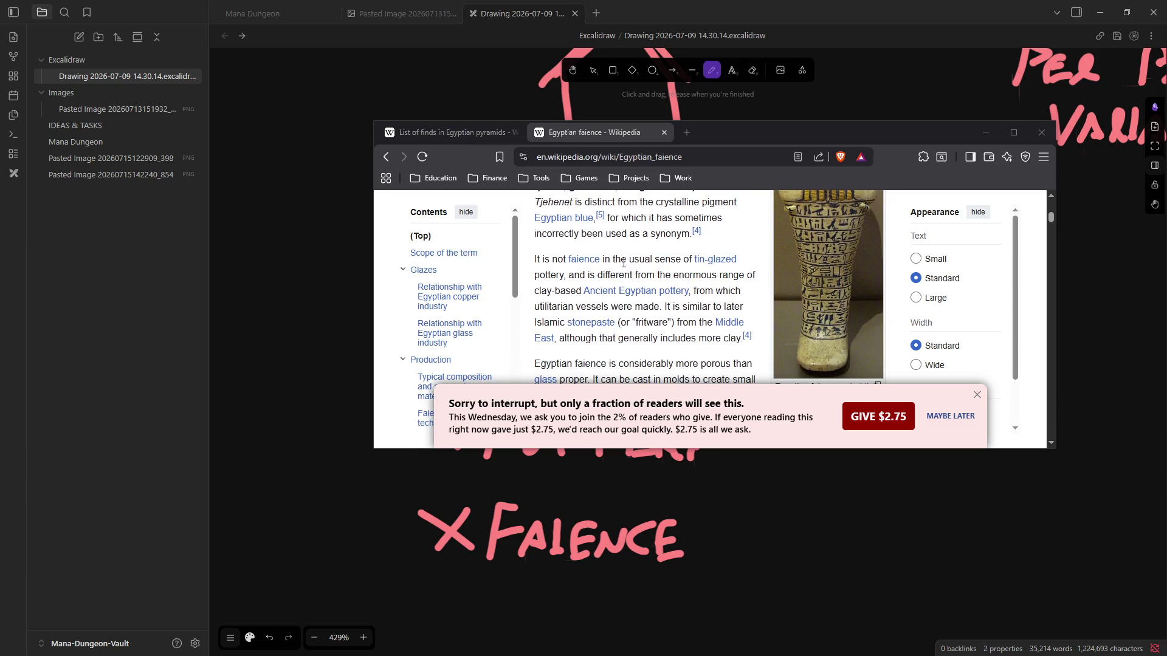
scroll(647, 293, up, 2)
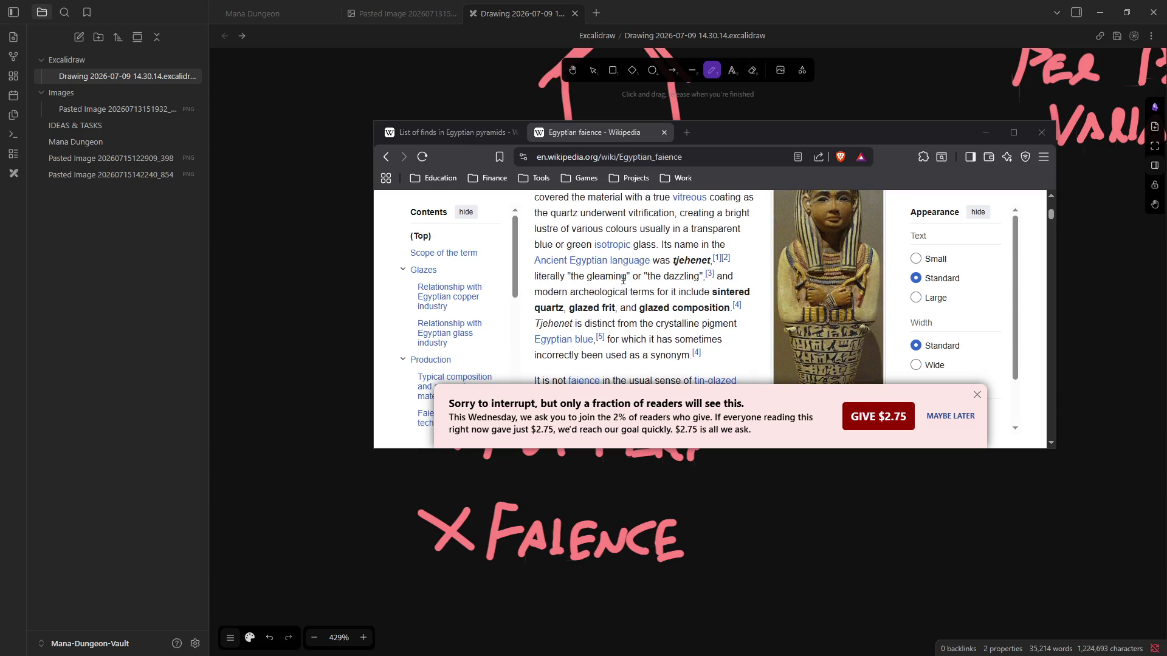
scroll(599, 276, down, 1)
scroll(599, 276, up, 1)
drag(621, 277, 690, 277)
click(680, 280)
click(588, 277)
drag(589, 275, 700, 276)
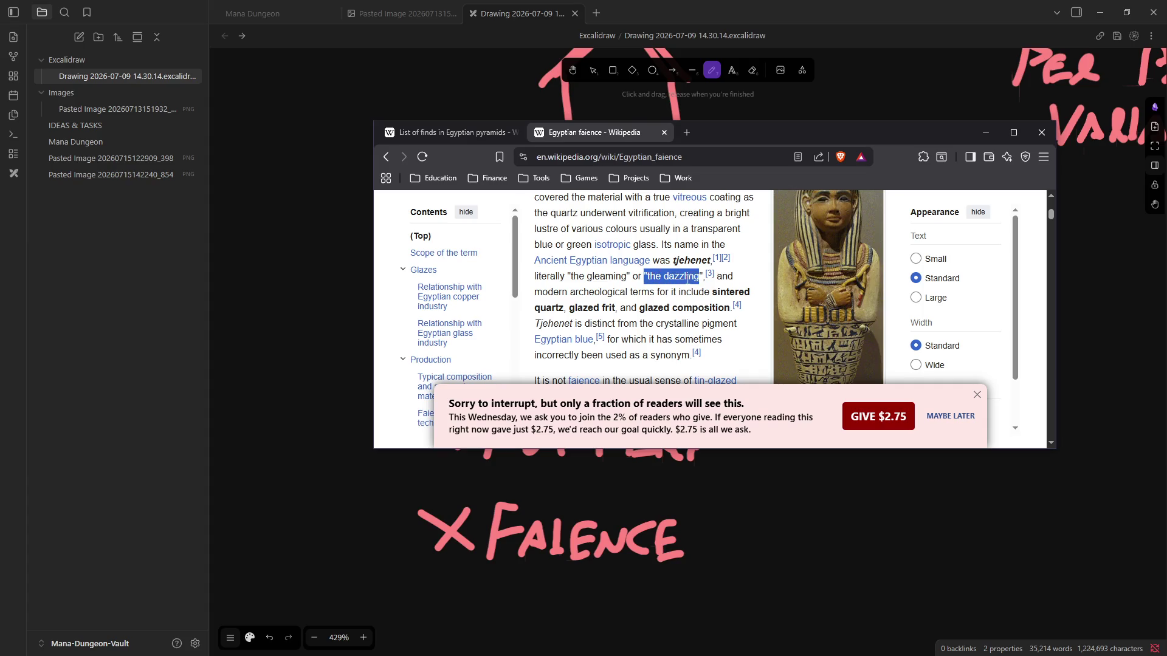
click(704, 279)
drag(570, 292, 682, 293)
click(657, 294)
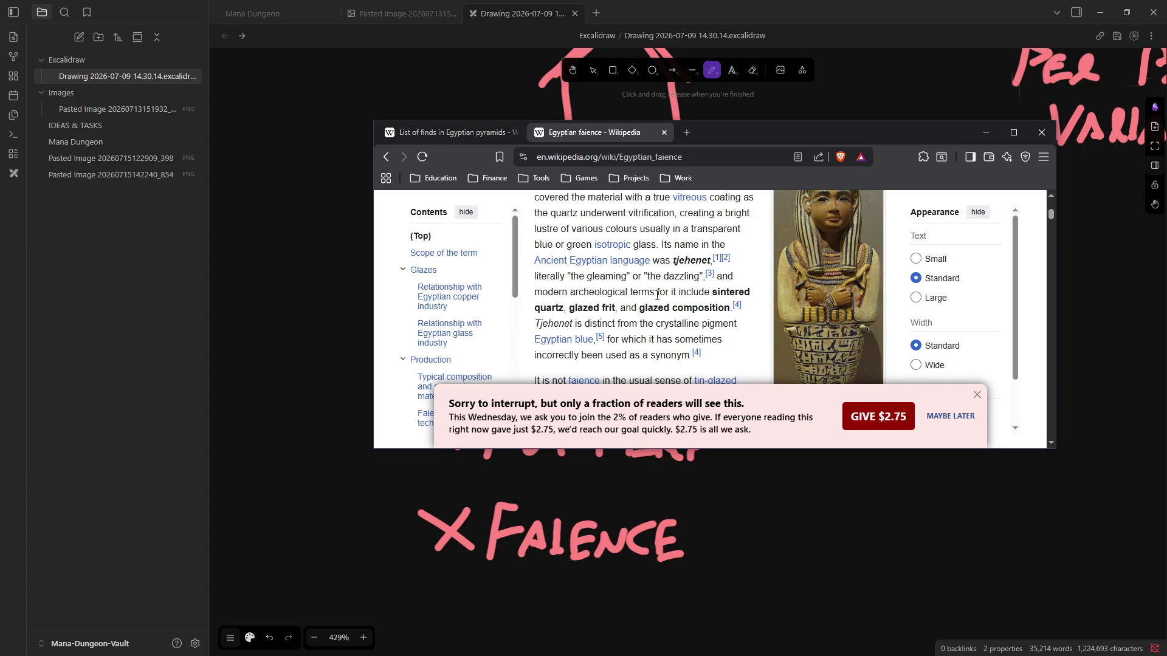
click(618, 308)
mouse_move(559, 308)
mouse_down()
mouse_move(700, 308)
mouse_move(575, 324)
mouse_move(673, 324)
mouse_up()
click(667, 308)
click(637, 320)
click(593, 324)
click(690, 321)
scroll(689, 321, down, 1)
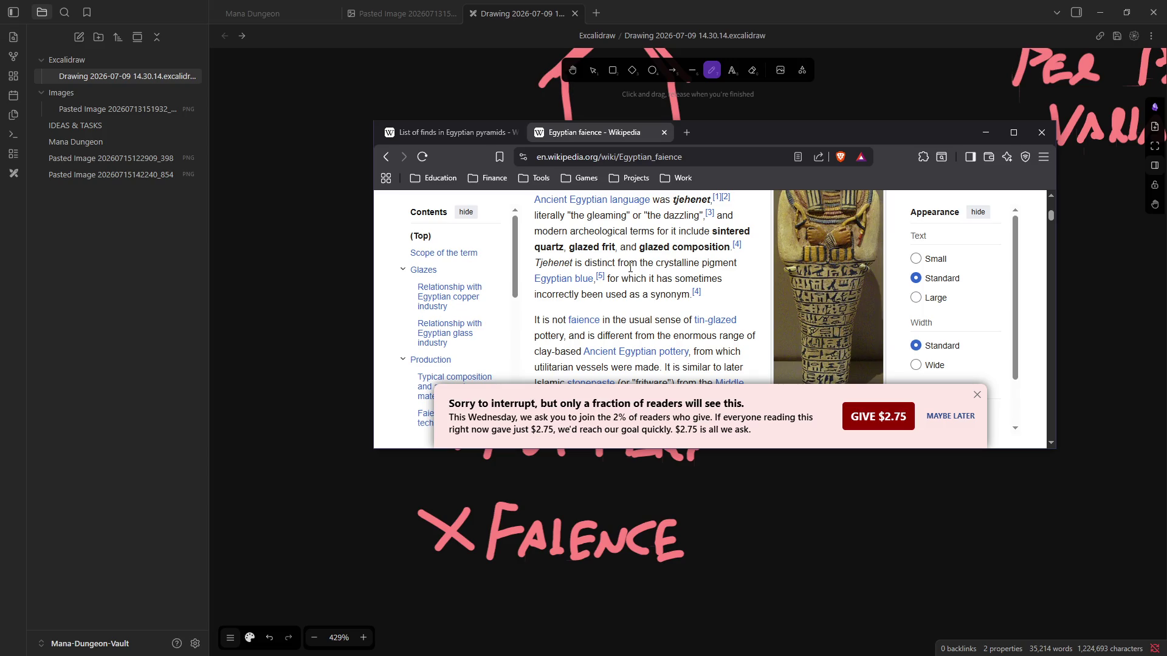
drag(612, 264, 723, 264)
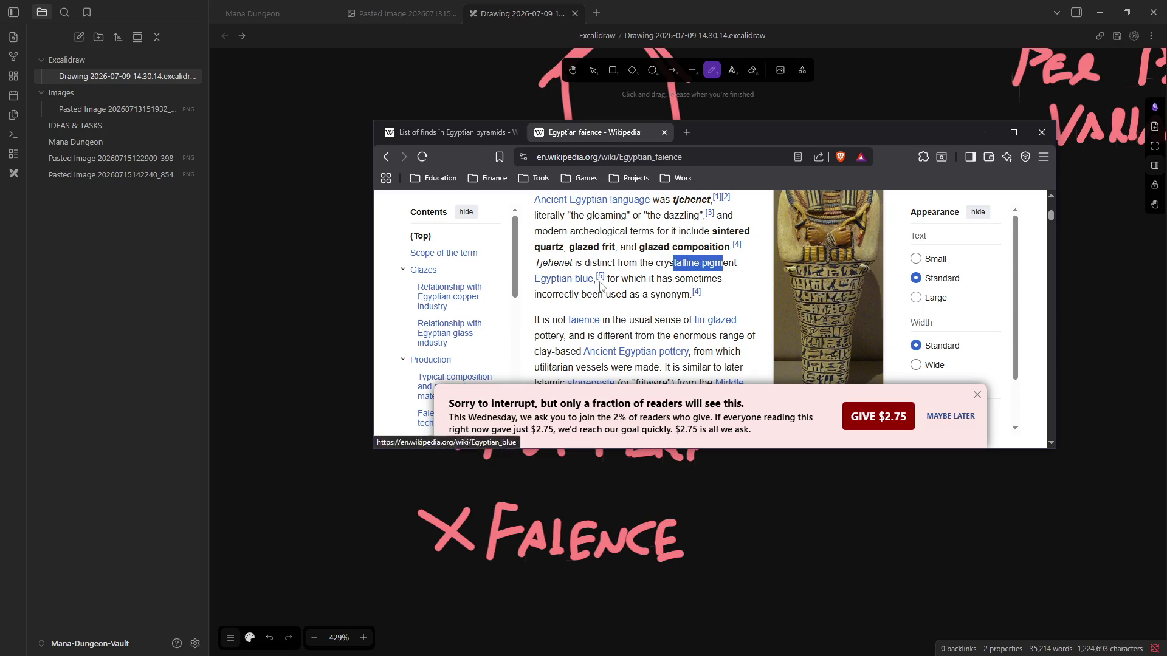
drag(614, 281, 703, 278)
click(685, 280)
click(693, 280)
click(684, 278)
drag(551, 294, 671, 294)
click(602, 297)
click(663, 307)
scroll(645, 305, up, 1)
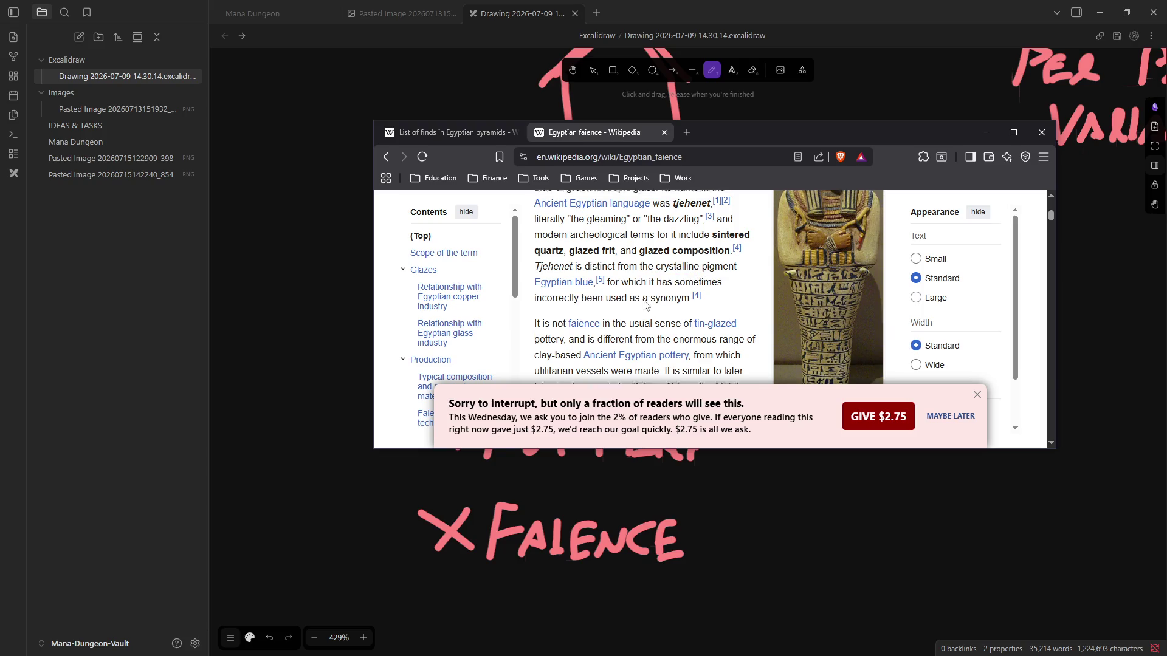
scroll(645, 306, up, 1)
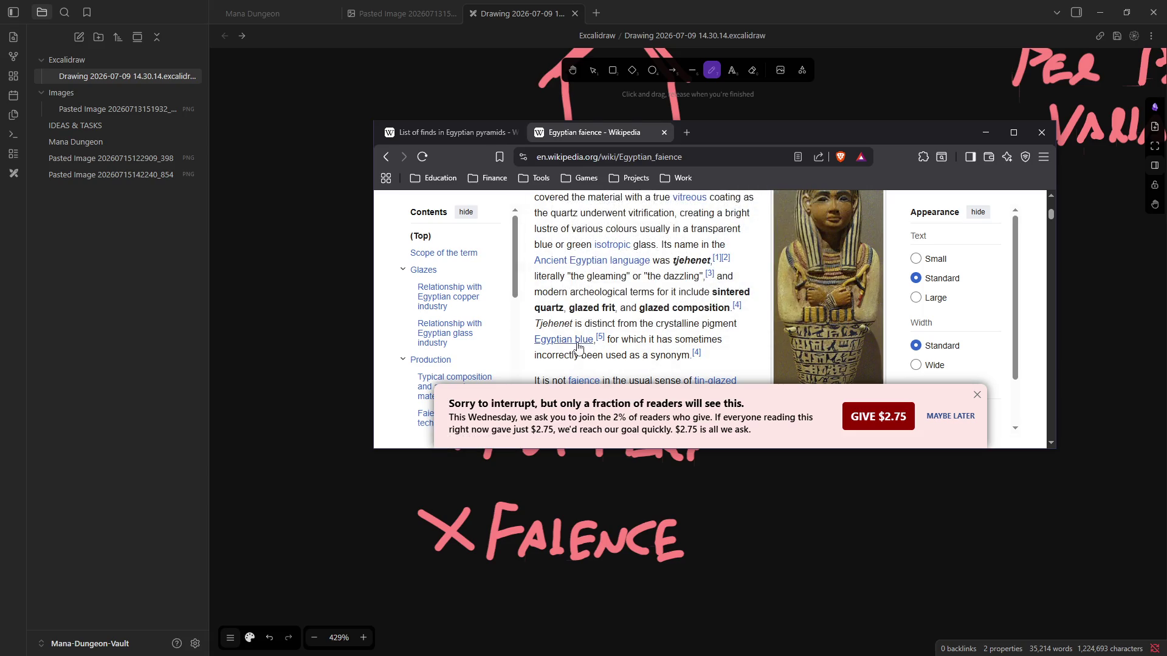
scroll(638, 324, up, 1)
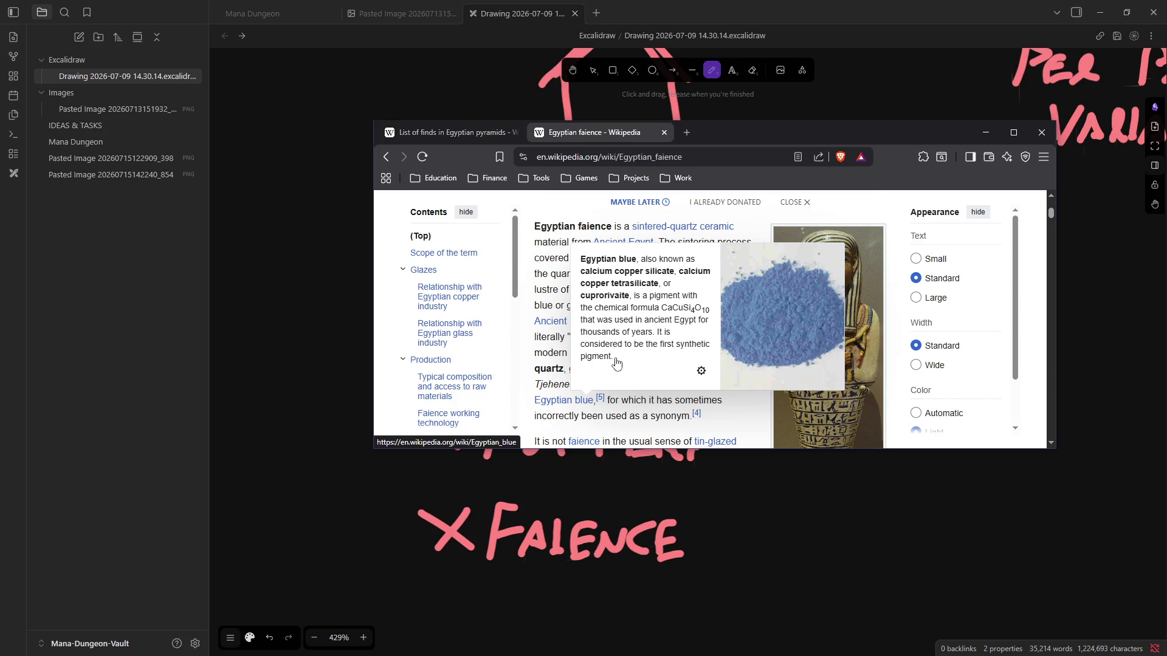
scroll(578, 350, down, 3)
scroll(611, 342, up, 1)
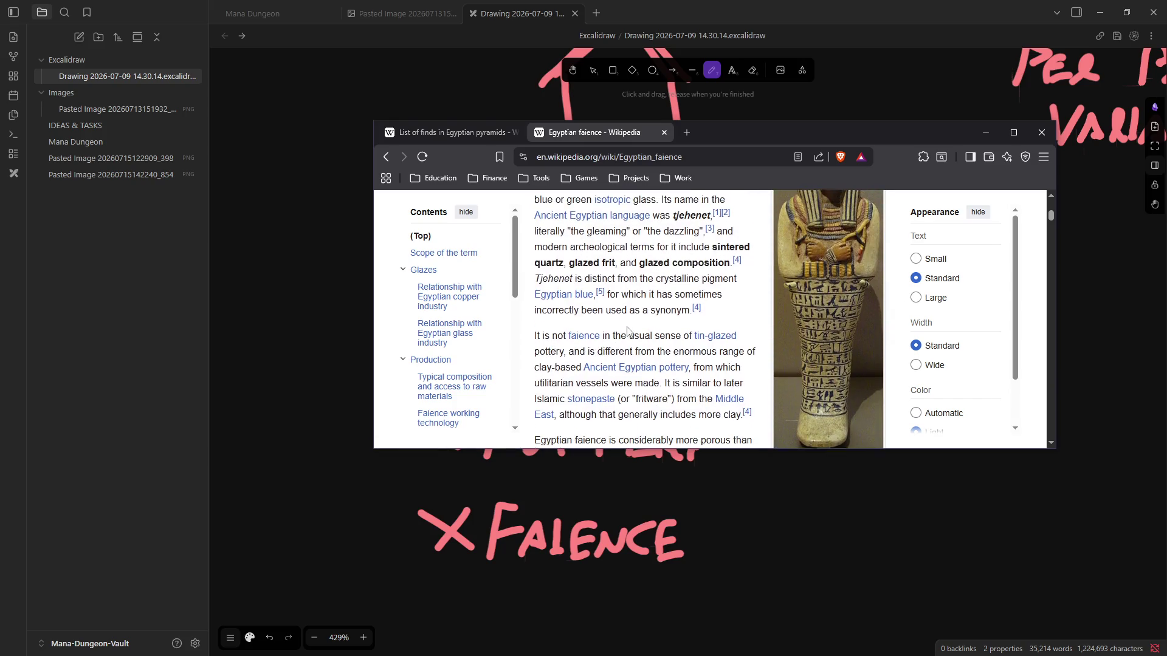
scroll(632, 335, down, 1)
scroll(631, 334, down, 3)
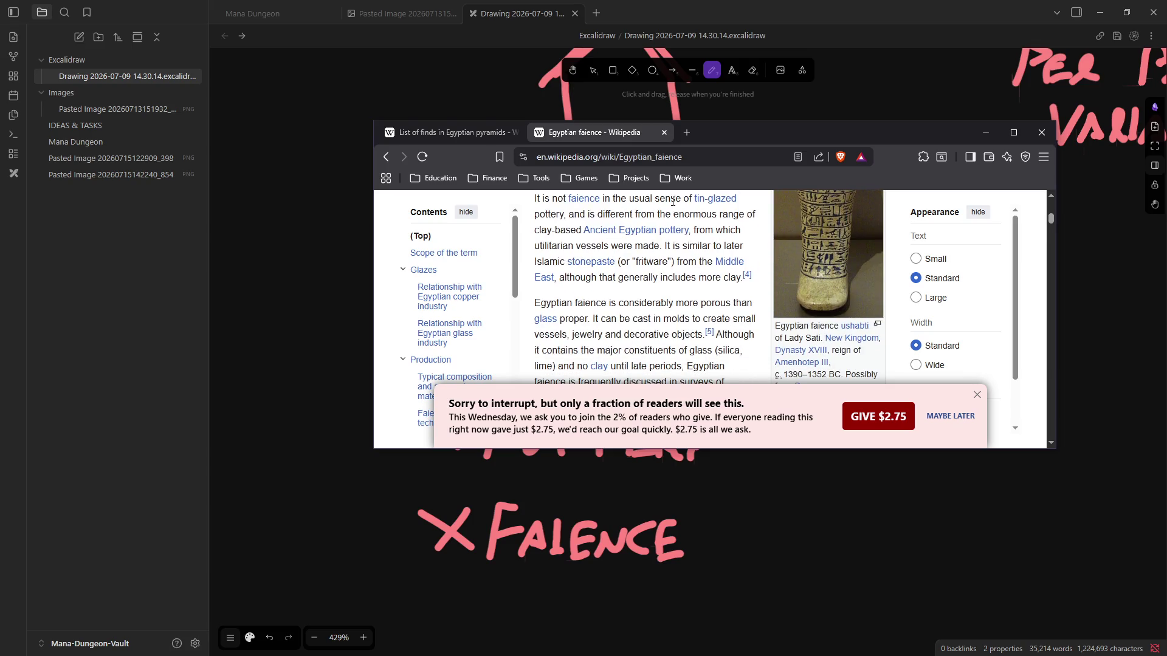
- Read the paragraph distinguishing Egyptian faience from tin-glazed faience and the range of vessels made
drag(550, 221, 706, 214)
drag(559, 229, 724, 230)
drag(563, 246, 675, 248)
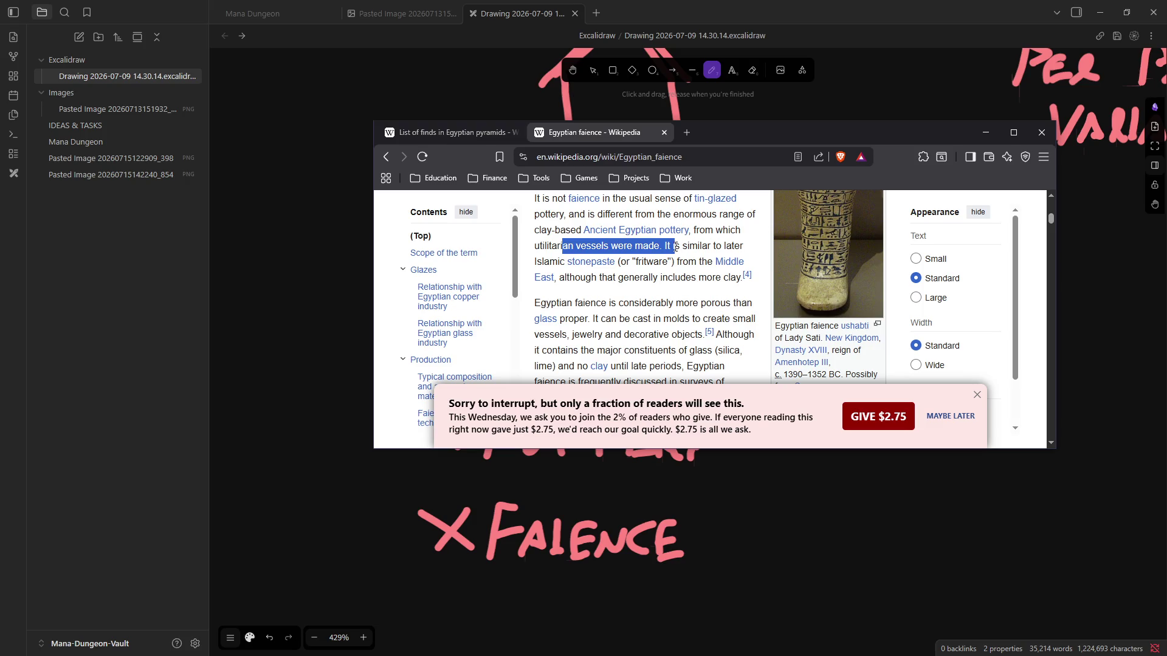
click(675, 246)
scroll(672, 274, up, 1)
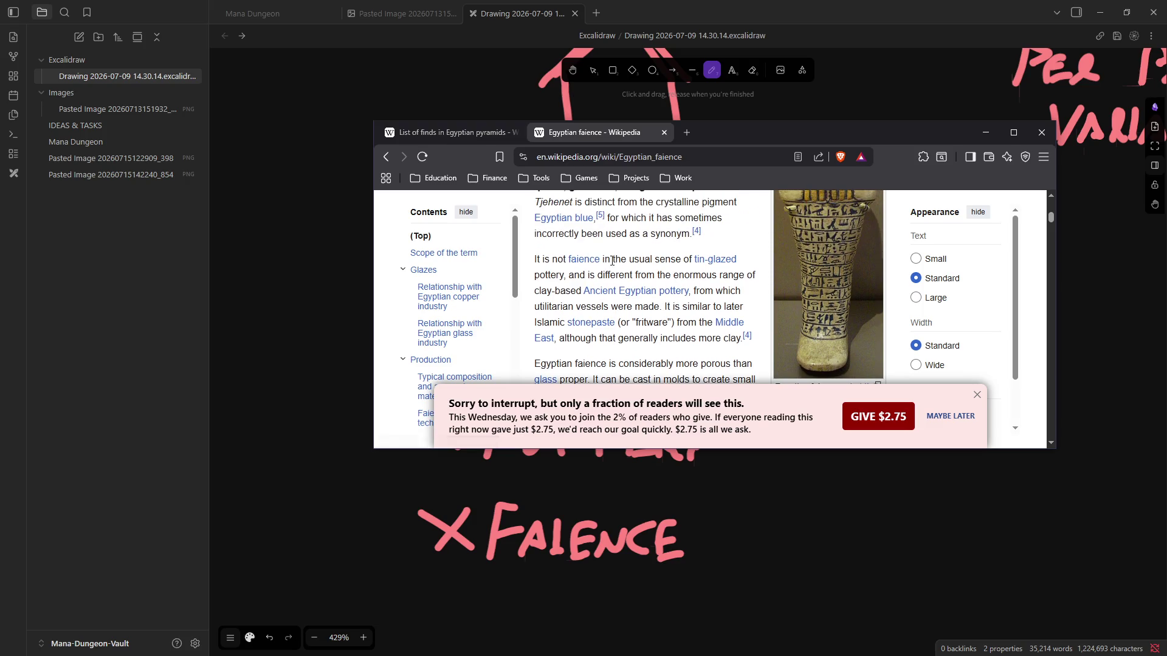
drag(612, 259, 735, 260)
drag(579, 275, 732, 277)
click(560, 294)
drag(567, 306, 648, 307)
click(643, 306)
mouse_move(636, 291)
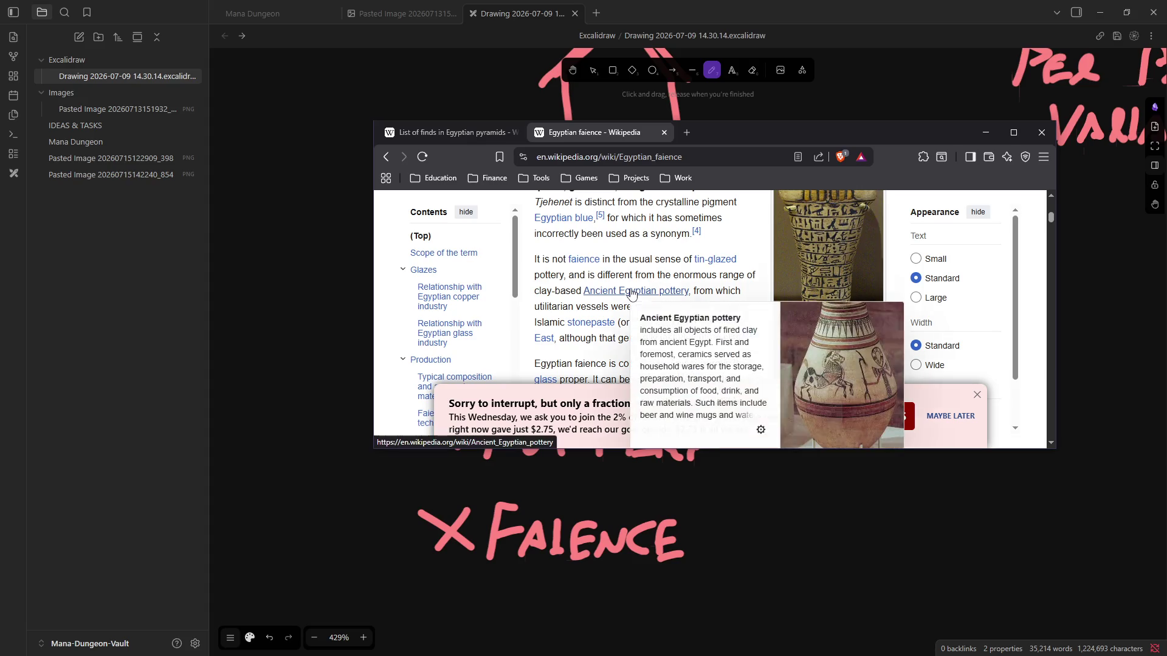
scroll(631, 294, down, 1)
drag(671, 247, 732, 247)
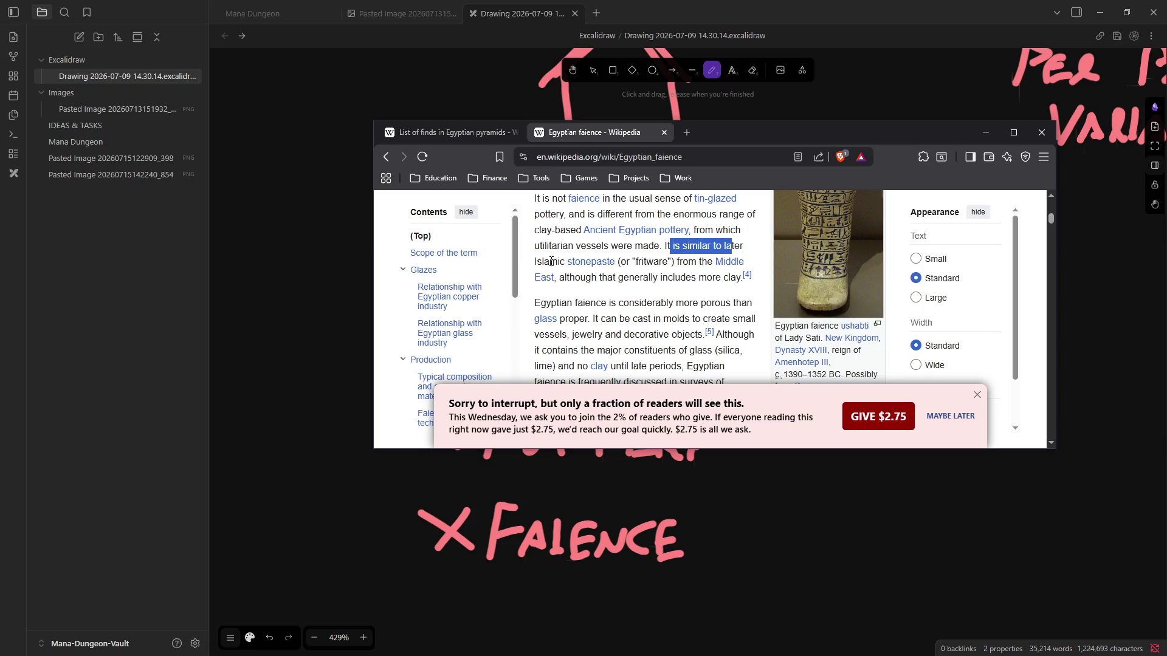
- Read the lines on stonepaste (fritware) and the Middle Eastern scope of the term
drag(551, 262, 684, 262)
click(595, 268)
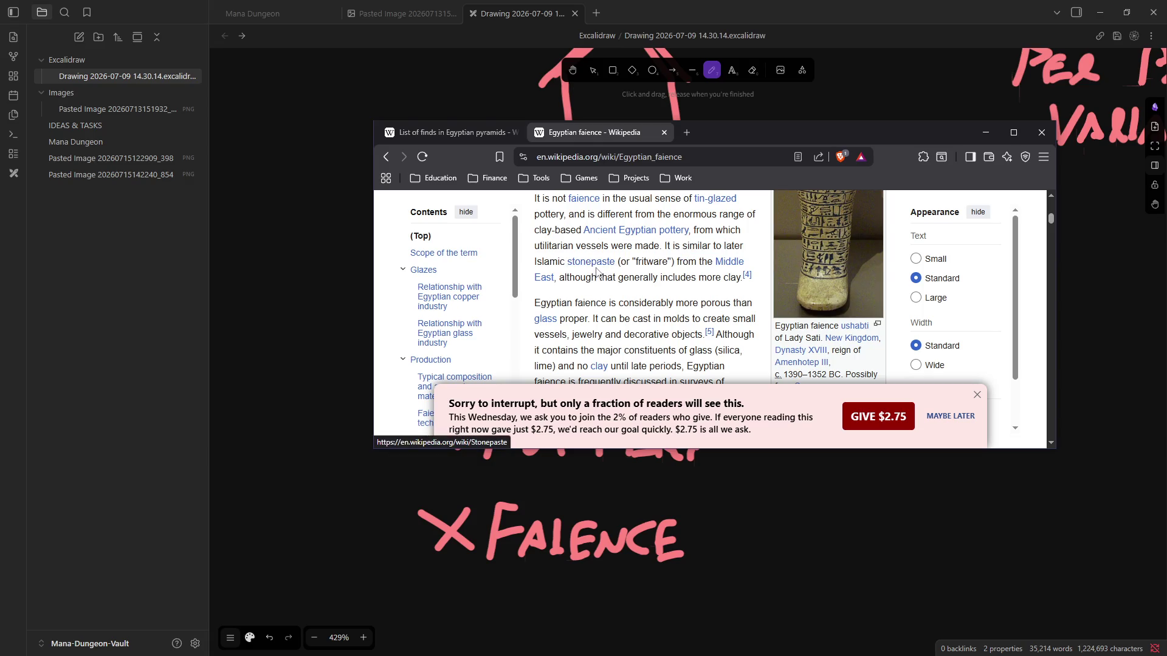
drag(685, 265, 717, 263)
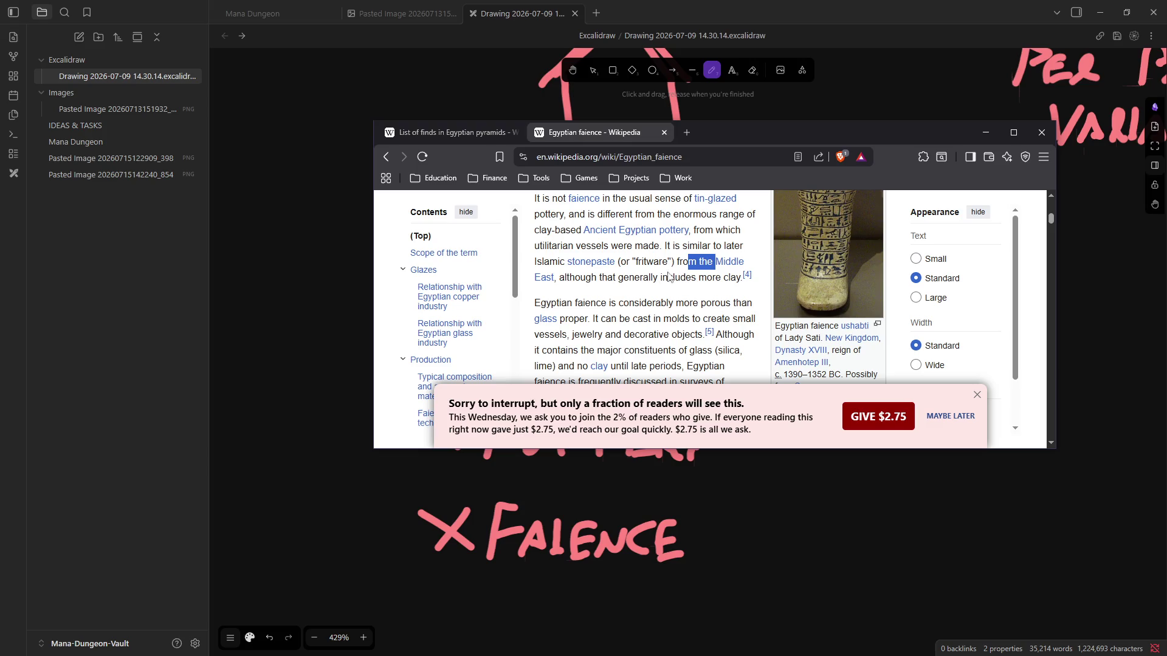
click(674, 274)
drag(582, 277, 680, 278)
click(678, 274)
scroll(678, 274, up, 3)
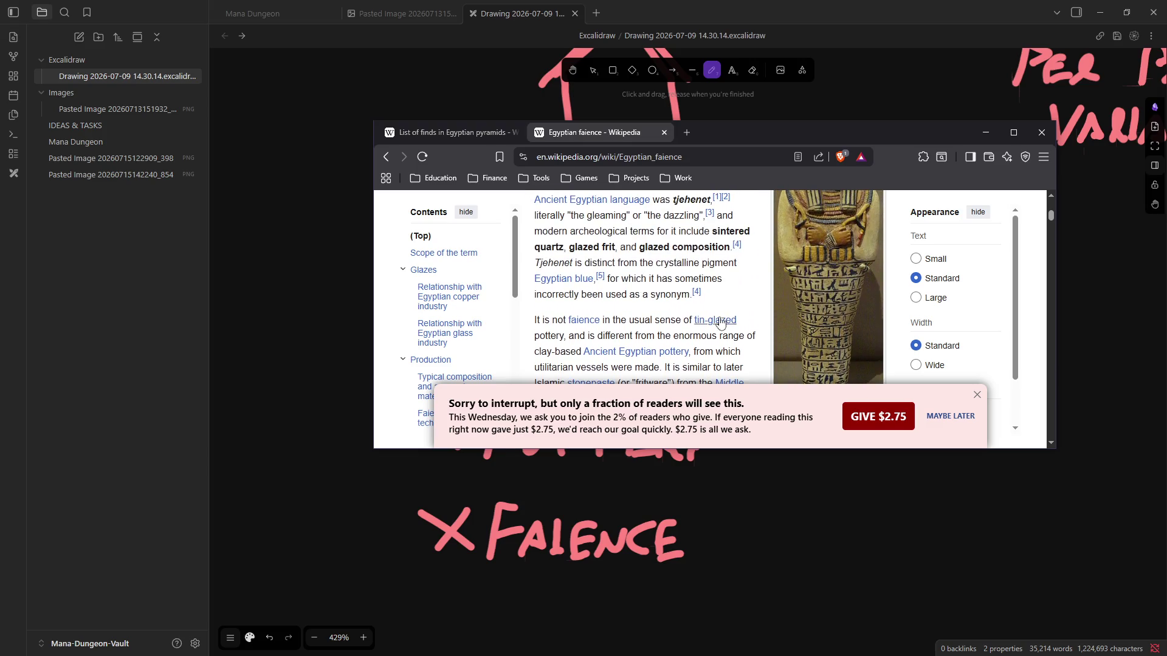
scroll(607, 333, up, 2)
scroll(608, 332, down, 3)
scroll(620, 335, down, 1)
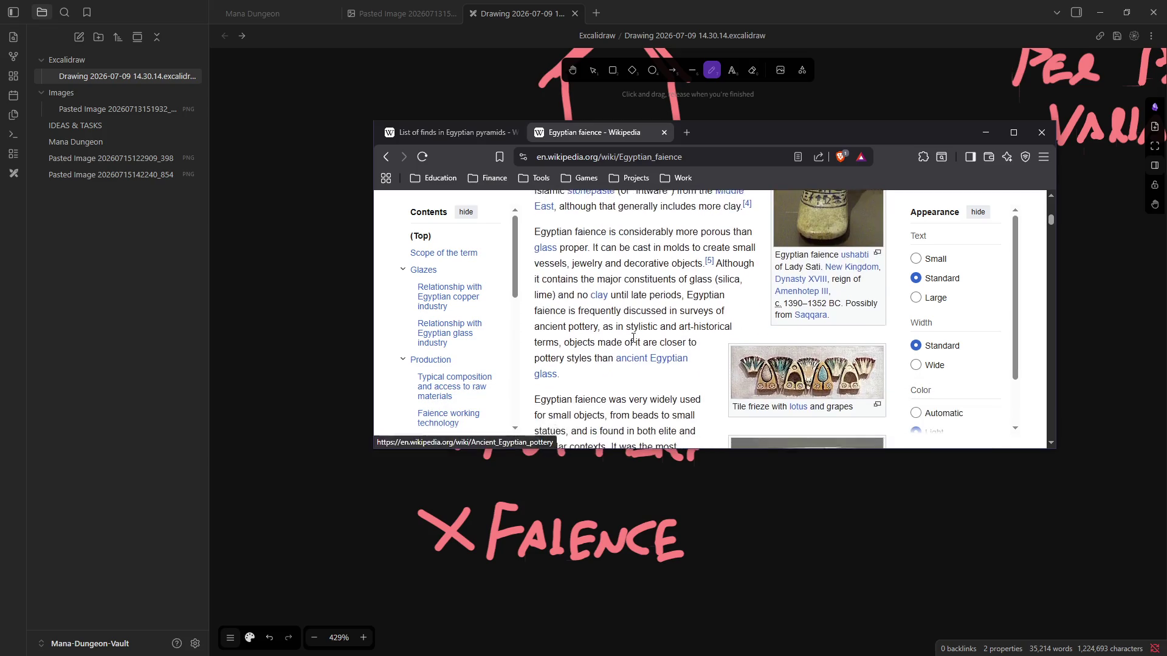
scroll(634, 337, down, 2)
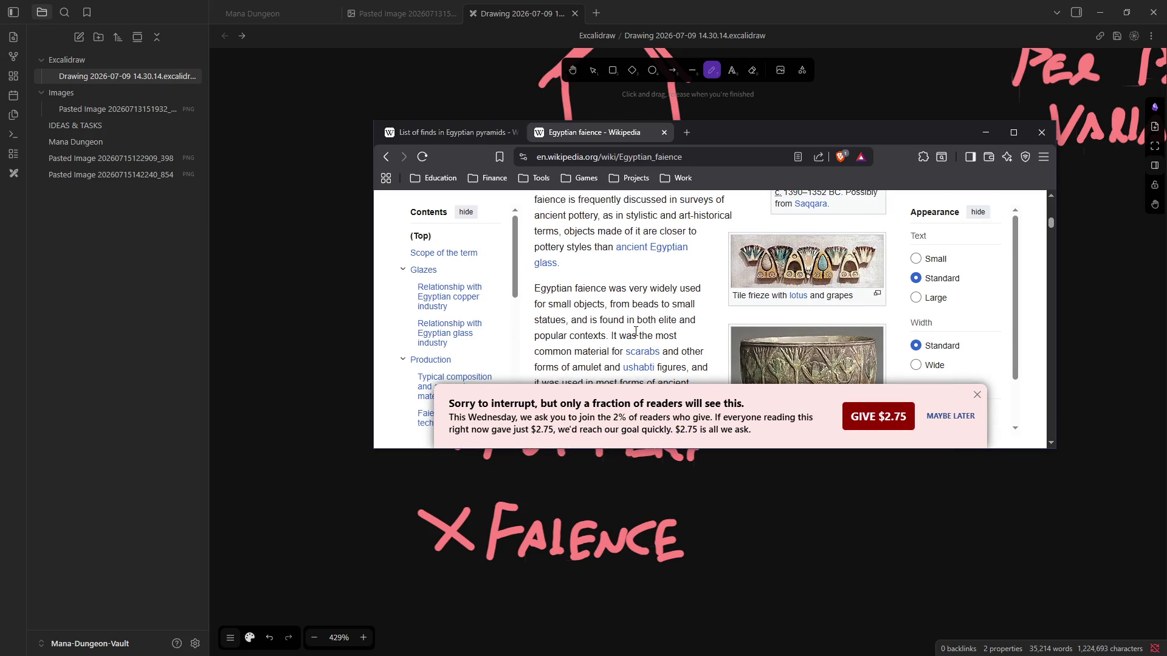
scroll(635, 333, down, 1)
- Read how faience was used for beads, scarabs, amulets and ushabti figures
drag(654, 244, 685, 243)
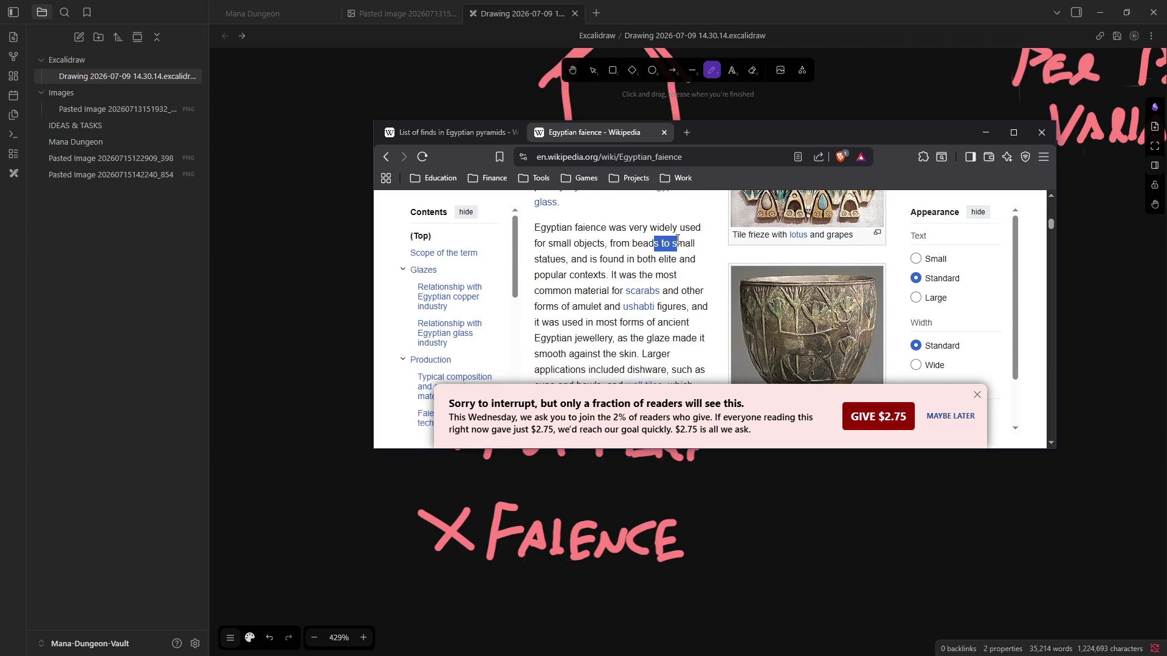
click(679, 245)
drag(571, 258, 691, 259)
click(625, 257)
click(691, 259)
drag(571, 260, 667, 275)
click(657, 275)
click(585, 291)
drag(560, 291, 693, 291)
click(693, 292)
scroll(657, 273, down, 1)
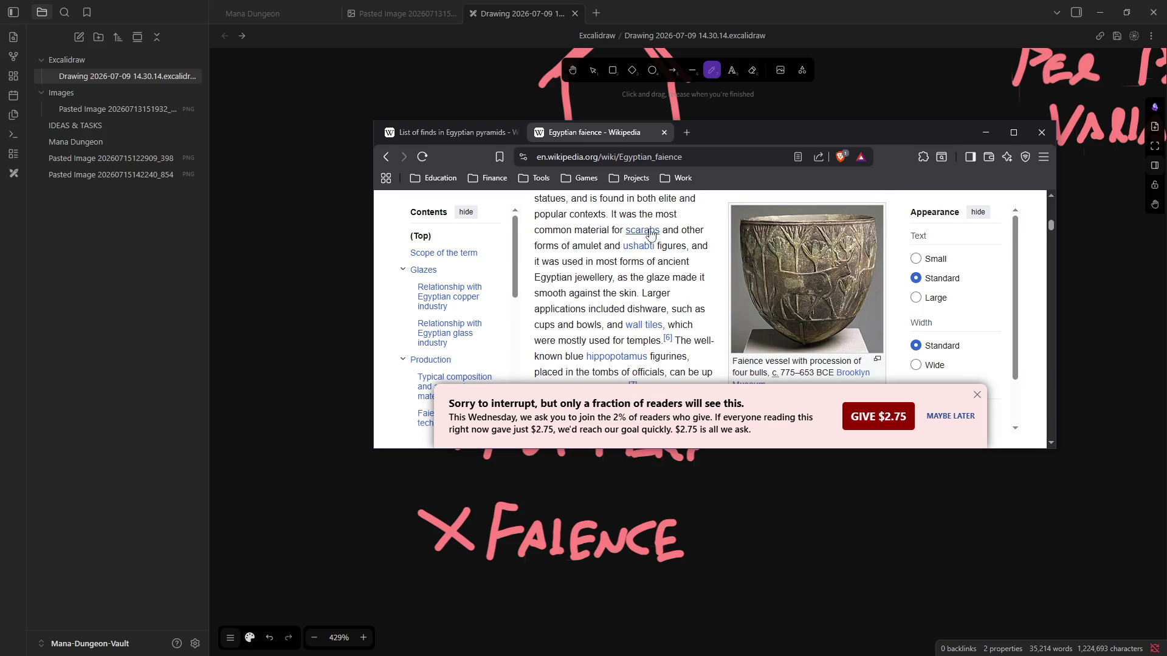
drag(576, 246, 674, 248)
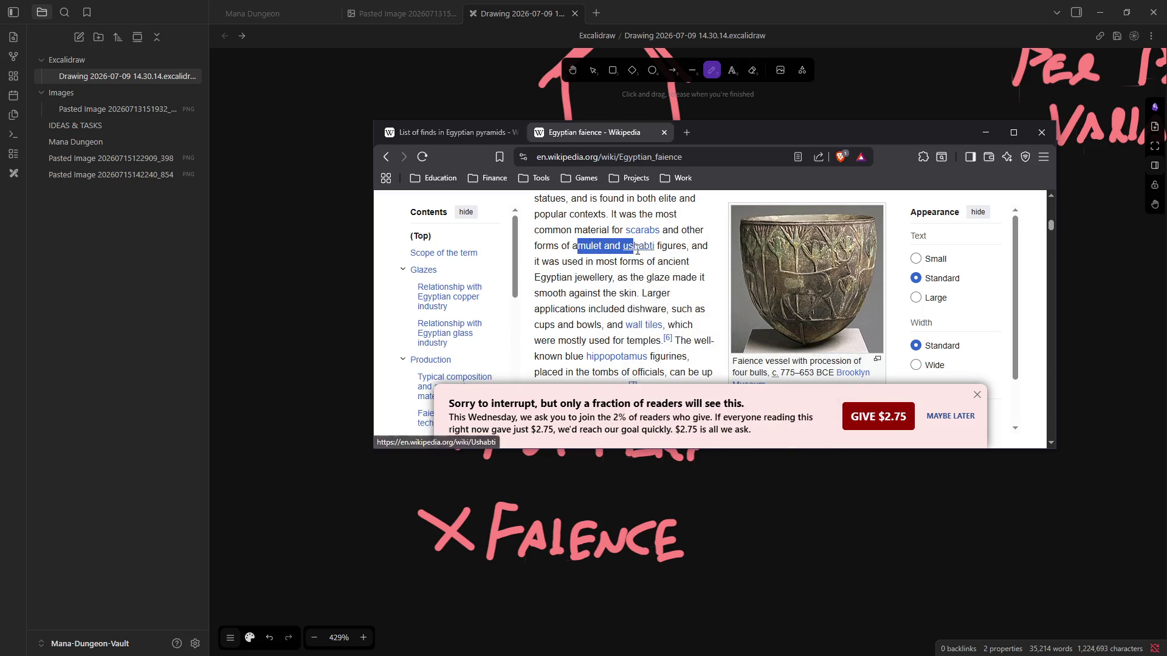
click(673, 251)
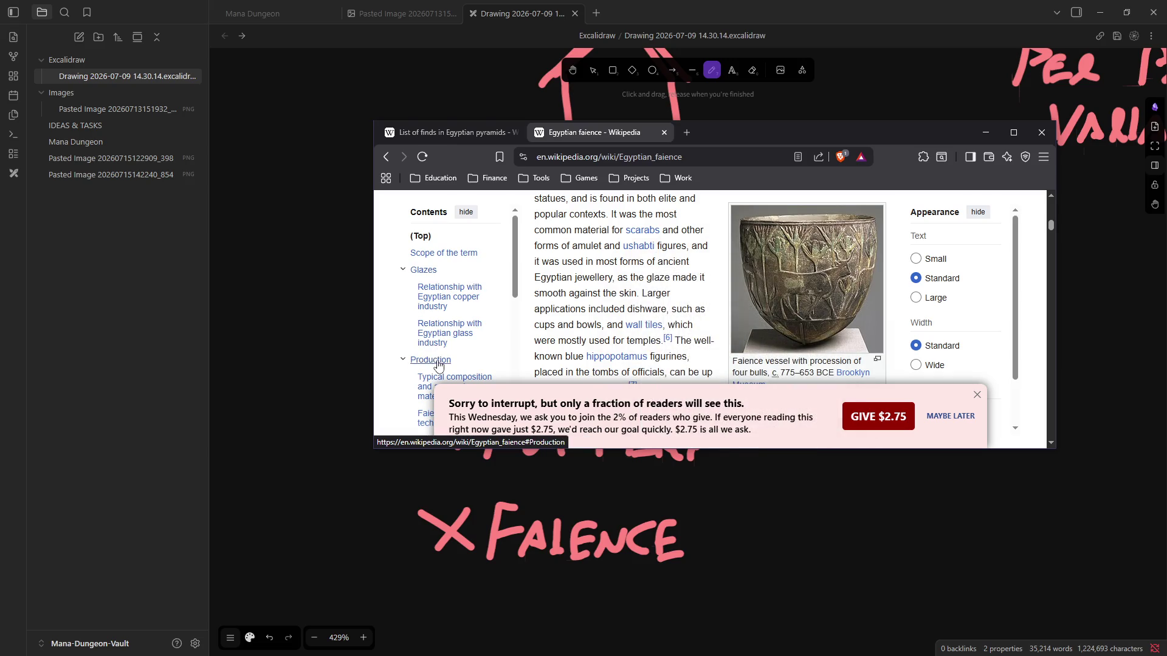
- Minimize the browser and handwrite a pink 'X SCARABS' entry below Faience, undoing a stray stroke
key(super+Down)
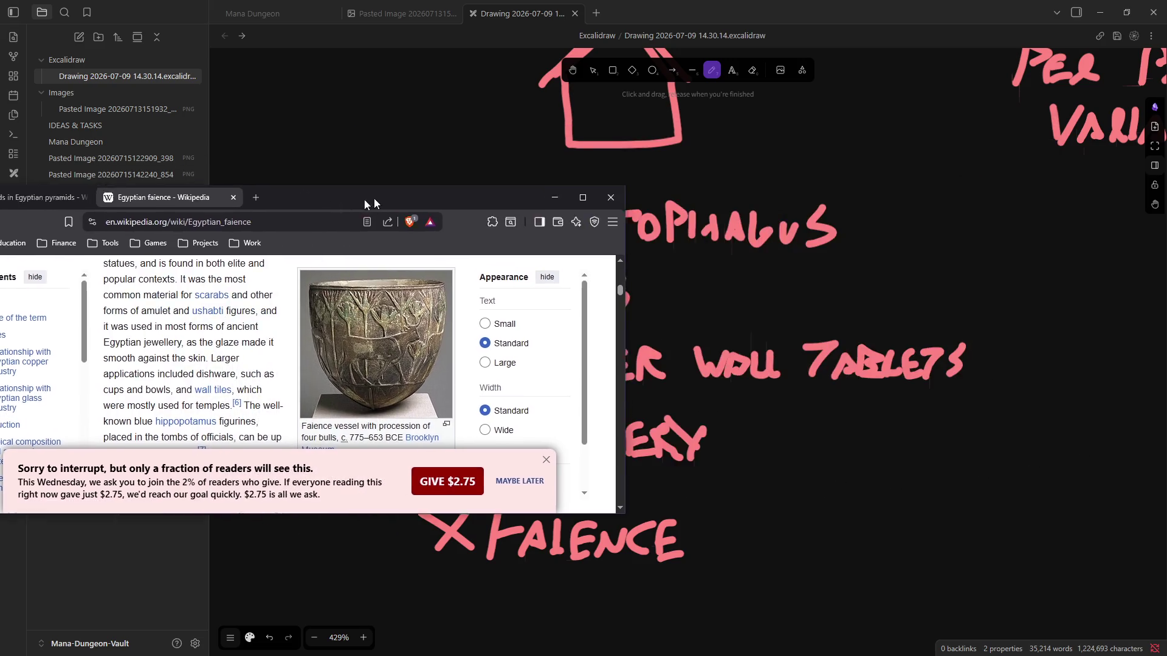
scroll(451, 343, down, 1)
scroll(483, 374, down, 2)
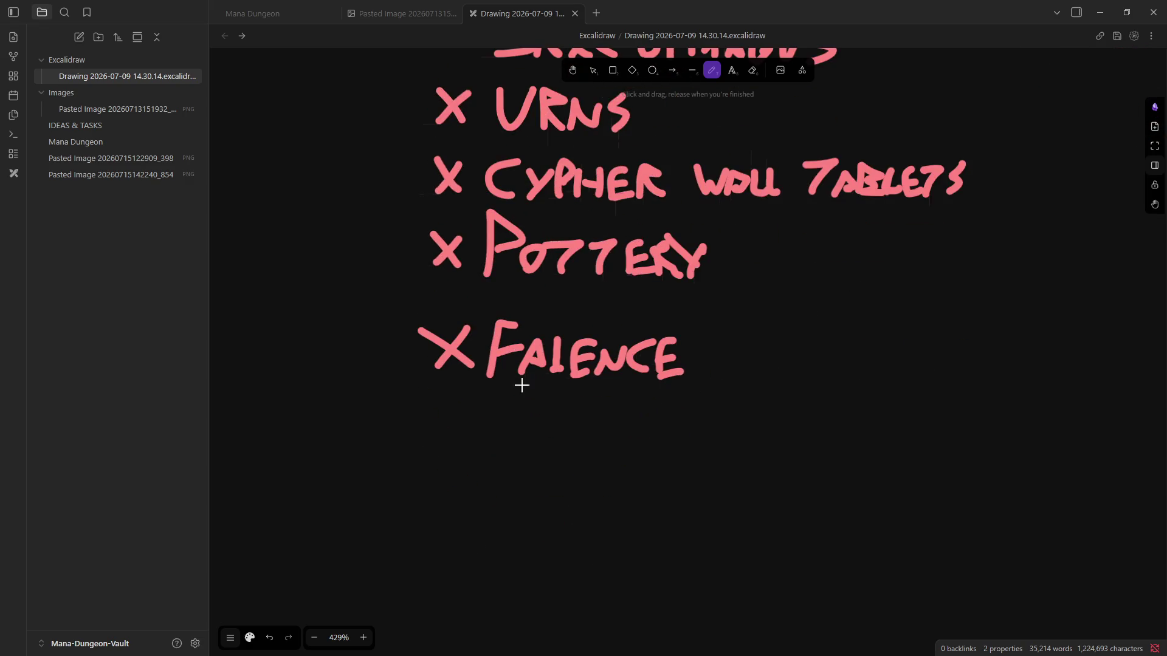
drag(454, 417, 430, 437)
drag(413, 399, 450, 445)
mouse_move(500, 410)
mouse_down()
mouse_move(473, 442)
mouse_move(560, 439)
mouse_move(620, 409)
mouse_up()
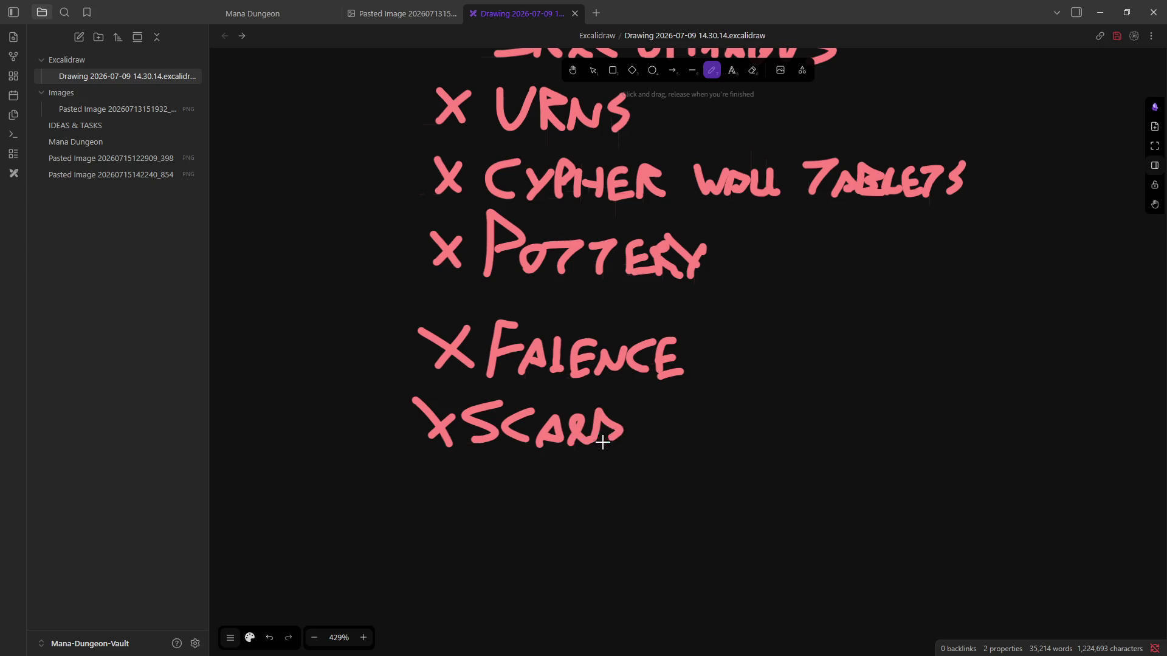
key(ctrl+z)
key(ctrl+z)
drag(577, 446, 650, 449)
drag(697, 415, 664, 445)
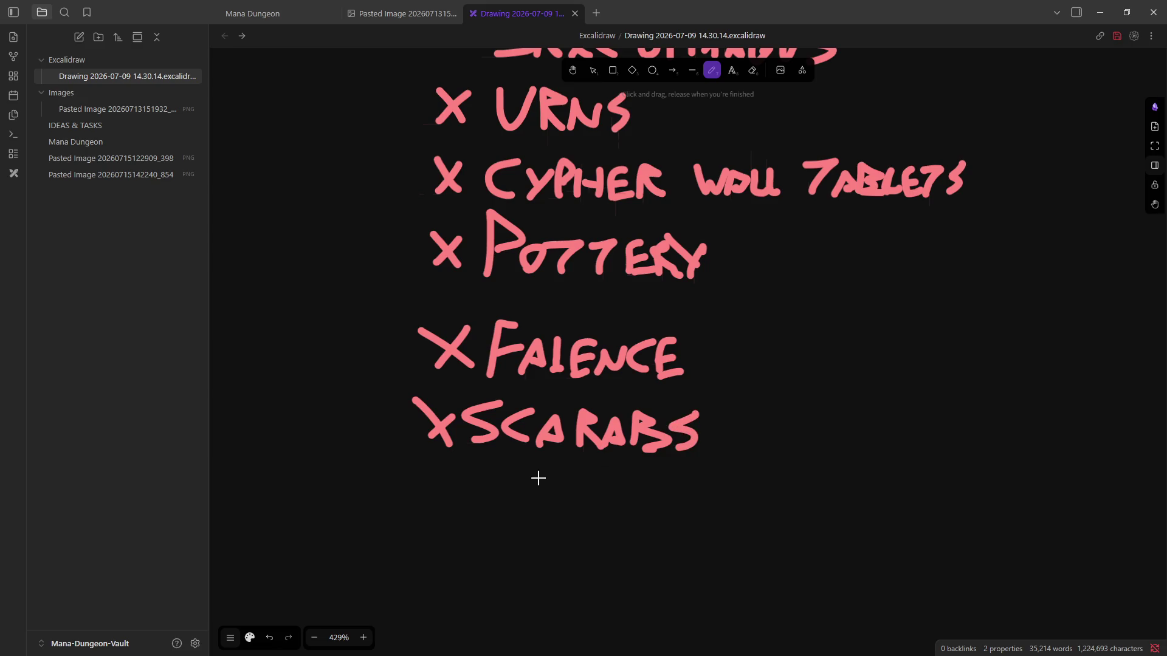
- Handwrite an 'X USHABTI' entry beneath it, then bring the faience article back
mouse_move(418, 502)
mouse_down()
mouse_move(446, 477)
mouse_move(449, 504)
mouse_move(511, 467)
mouse_move(513, 510)
mouse_move(551, 472)
mouse_up()
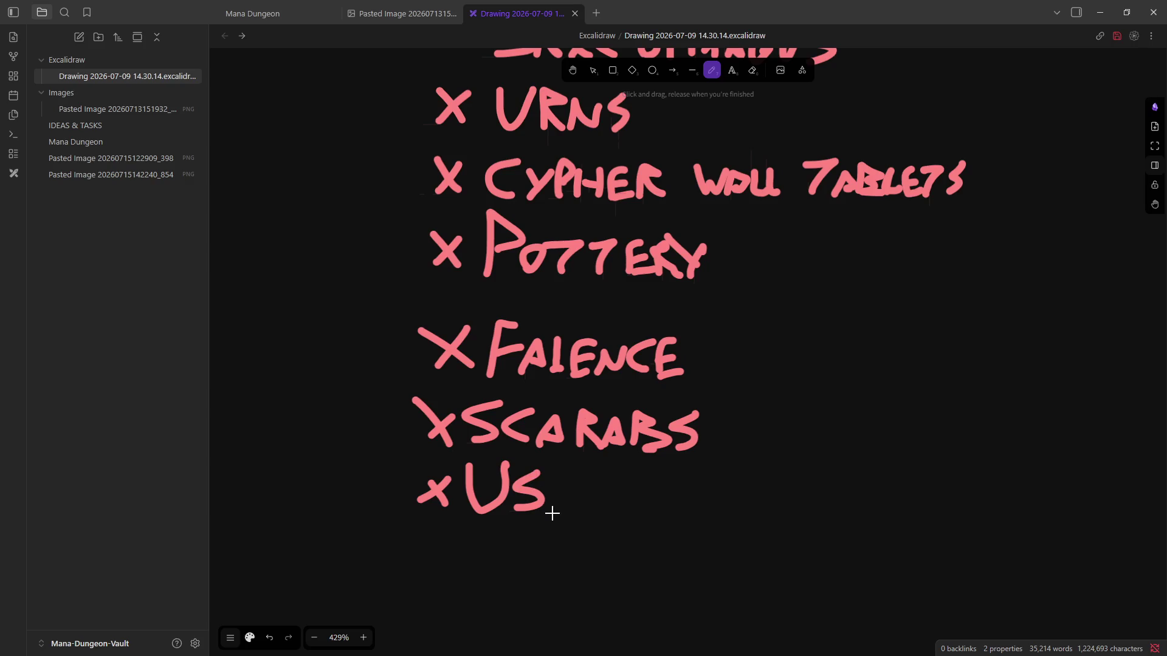
mouse_move(575, 514)
mouse_down()
mouse_move(578, 485)
mouse_move(619, 514)
mouse_move(627, 478)
mouse_move(647, 515)
mouse_move(673, 518)
mouse_move(690, 483)
mouse_up()
mouse_move(694, 484)
mouse_down()
mouse_move(693, 515)
mouse_move(707, 511)
mouse_up()
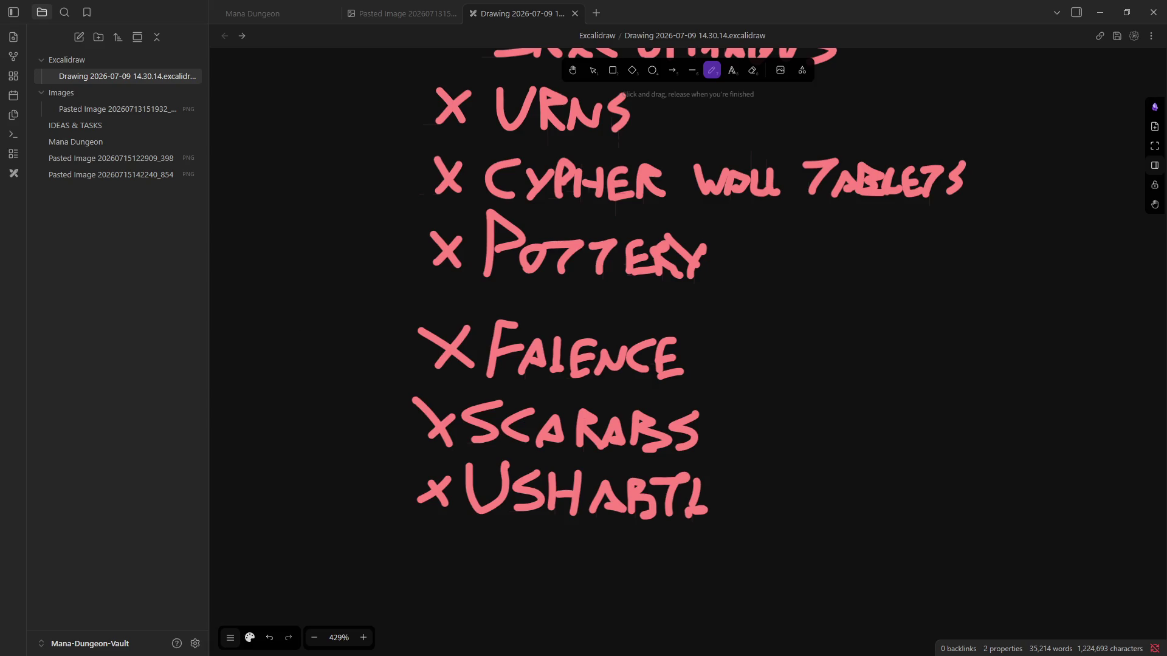
key(alt+Tab)
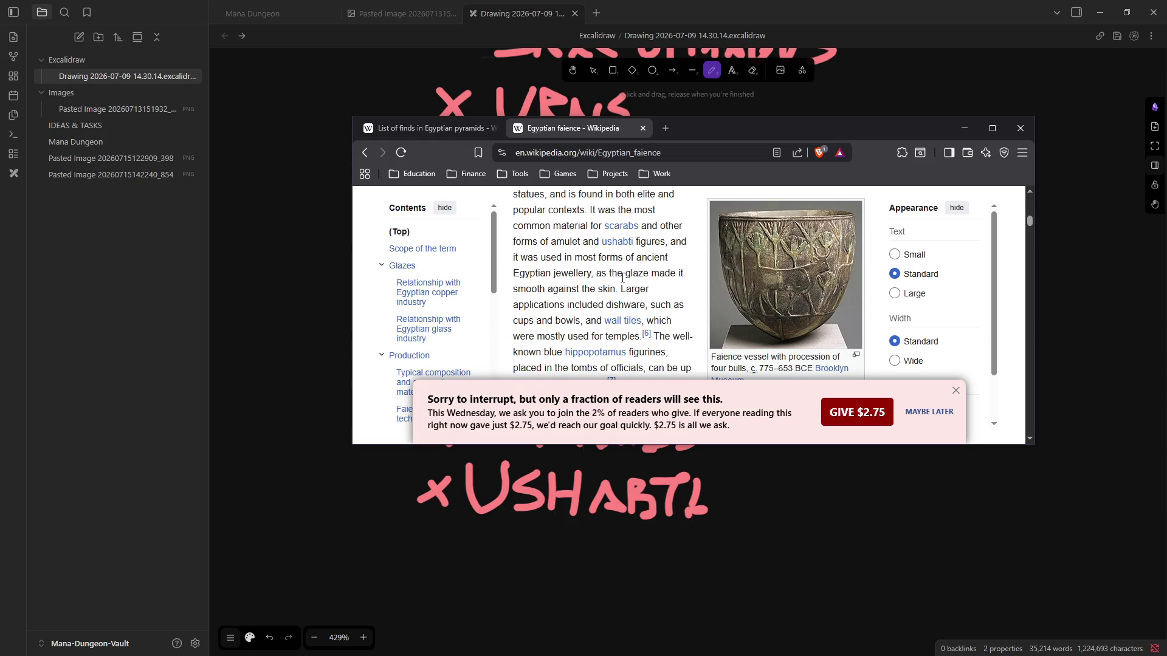
scroll(623, 278, down, 1)
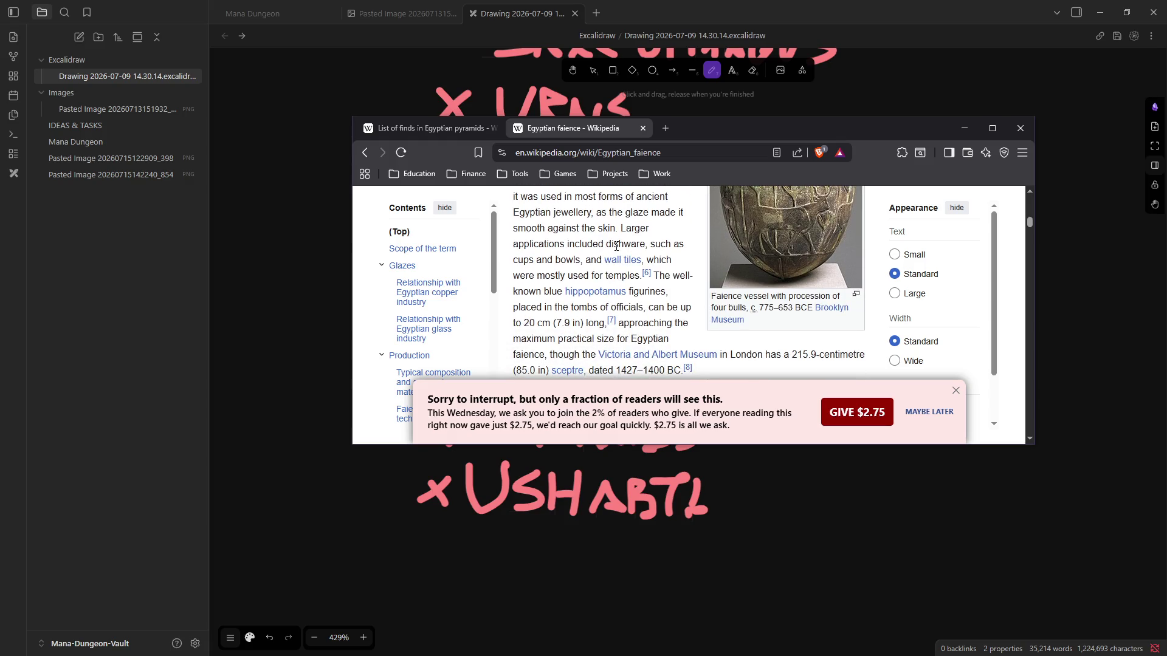
- Read the faience uses for dishware, cups and bowls, temples and hippopotamus figurines
double_click(638, 244)
click(555, 259)
drag(556, 259, 665, 260)
click(665, 260)
drag(529, 270, 684, 277)
click(563, 292)
drag(545, 292, 672, 299)
click(671, 299)
scroll(606, 298, down, 1)
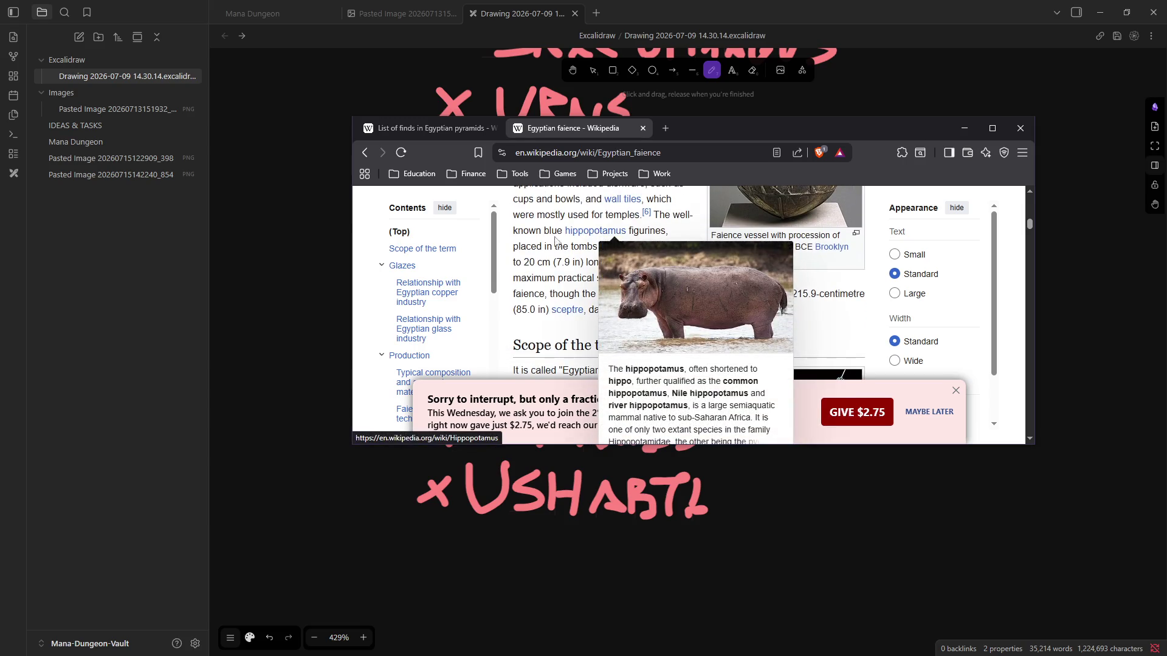
- Read on about officials' tombs and the practical size limits of faience objects
drag(533, 256, 664, 248)
click(664, 253)
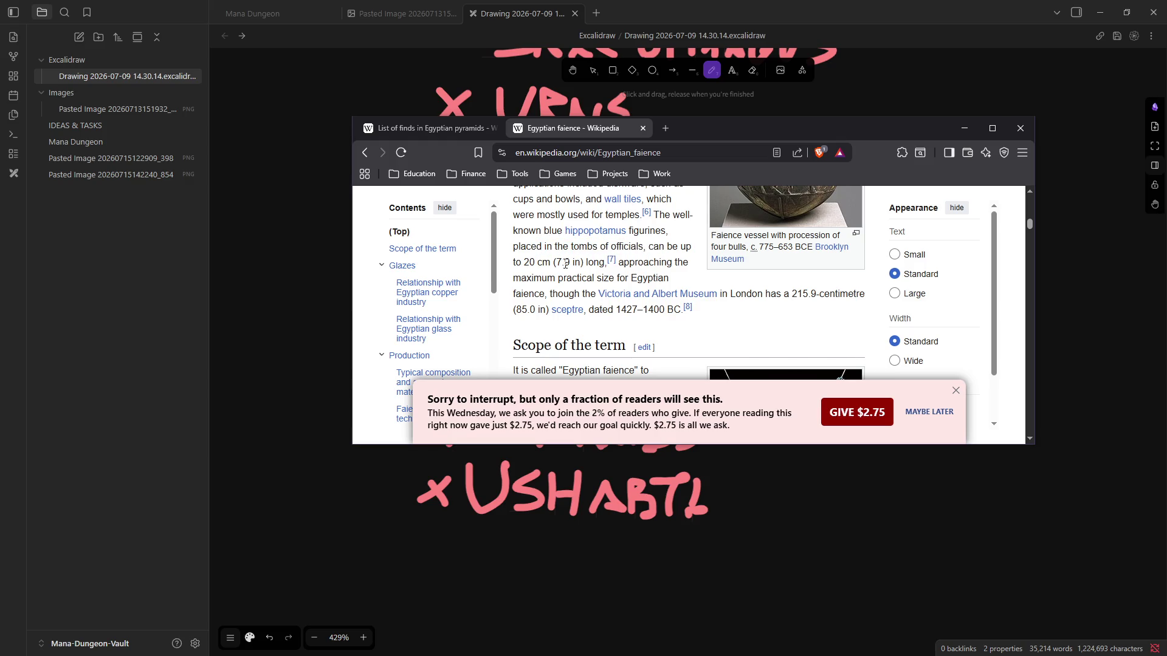
drag(562, 277, 659, 278)
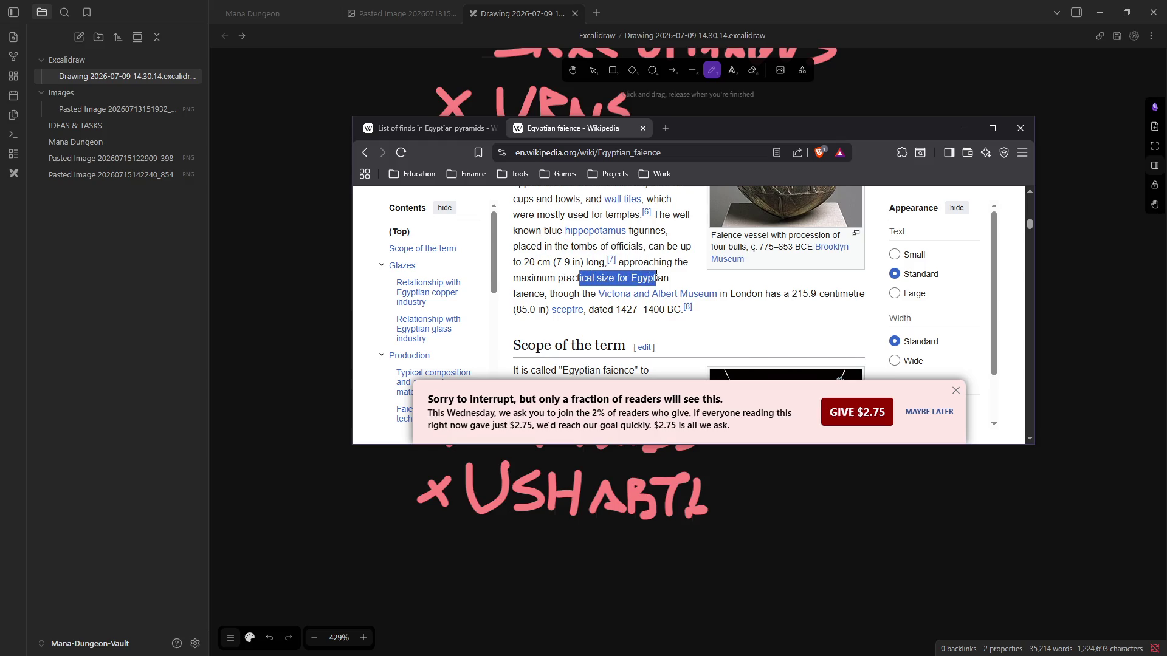
click(658, 279)
scroll(659, 278, up, 1)
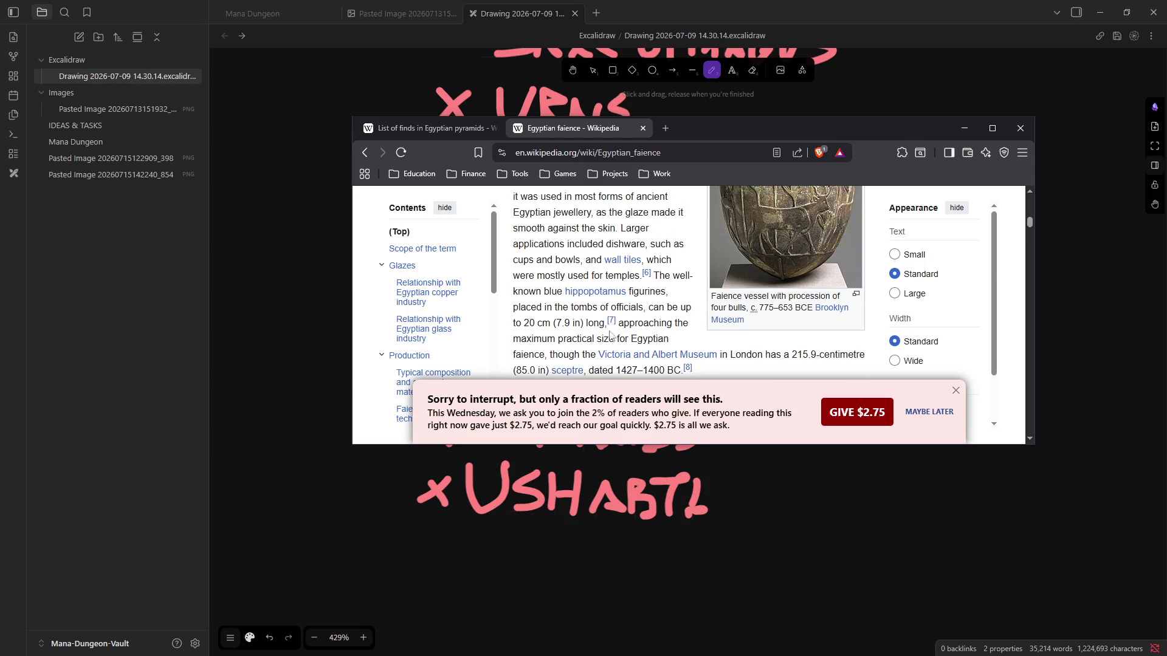
drag(584, 338, 670, 338)
mouse_move(530, 355)
mouse_down()
mouse_move(569, 354)
mouse_move(585, 324)
mouse_up()
click(569, 355)
click(587, 341)
scroll(587, 340, down, 1)
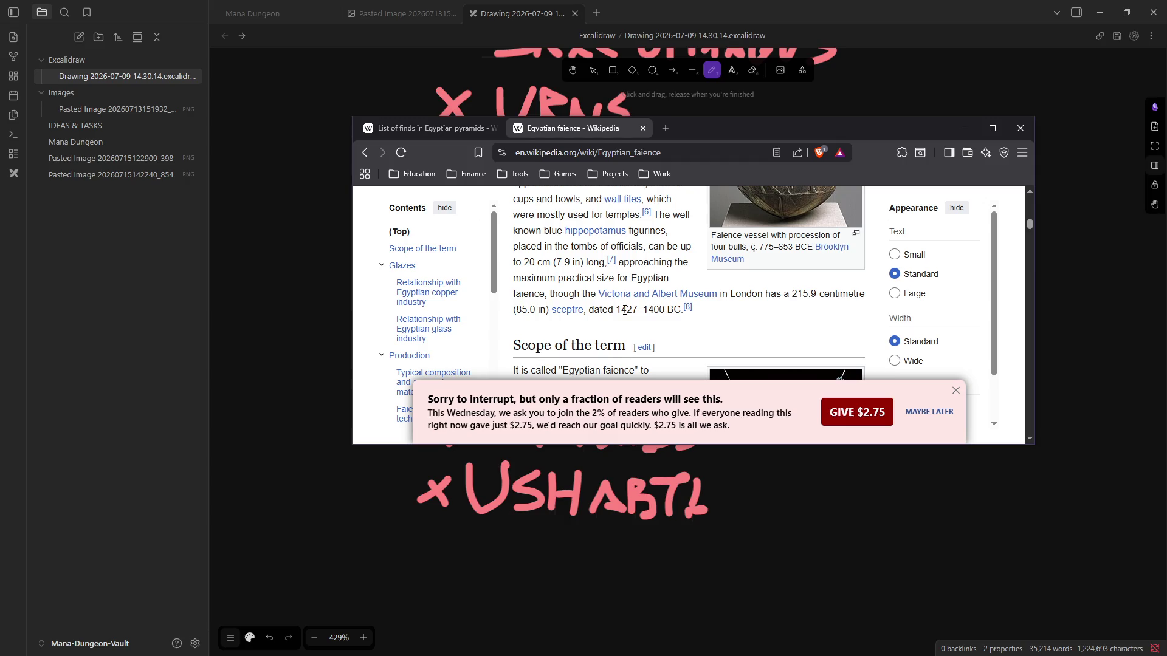
scroll(624, 310, down, 2)
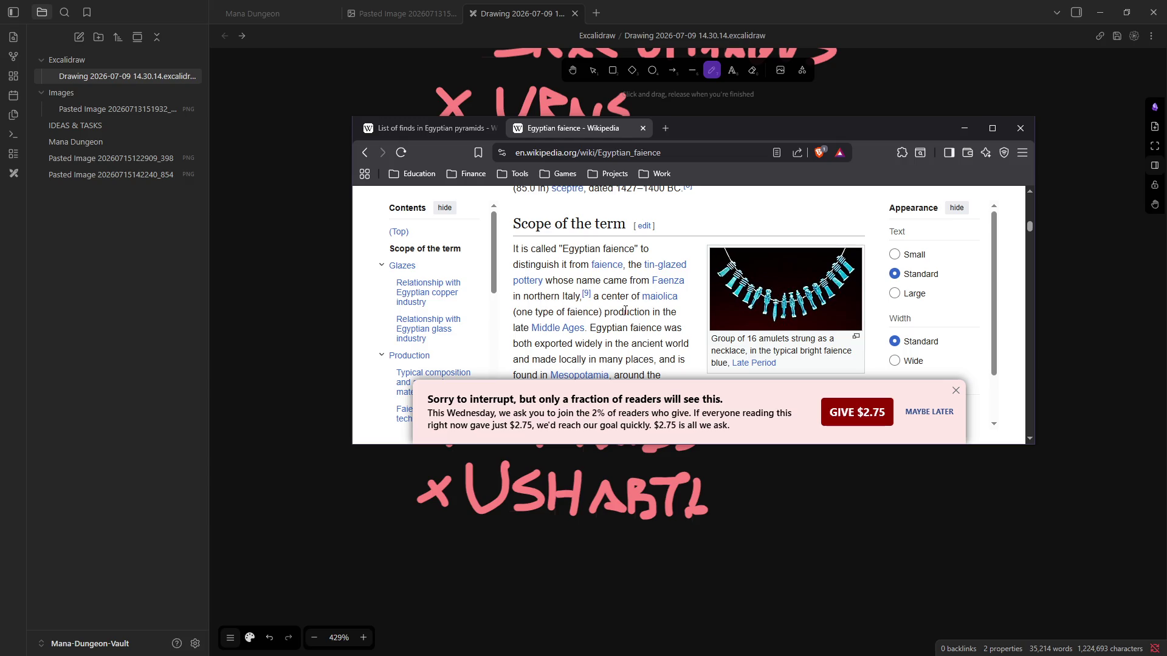
scroll(626, 311, down, 1)
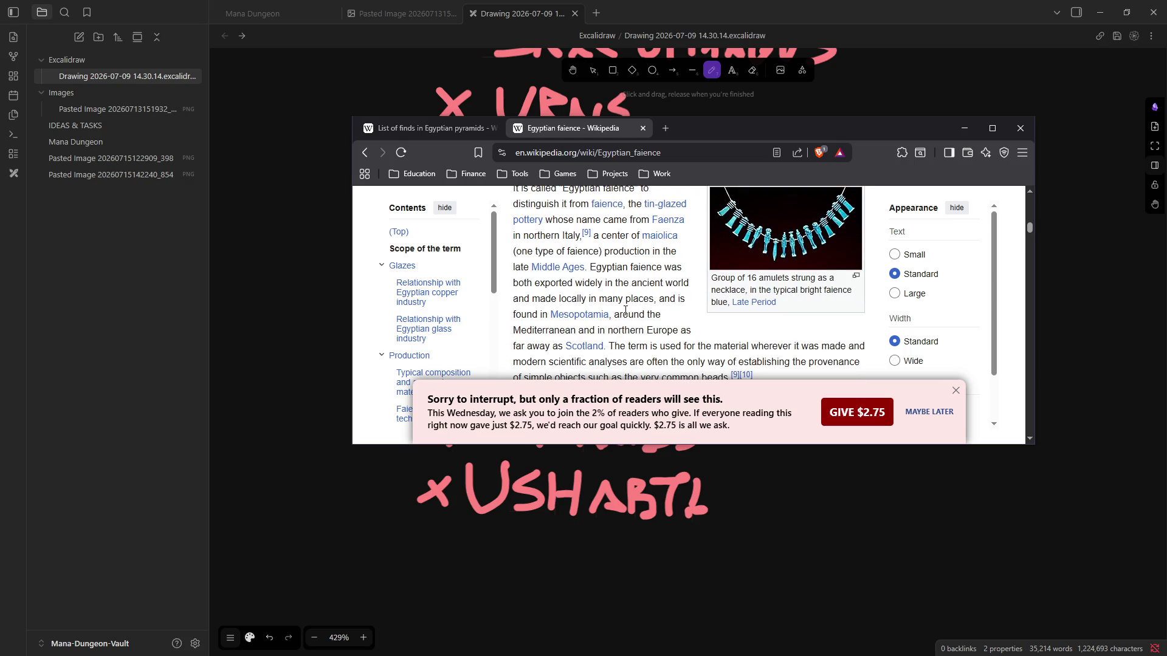
scroll(626, 311, up, 1)
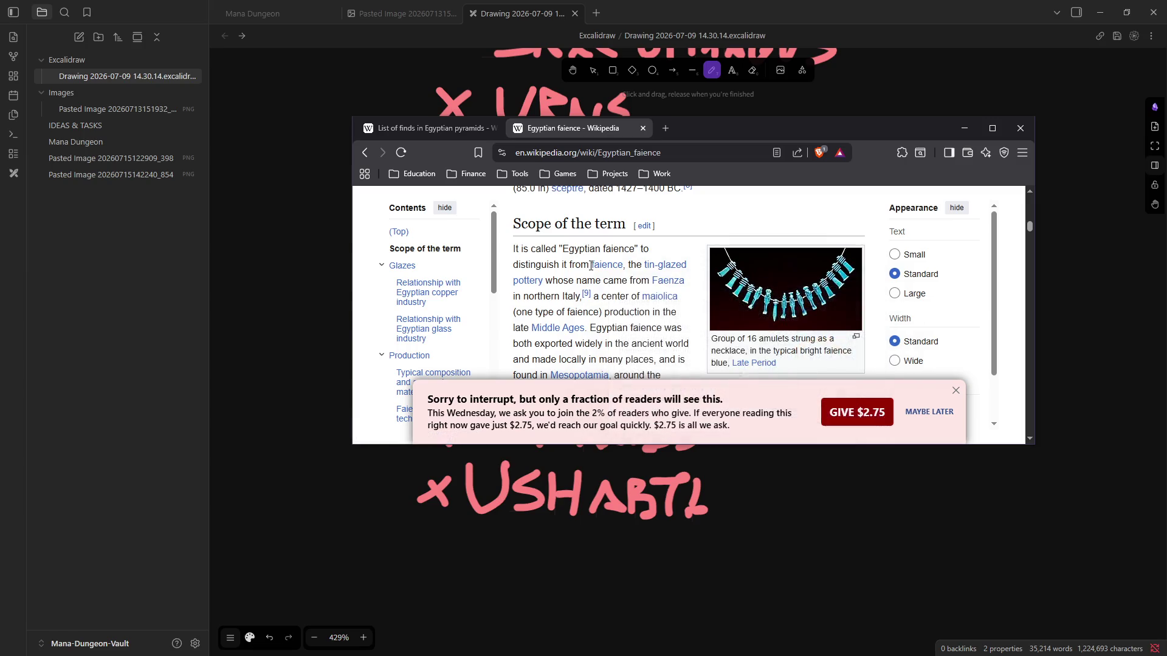
mouse_move(607, 203)
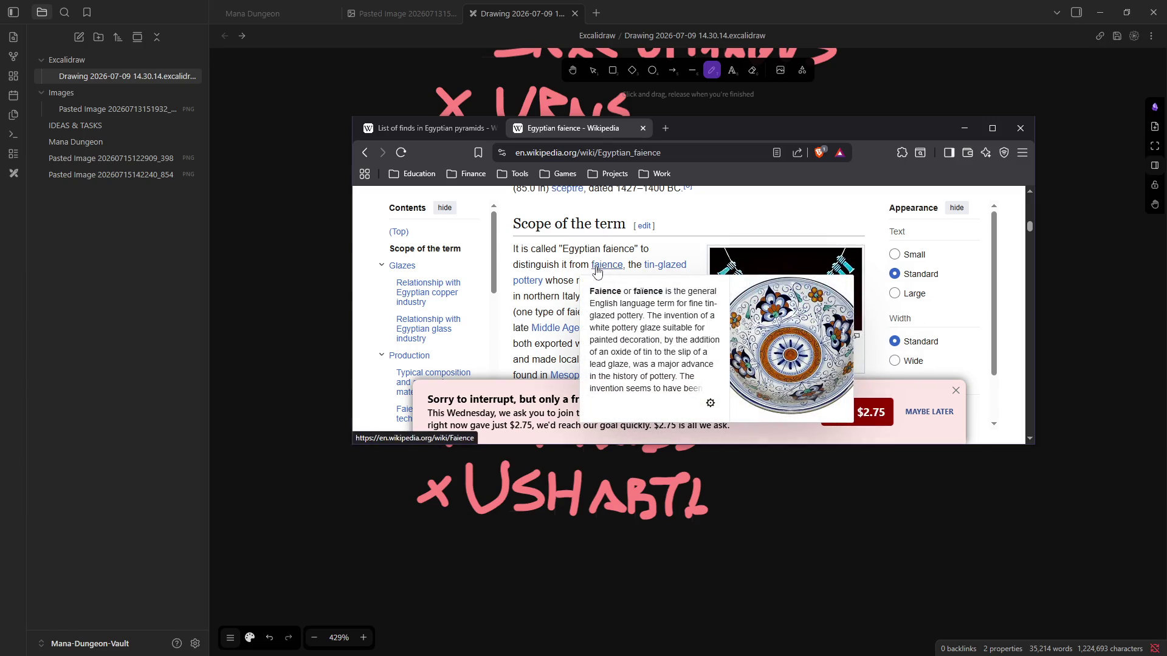
- Read the glazes section down to the maiolica note and the copper-industry heading
drag(558, 280, 646, 281)
click(646, 281)
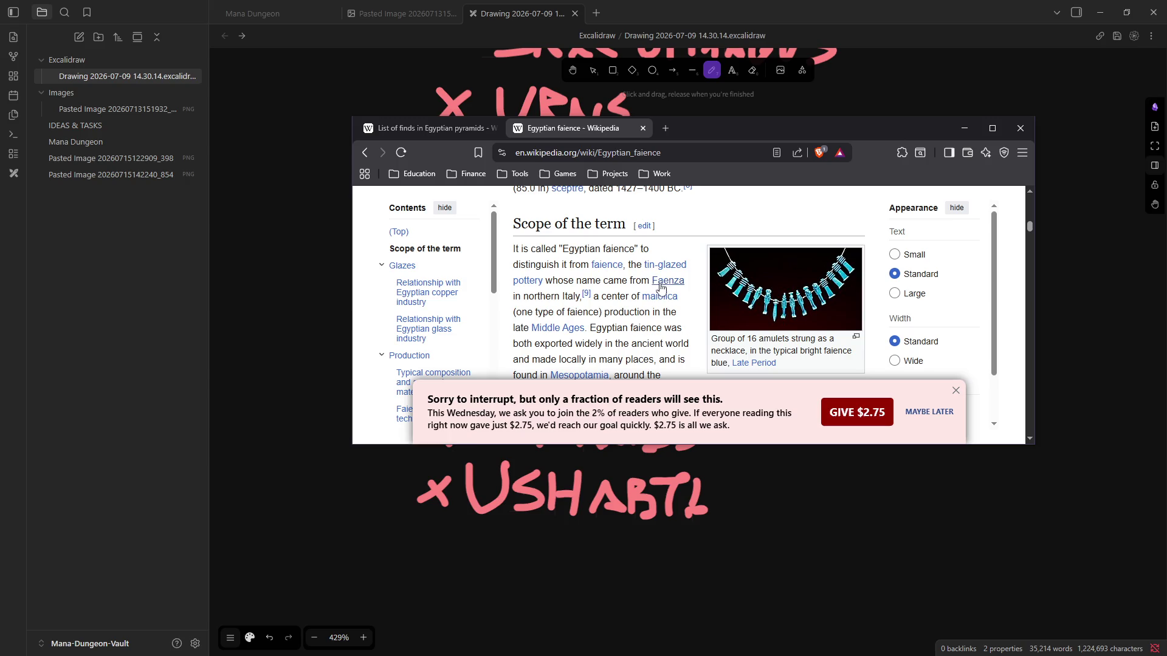
drag(533, 300, 678, 298)
click(655, 314)
scroll(639, 313, down, 1)
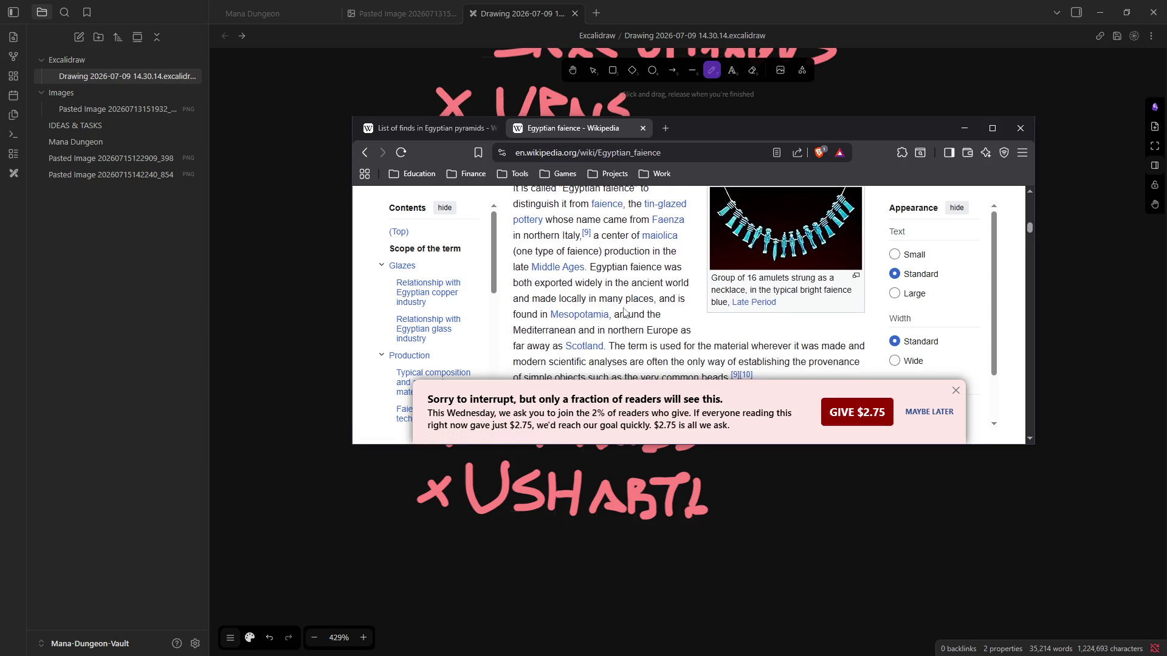
scroll(625, 313, down, 2)
scroll(625, 313, down, 2)
scroll(625, 310, down, 2)
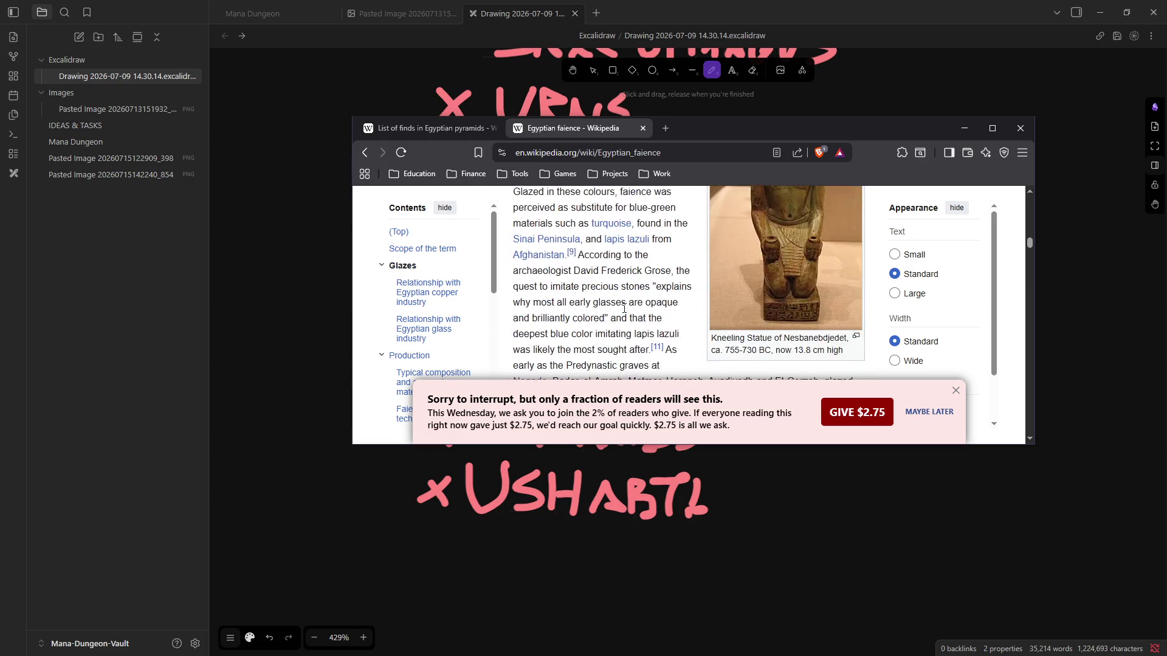
scroll(625, 307, down, 2)
scroll(623, 308, down, 2)
scroll(619, 307, down, 2)
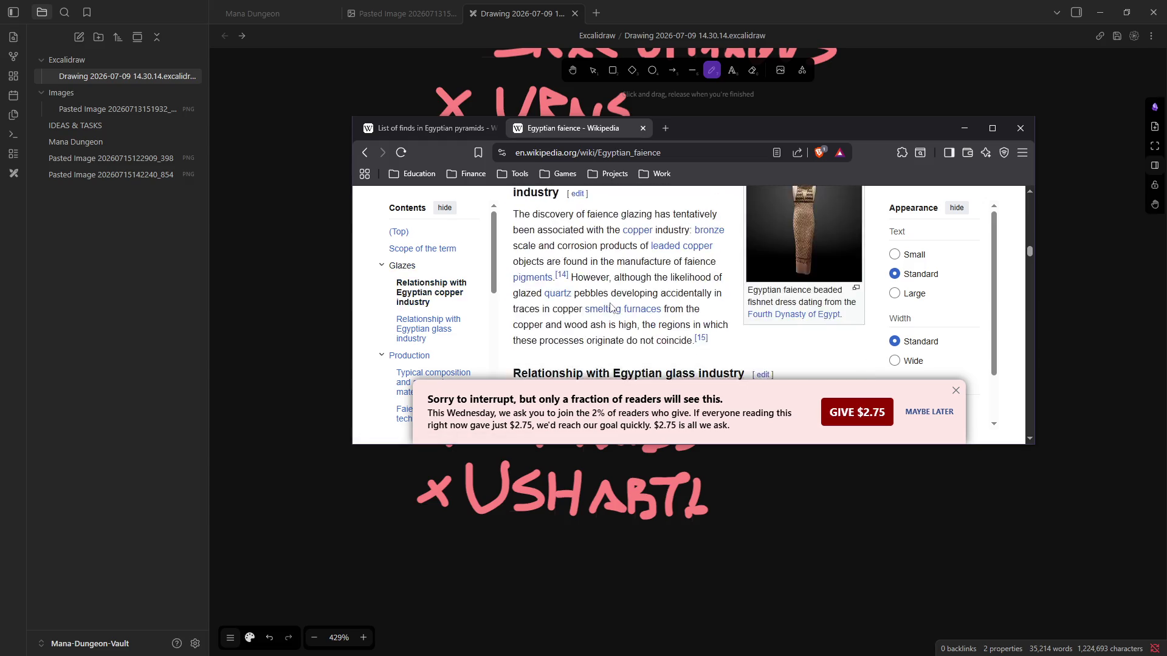
scroll(613, 304, down, 2)
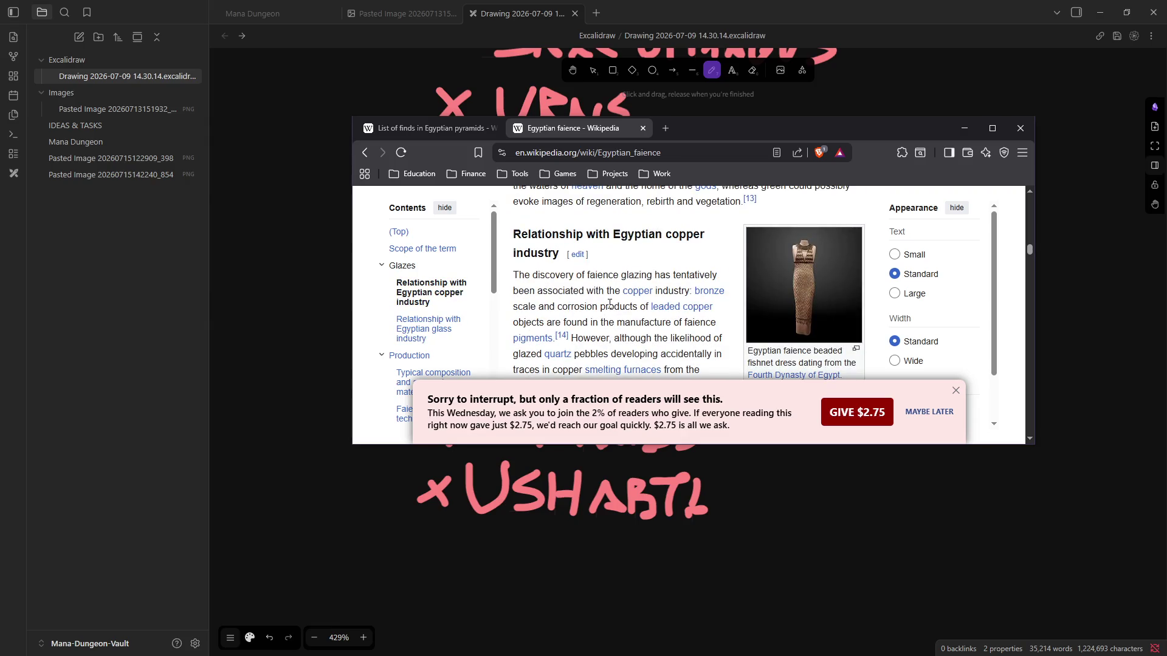
- Close the faience tab and scan the Teti and Iput finds, highlighting 'sacred oils'
click(642, 127)
scroll(707, 304, down, 1)
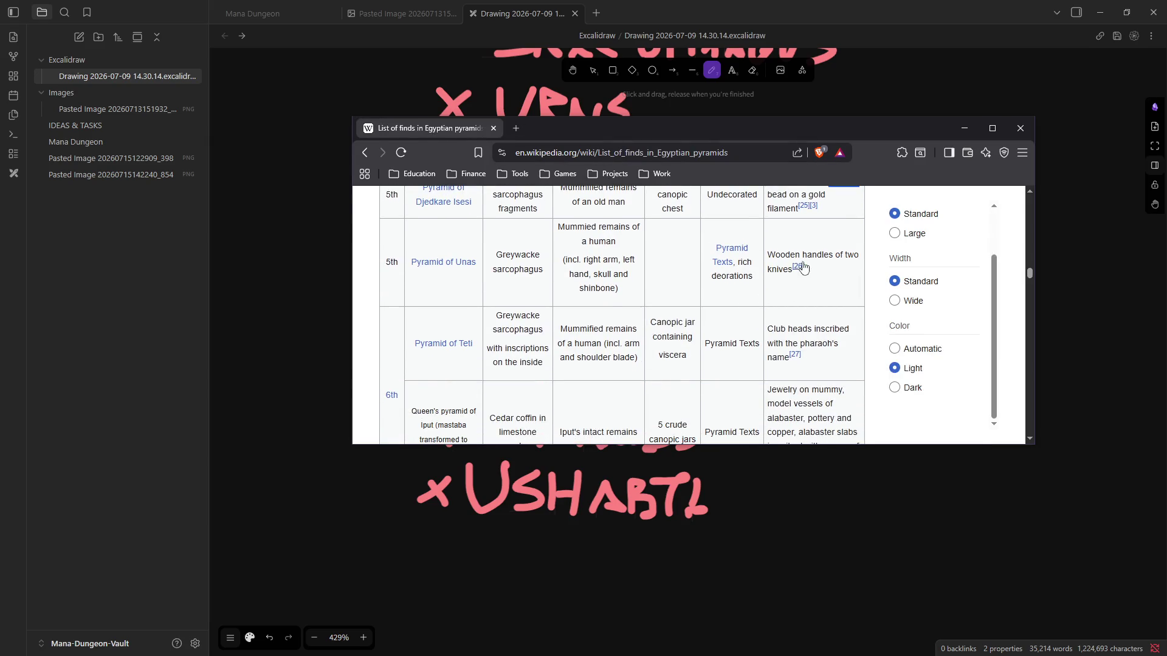
drag(806, 256, 826, 300)
click(830, 272)
scroll(830, 272, down, 1)
click(839, 292)
click(803, 306)
scroll(798, 313, down, 1)
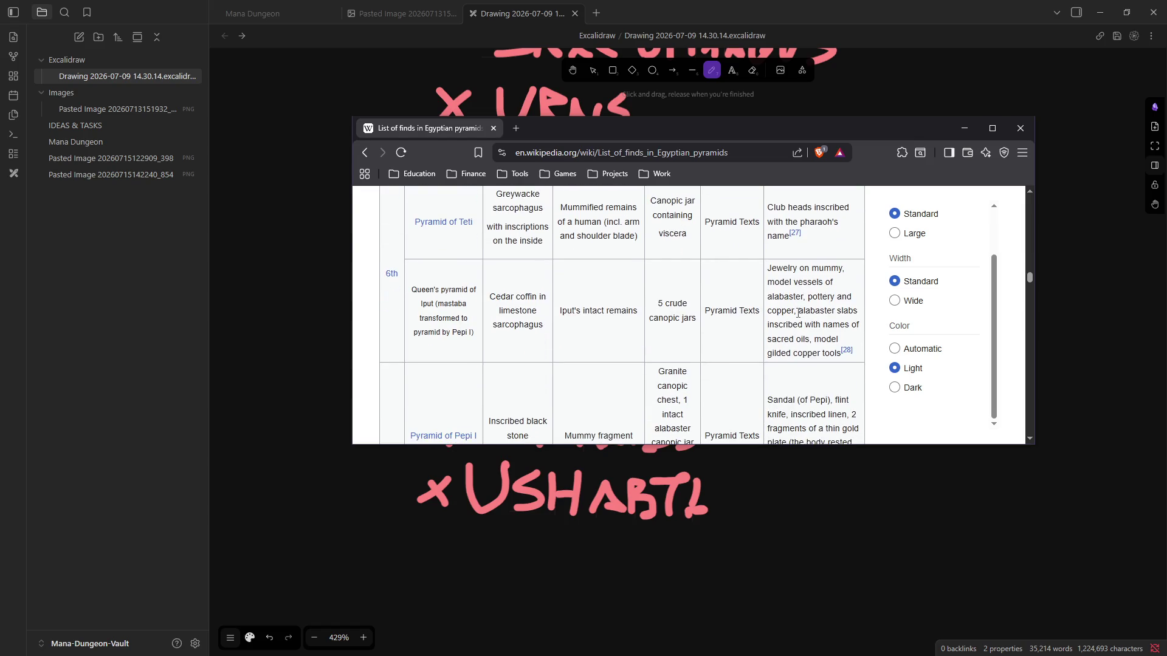
scroll(786, 308, down, 1)
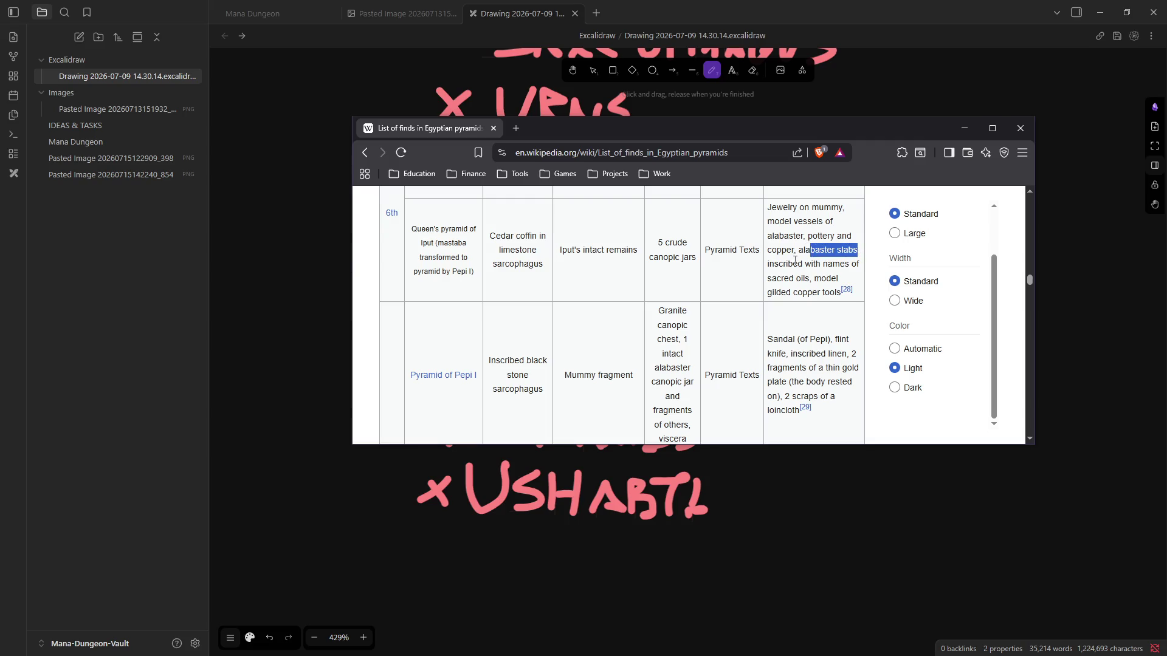
drag(809, 245, 789, 366)
click(789, 280)
drag(790, 280, 836, 280)
click(837, 280)
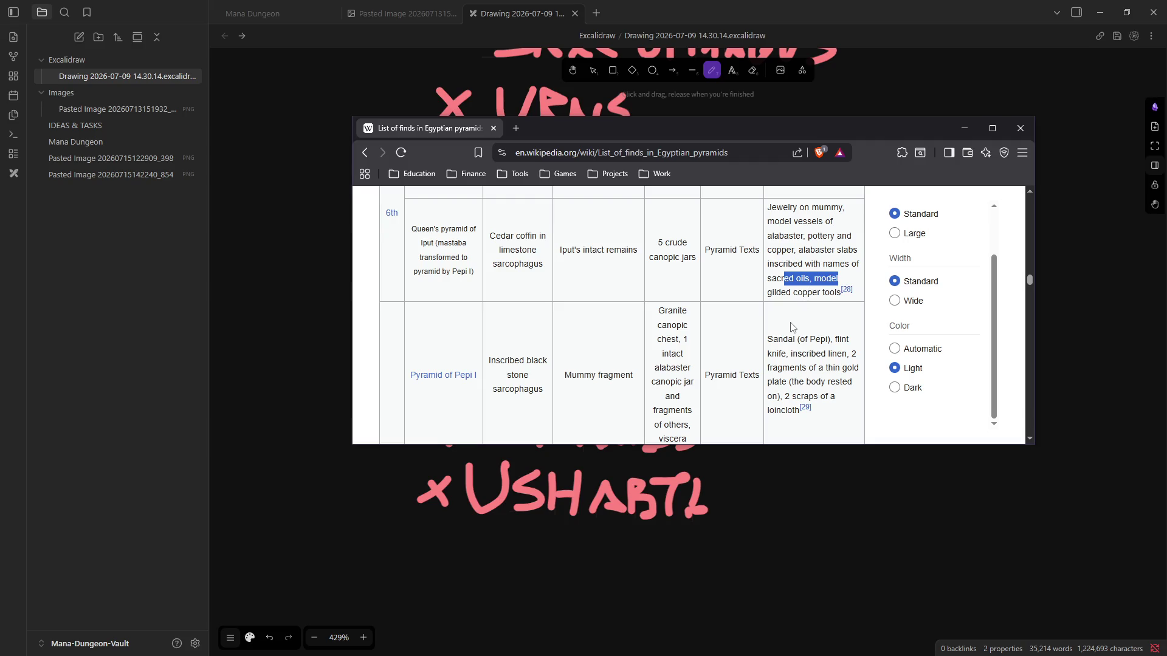
scroll(794, 327, down, 1)
mouse_move(411, 572)
mouse_down()
mouse_move(447, 548)
mouse_move(445, 581)
mouse_move(516, 567)
mouse_move(584, 584)
mouse_move(599, 553)
mouse_move(597, 580)
mouse_move(617, 580)
mouse_up()
- Handwrite an 'X SACRED OILS' entry at the end of the Excalidraw list, then return to the finds page
mouse_move(620, 544)
mouse_down()
mouse_move(620, 580)
mouse_move(718, 575)
mouse_up()
click(720, 573)
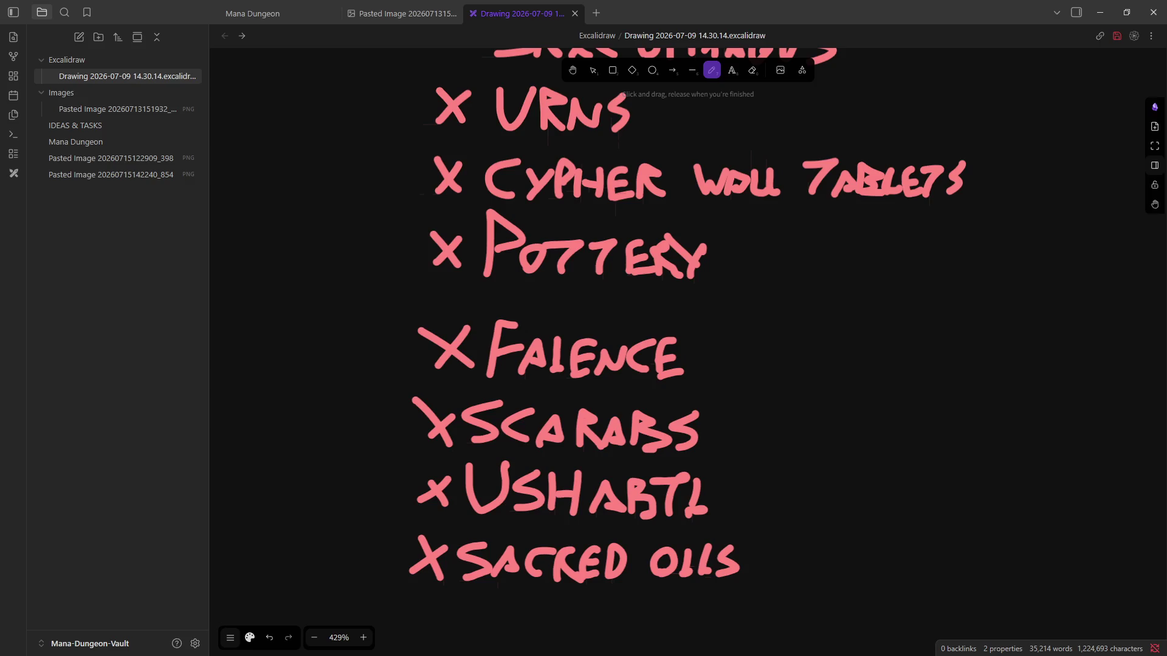
key(alt+Tab)
scroll(711, 399, down, 1)
scroll(604, 341, down, 1)
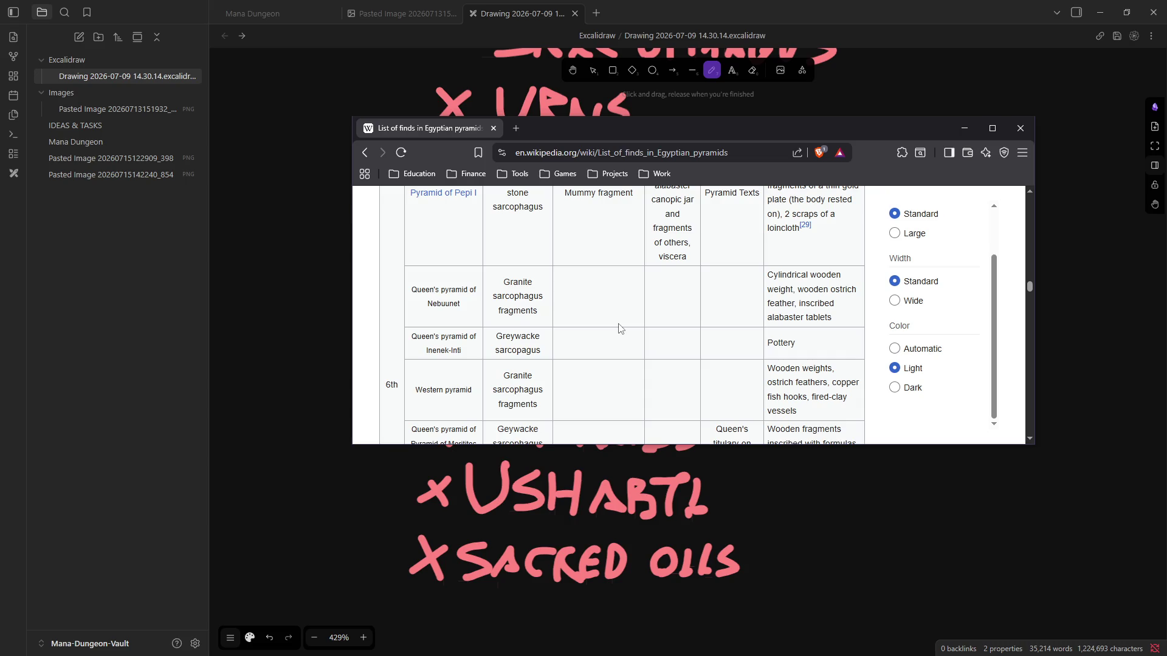
- Read the Nebuunet finds, highlighting the ostrich feather, alabaster tablets and wooden weights
drag(809, 291, 858, 290)
mouse_move(774, 303)
mouse_down()
mouse_move(836, 304)
mouse_move(833, 317)
mouse_up()
scroll(832, 317, down, 1)
mouse_move(778, 282)
mouse_down()
mouse_move(829, 310)
mouse_move(821, 392)
mouse_up()
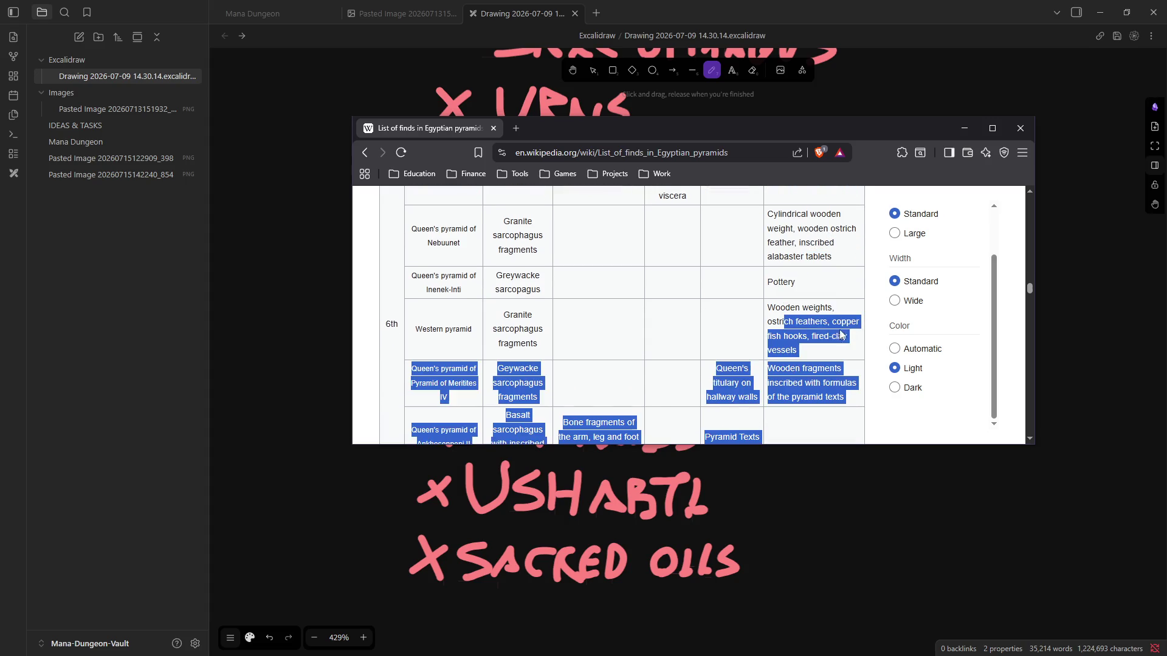
mouse_move(781, 307)
mouse_down()
mouse_move(829, 308)
mouse_move(769, 308)
mouse_move(823, 312)
mouse_up()
click(808, 316)
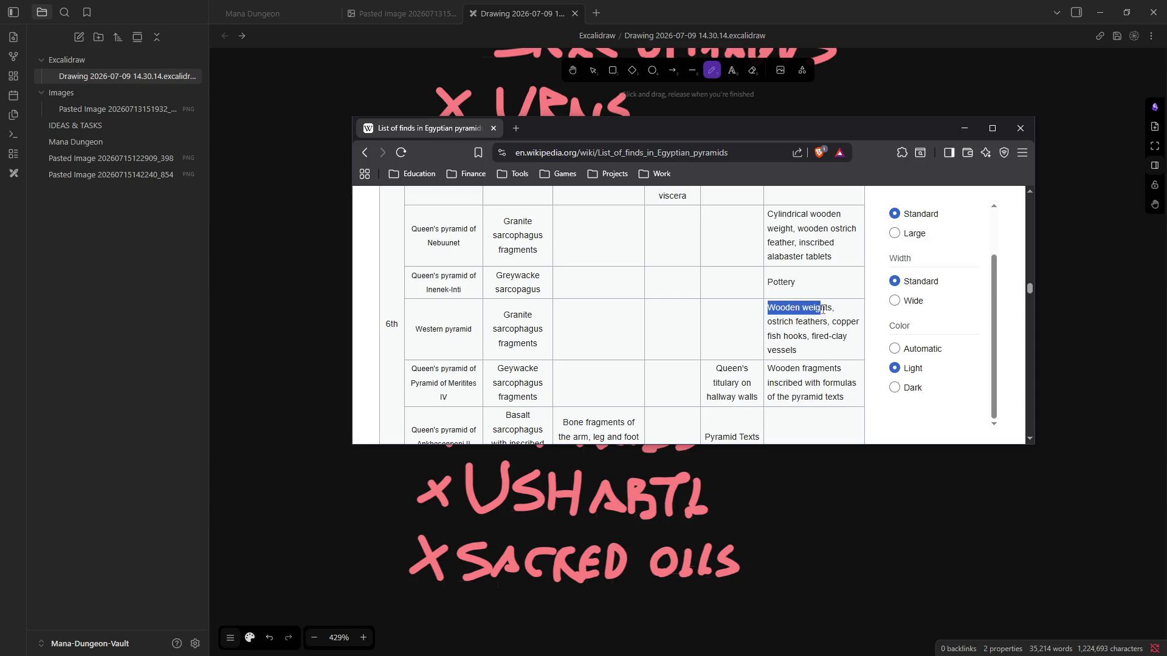
click(837, 315)
scroll(800, 326, down, 1)
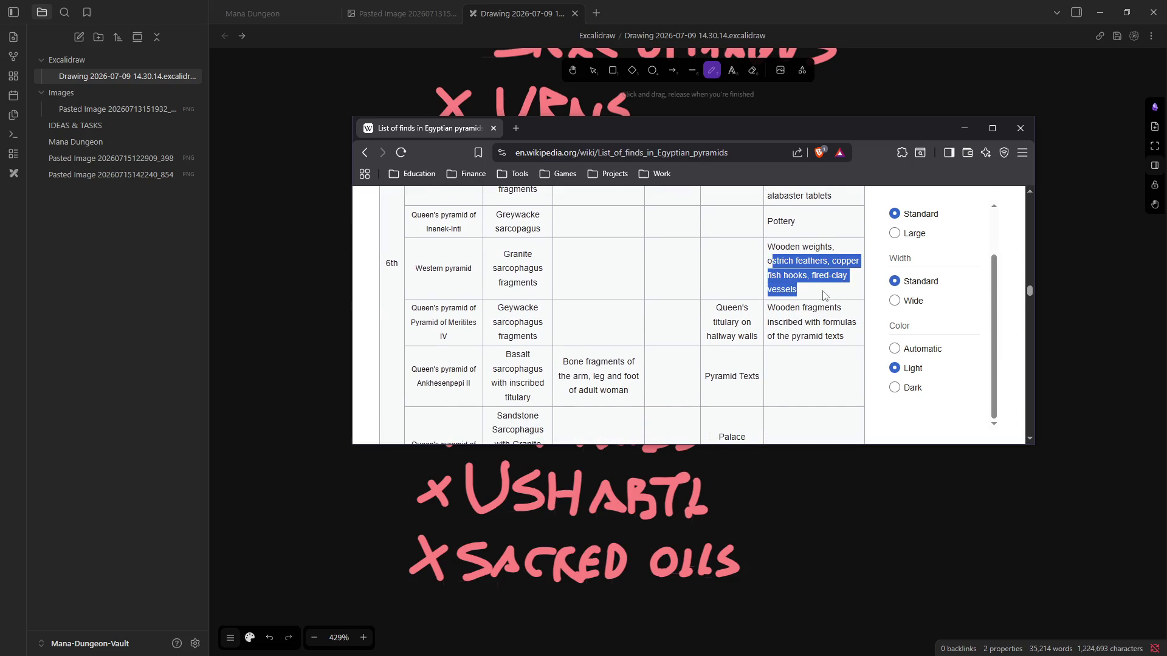
drag(798, 289, 779, 260)
scroll(814, 312, down, 1)
- Read the Western pyramid and Pepi II golden spatula finds and preview the cited source
mouse_move(817, 246)
mouse_down()
mouse_move(788, 260)
mouse_move(857, 263)
mouse_up()
click(789, 261)
click(814, 264)
click(806, 259)
click(814, 265)
scroll(807, 291, down, 1)
scroll(807, 291, up, 1)
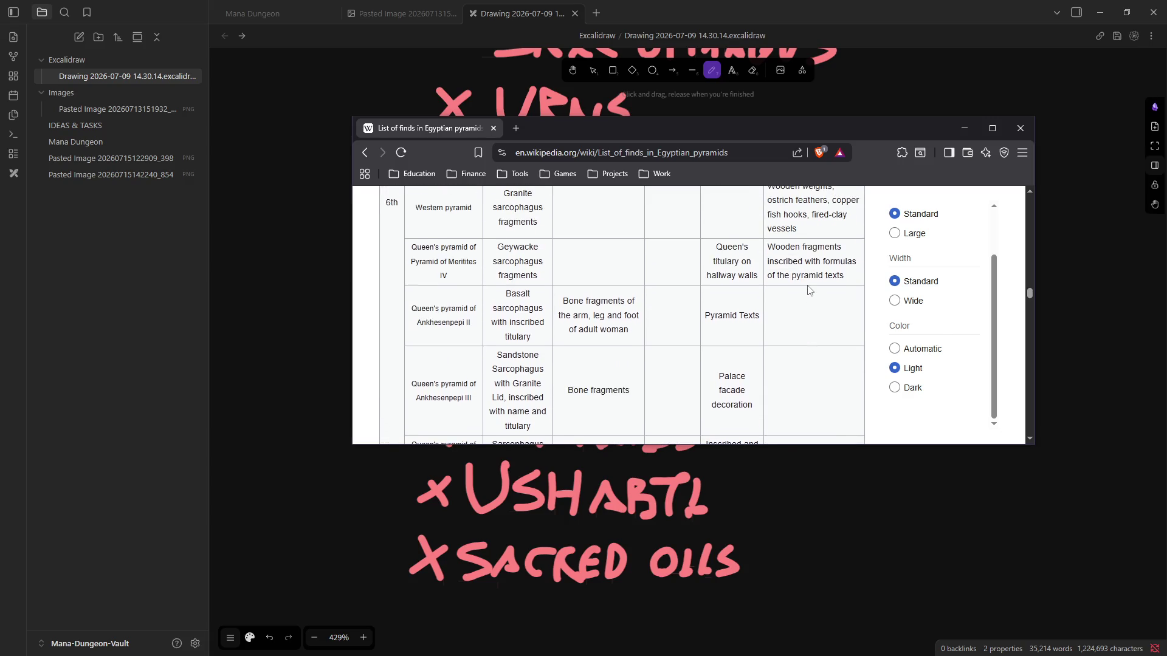
drag(726, 263, 747, 275)
scroll(775, 289, down, 4)
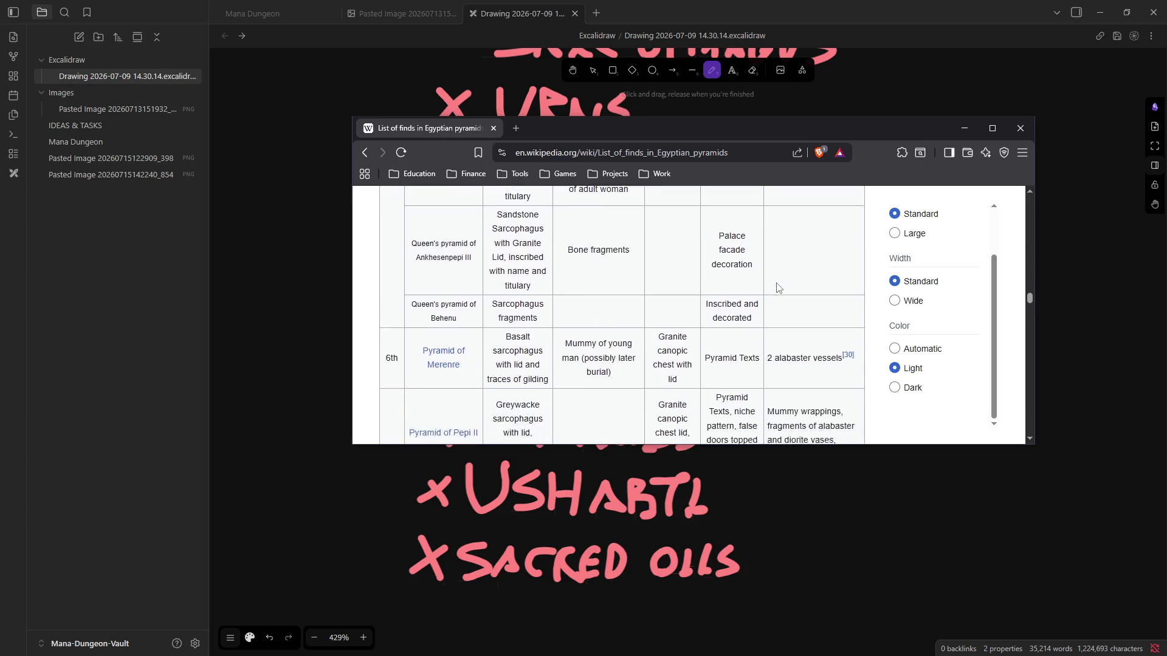
scroll(780, 258, down, 1)
scroll(785, 254, down, 1)
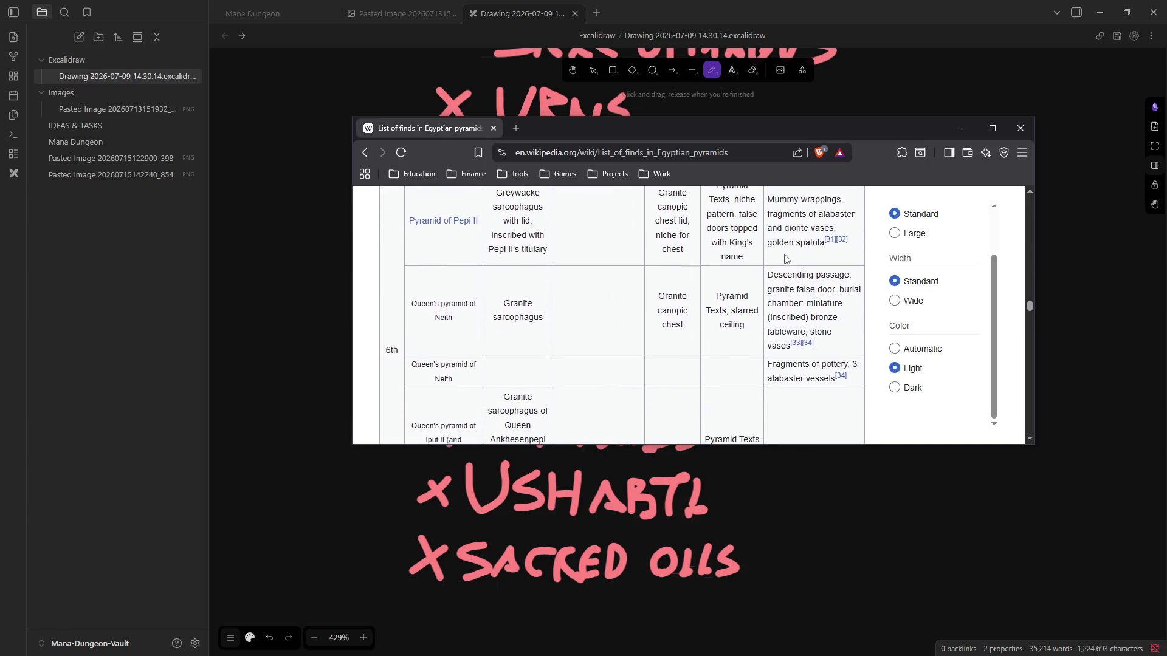
scroll(786, 249, up, 1)
mouse_move(810, 267)
mouse_down()
mouse_move(808, 296)
mouse_move(773, 291)
mouse_up()
click(816, 296)
click(829, 300)
mouse_move(836, 288)
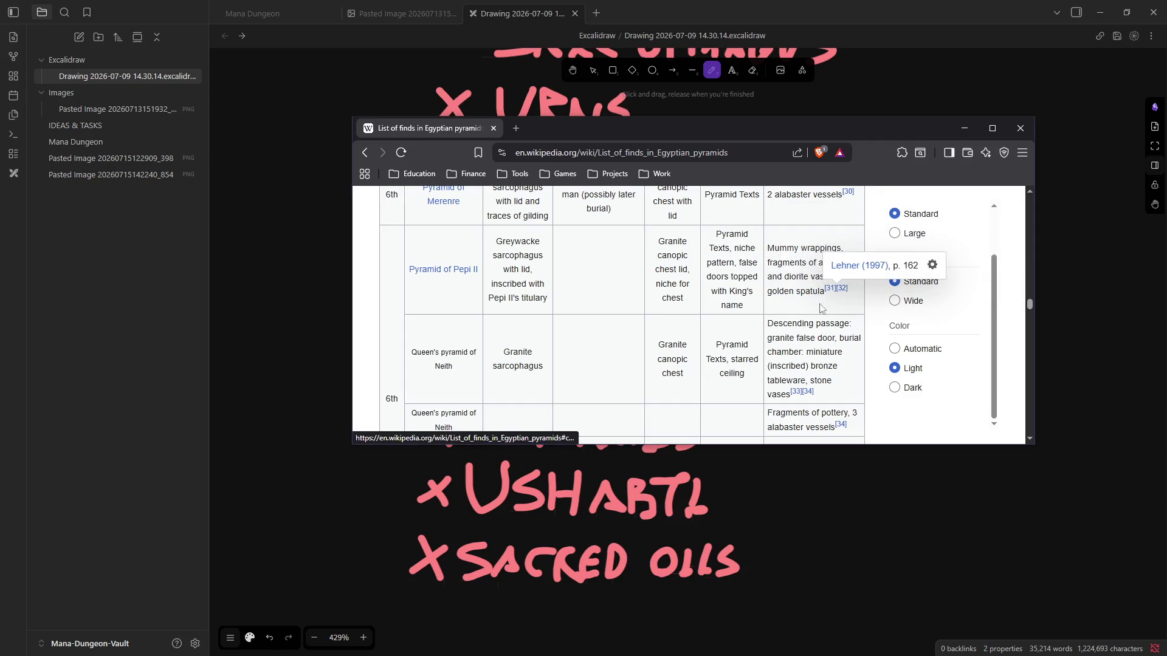
scroll(790, 287, down, 1)
- Read the Neith burial chamber finds: bronze tableware and the false door
mouse_move(793, 262)
mouse_down()
mouse_move(848, 279)
mouse_move(811, 305)
mouse_move(816, 317)
mouse_move(780, 333)
mouse_up()
click(817, 316)
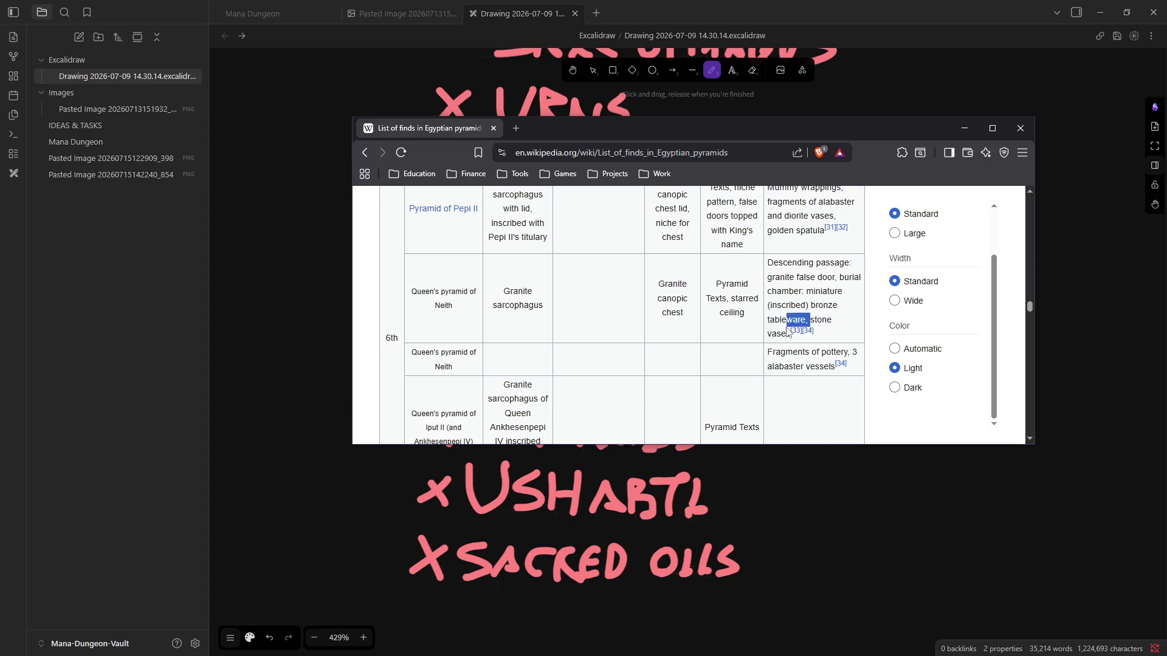
click(792, 286)
mouse_move(824, 277)
mouse_down()
mouse_move(780, 278)
mouse_move(835, 278)
mouse_up()
click(830, 286)
click(785, 290)
scroll(819, 311, down, 3)
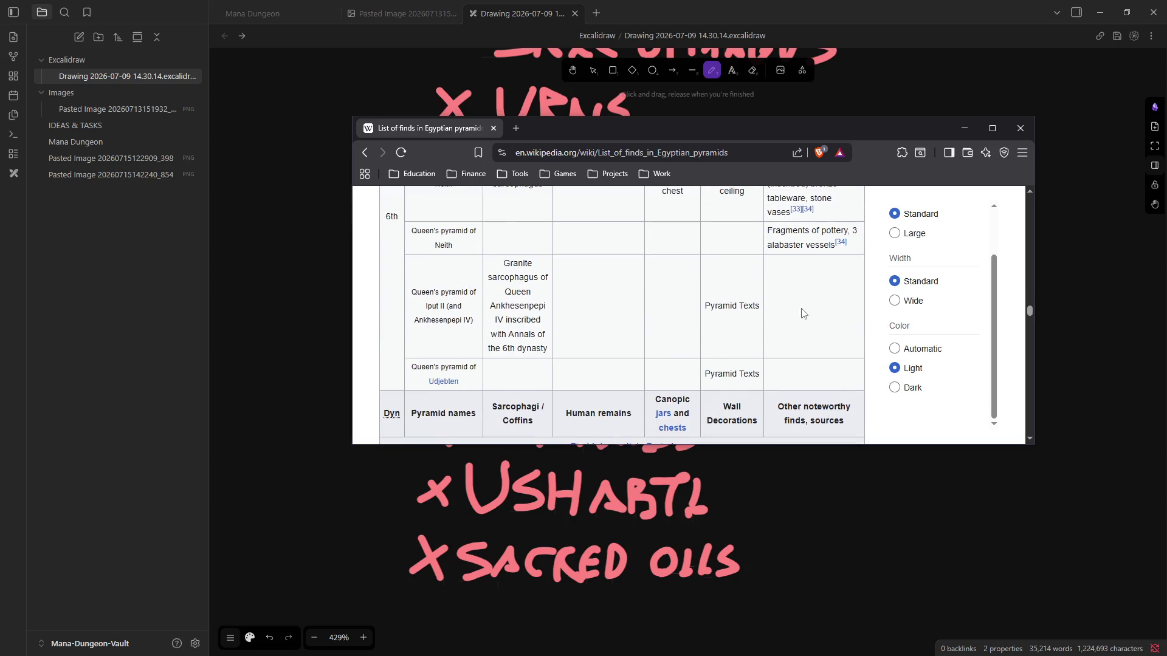
scroll(803, 313, down, 3)
scroll(799, 318, down, 2)
scroll(800, 317, up, 7)
scroll(820, 319, down, 5)
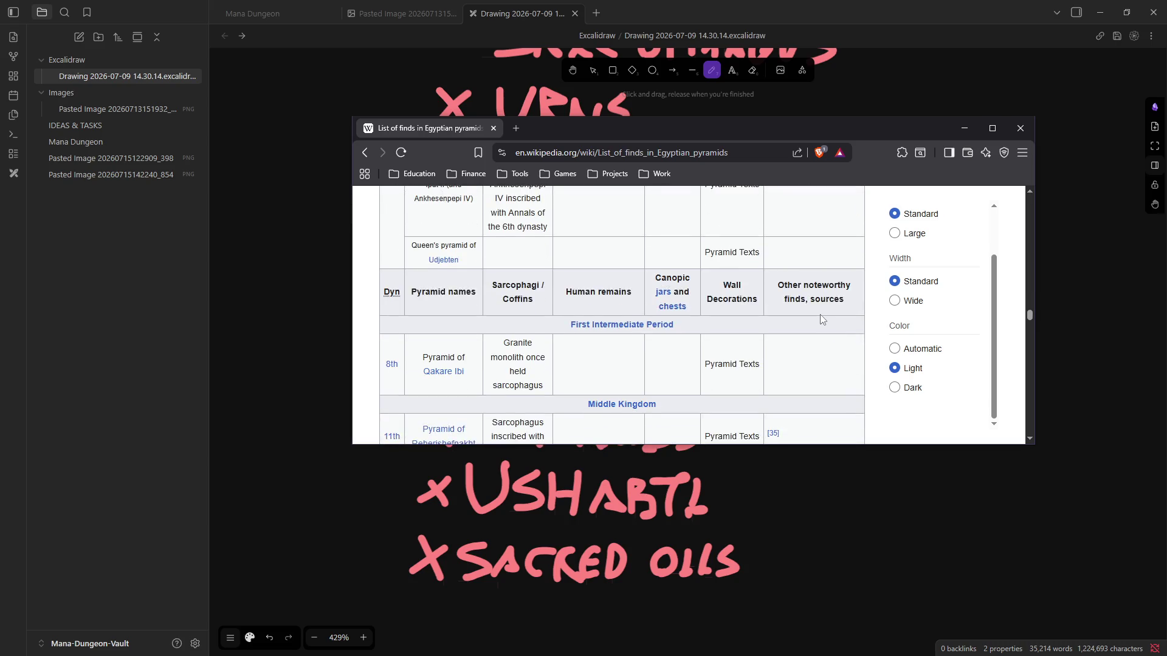
scroll(820, 319, down, 3)
scroll(807, 293, down, 3)
scroll(809, 305, up, 1)
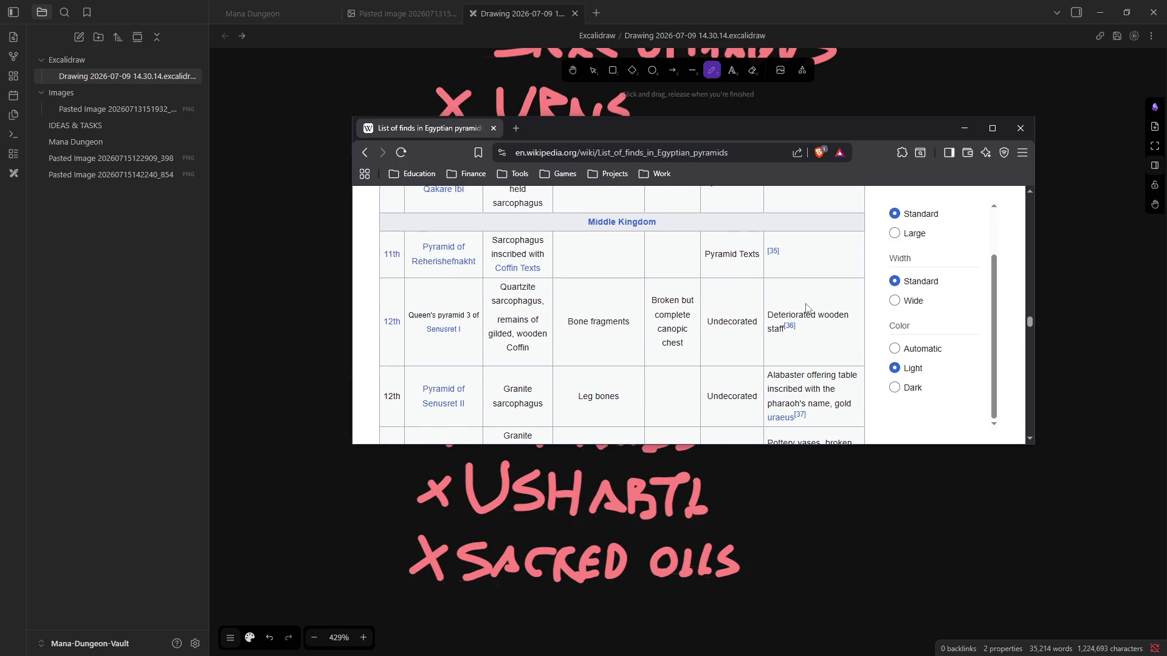
scroll(809, 306, down, 1)
scroll(804, 270, down, 2)
mouse_move(794, 254)
mouse_down()
mouse_move(846, 255)
mouse_move(835, 267)
mouse_up()
scroll(811, 260, up, 1)
scroll(793, 265, down, 1)
- Note the 12th-dynasty alabaster offering table find and return to the Excalidraw drawing
click(770, 252)
click(819, 271)
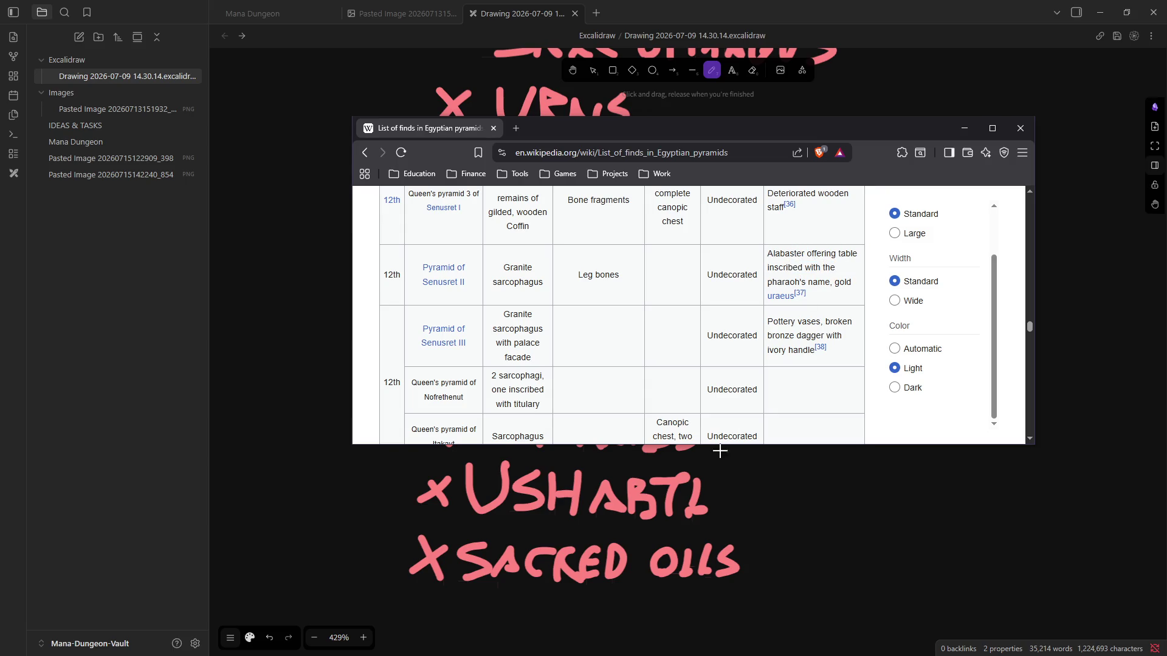
click(625, 554)
scroll(555, 497, down, 2)
mouse_move(409, 537)
mouse_down()
mouse_move(436, 496)
mouse_move(429, 538)
mouse_up()
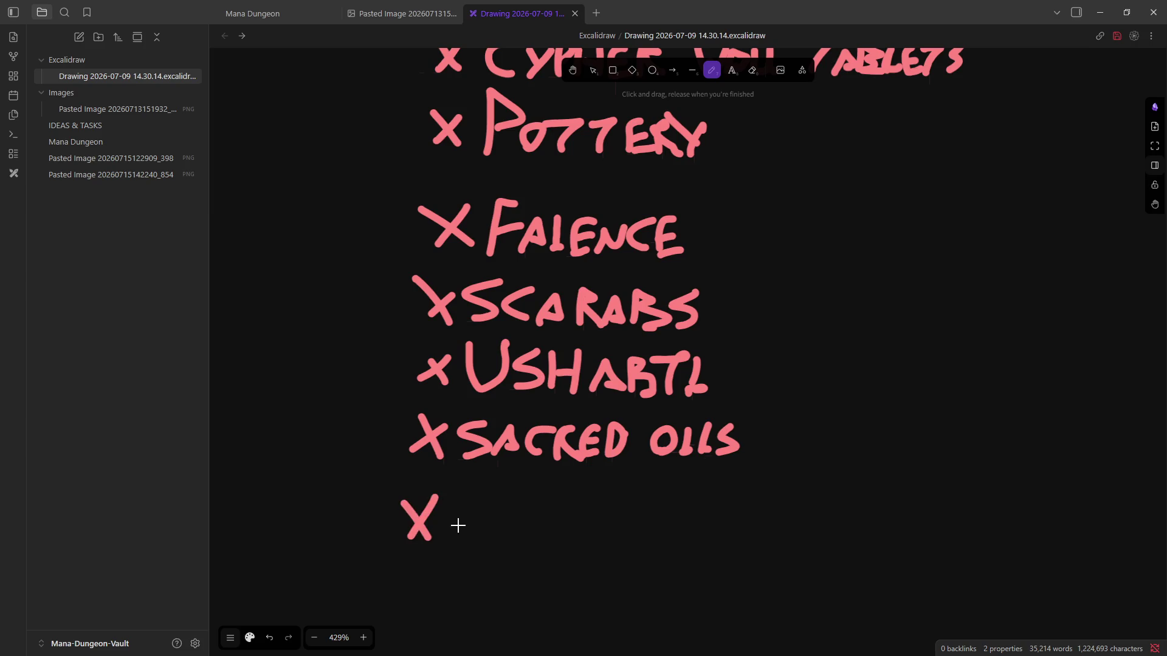
- Handwrite 'X OFFERING TABLE' in pink below SACRED OILS with the freedraw pen
drag(470, 502, 510, 502)
mouse_move(489, 517)
mouse_down()
mouse_move(537, 503)
mouse_move(546, 517)
mouse_move(562, 503)
mouse_move(565, 520)
mouse_up()
mouse_move(544, 534)
mouse_down()
mouse_move(607, 539)
mouse_move(624, 511)
mouse_move(664, 537)
mouse_move(718, 502)
mouse_move(742, 508)
mouse_move(765, 537)
mouse_move(821, 538)
mouse_up()
drag(825, 538, 831, 507)
drag(824, 522, 852, 540)
- Back in the browser, read the Amenemhat III remarks in the finds table
key(alt+Tab)
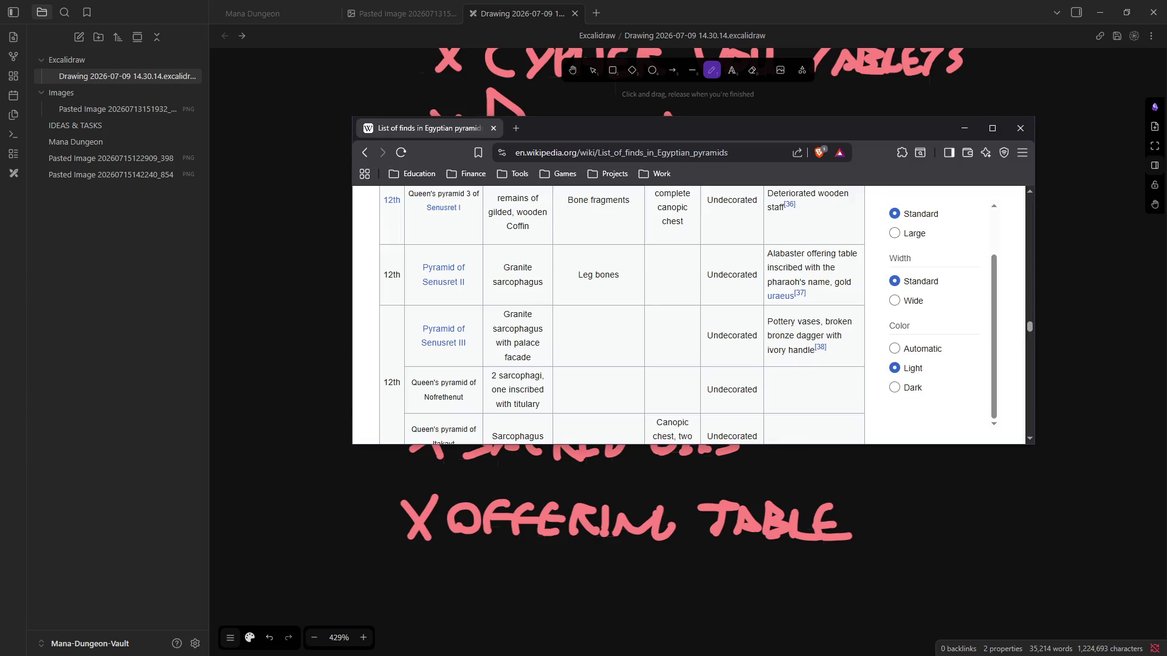
scroll(770, 290, down, 1)
scroll(771, 290, down, 2)
scroll(770, 289, down, 2)
scroll(771, 290, up, 1)
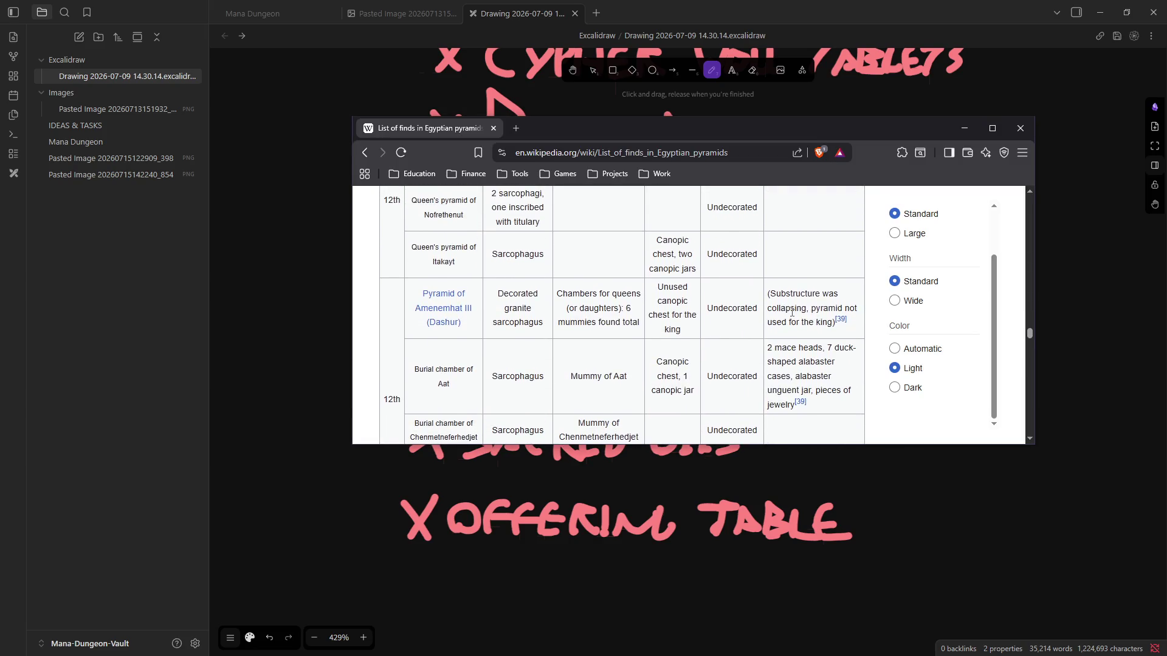
drag(793, 305, 857, 309)
click(833, 325)
click(784, 327)
drag(785, 327, 829, 324)
click(788, 325)
scroll(789, 285, down, 1)
- Read the Aat burial chamber finds and select the word 'unguent'
drag(767, 294, 853, 292)
click(806, 301)
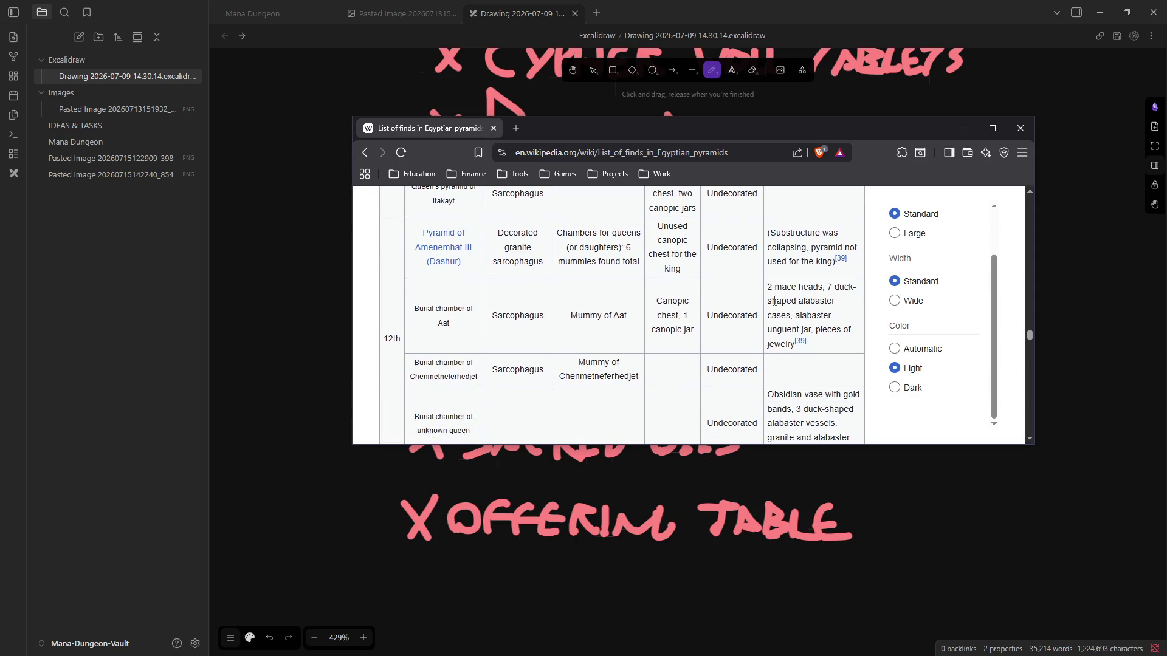
mouse_move(771, 301)
mouse_down()
mouse_move(836, 302)
mouse_move(797, 313)
mouse_move(828, 317)
mouse_up()
click(780, 326)
double_click(780, 330)
click(794, 332)
double_click(788, 330)
key(ctrl+c)
- Search 'unguent' on Google in a new tab and open the Wikipedia Unguent article
click(517, 128)
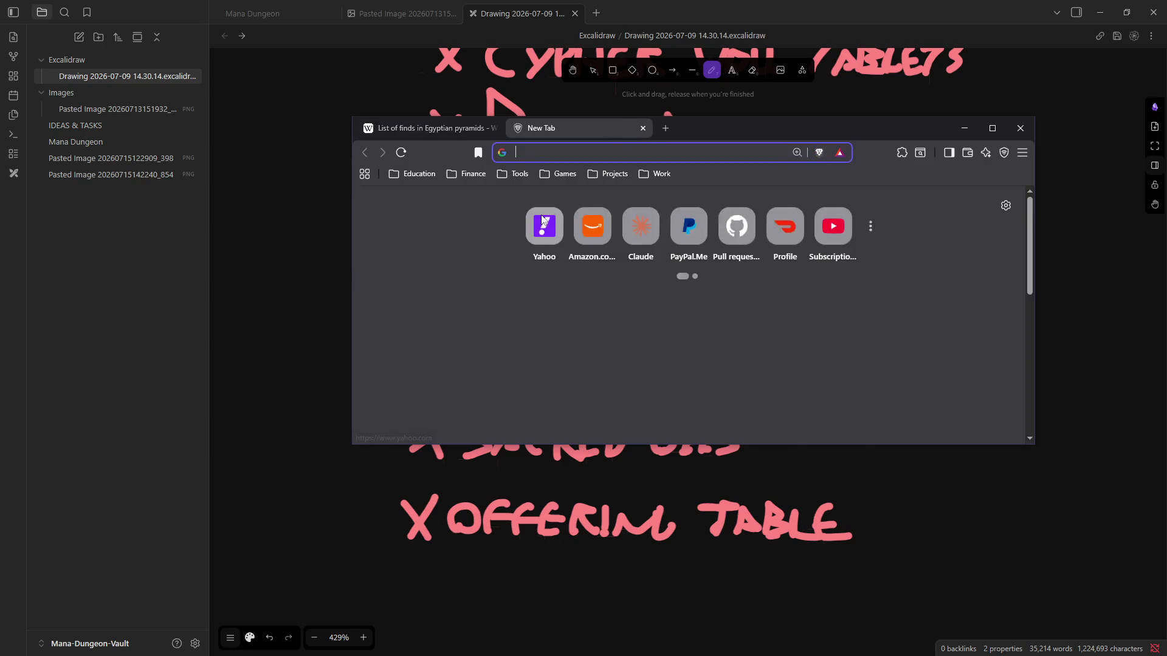
key(ctrl+v)
key(Return)
scroll(563, 301, down, 1)
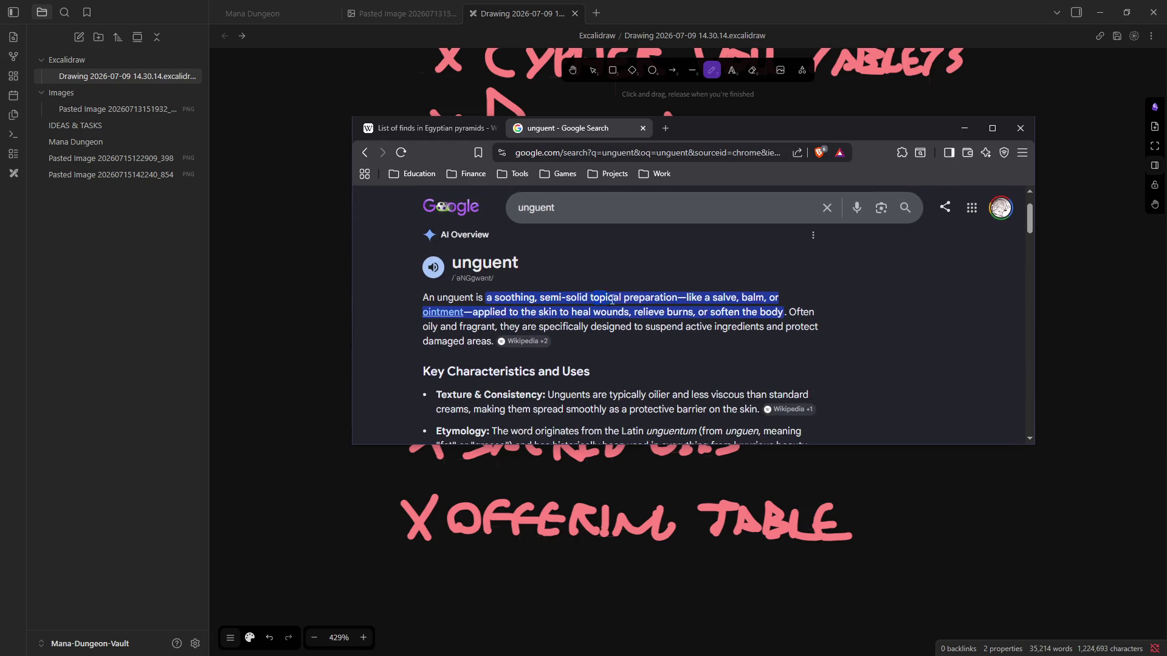
scroll(638, 292, down, 3)
scroll(584, 265, down, 3)
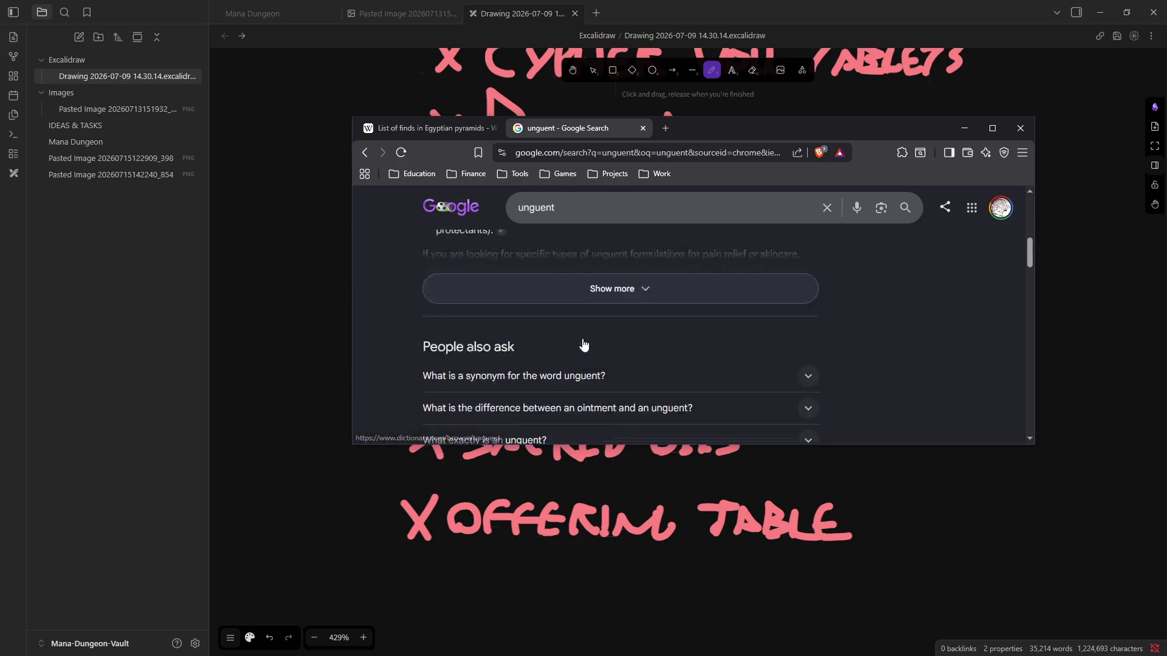
scroll(584, 341, down, 3)
scroll(555, 329, down, 1)
click(457, 245)
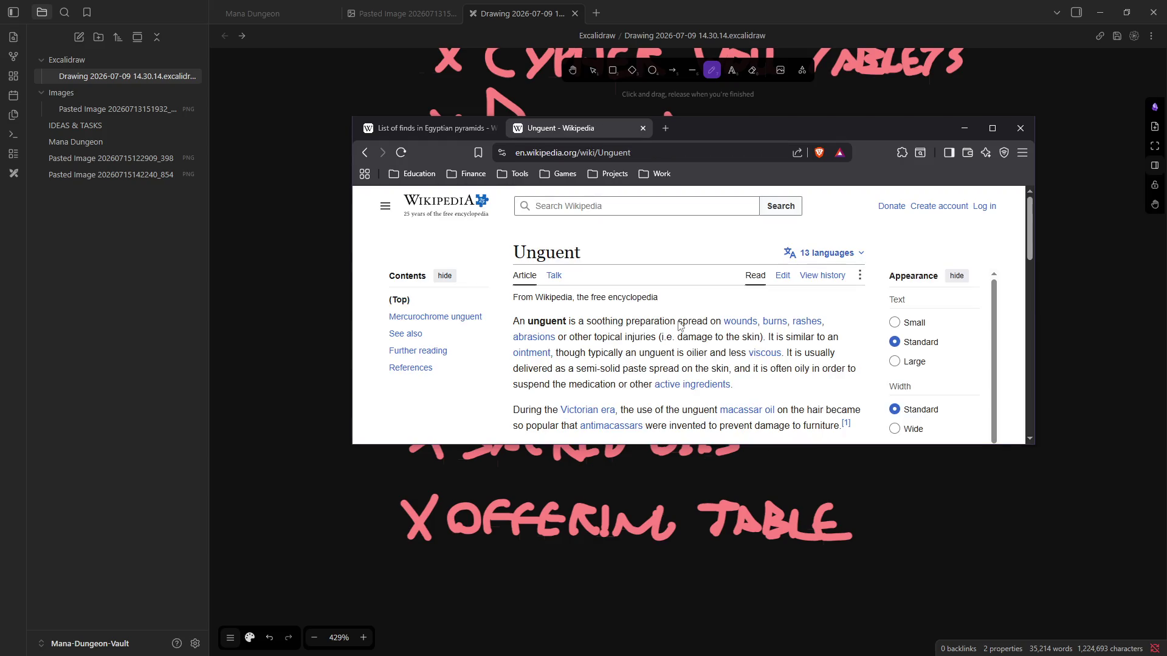
scroll(631, 333, down, 1)
drag(639, 261, 717, 260)
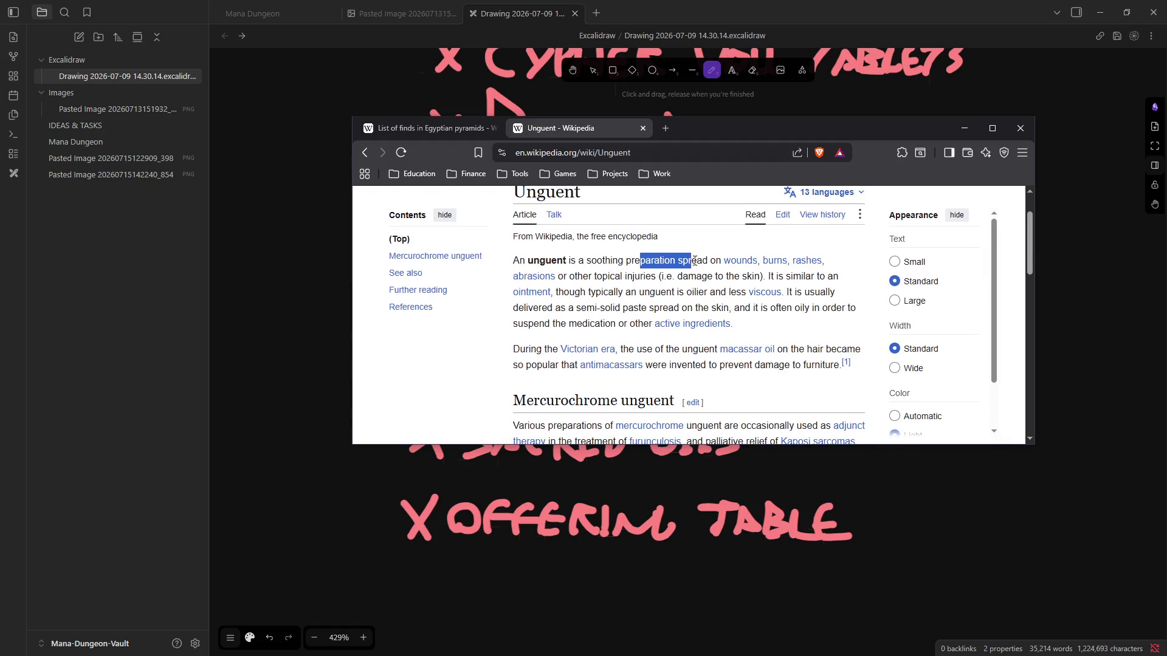
click(715, 261)
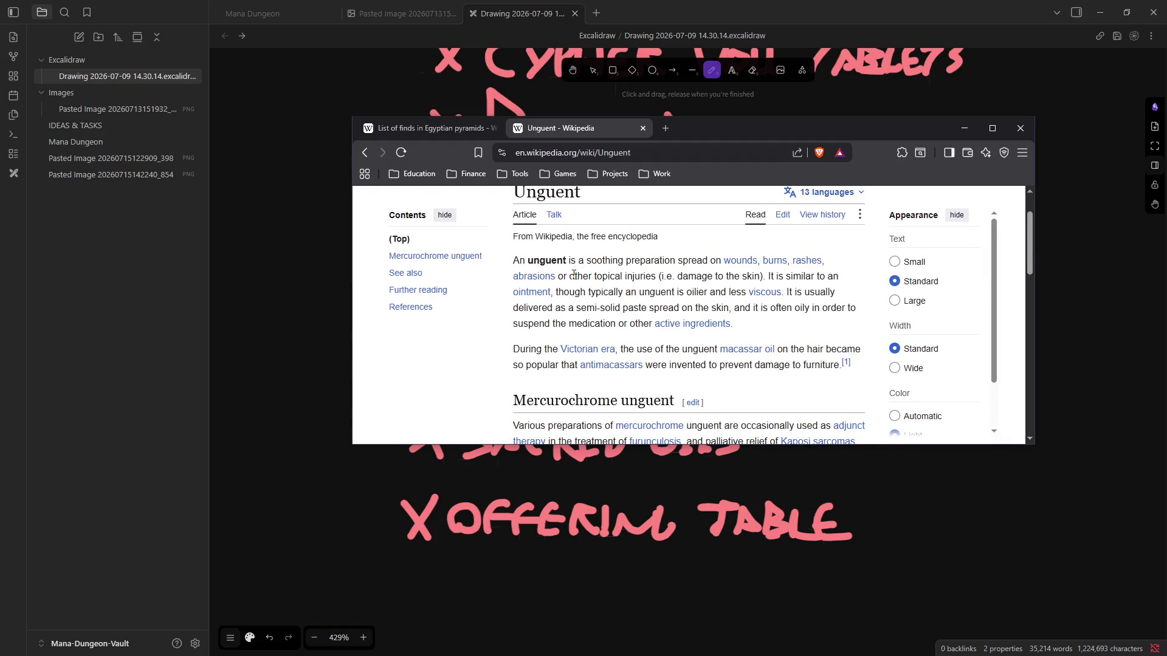
drag(558, 276, 827, 276)
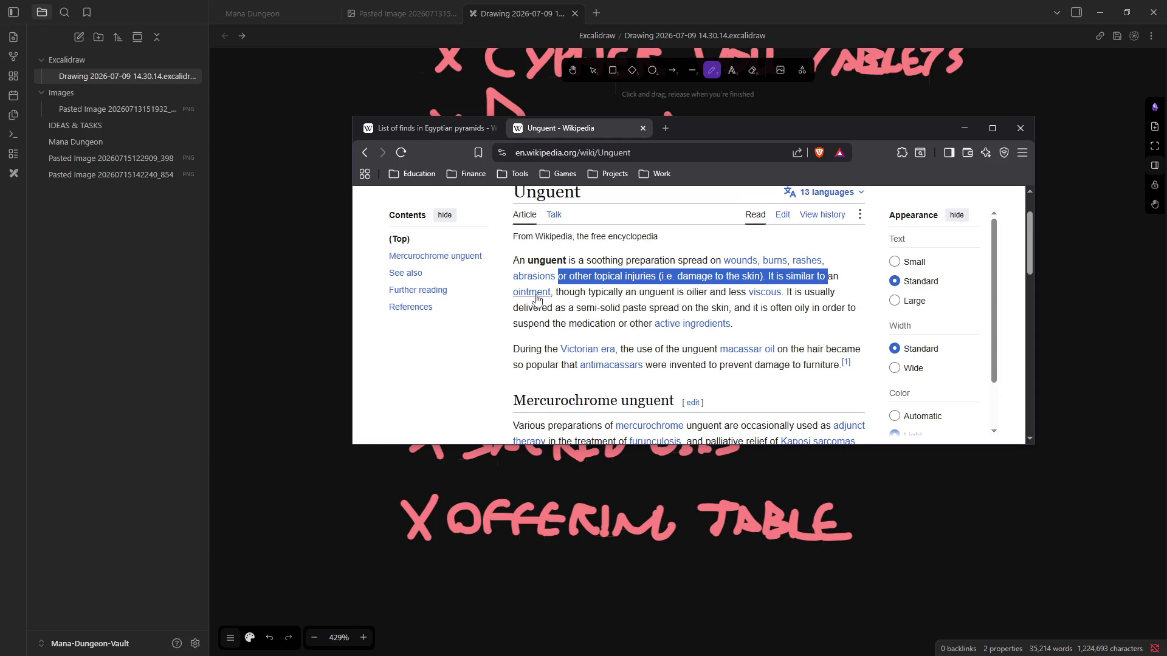
click(562, 297)
drag(559, 292, 832, 292)
click(727, 292)
click(586, 315)
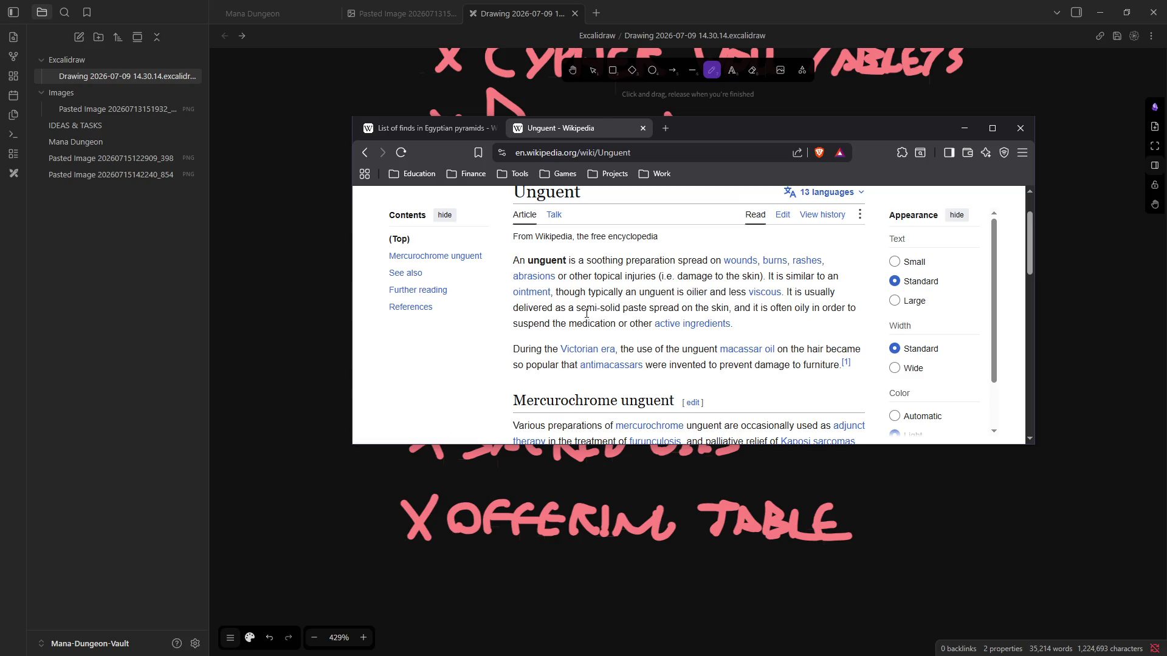
drag(559, 311, 852, 308)
click(838, 307)
click(851, 308)
drag(547, 323, 645, 325)
click(627, 326)
click(621, 338)
scroll(622, 337, down, 2)
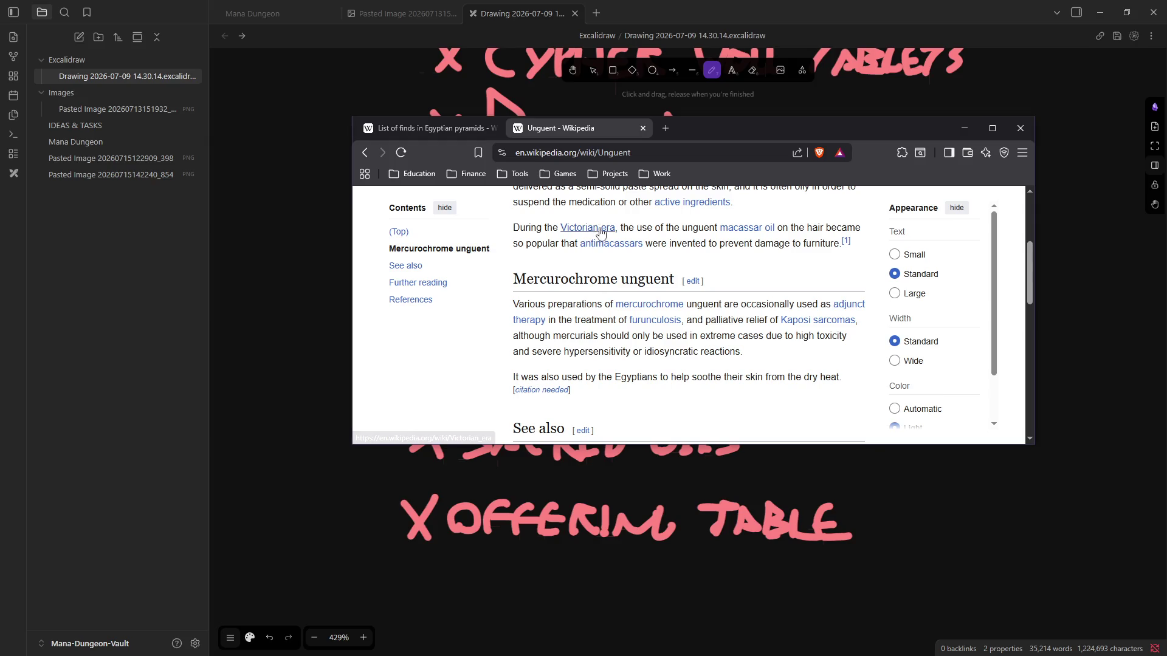
drag(644, 229, 832, 230)
click(739, 255)
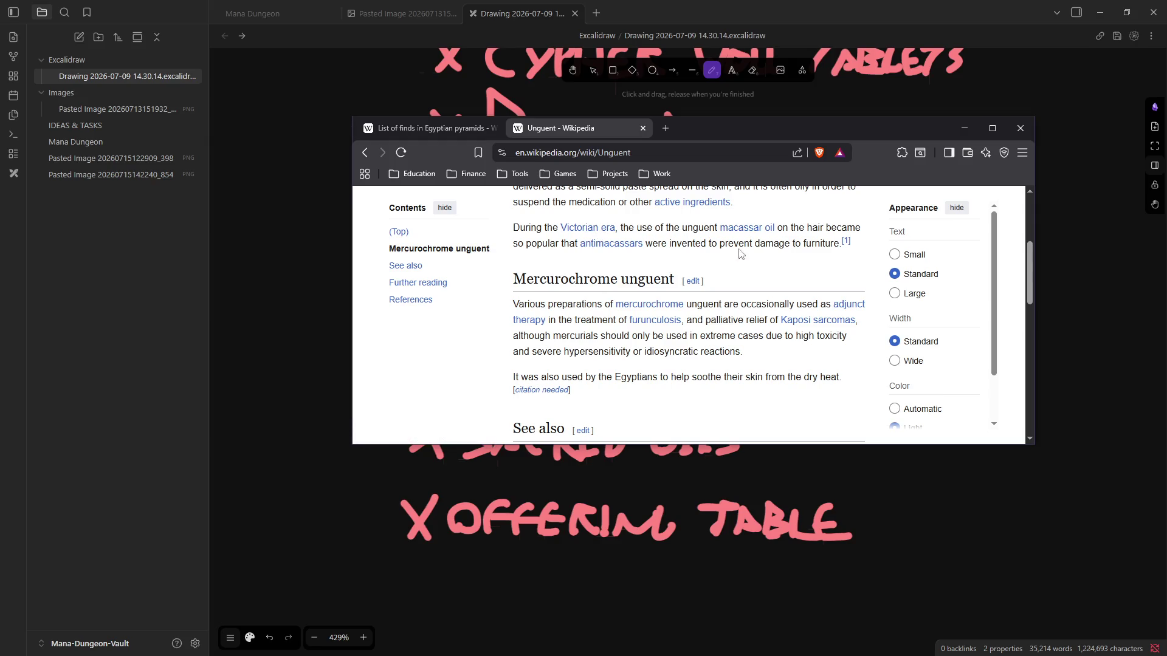
scroll(686, 248, down, 1)
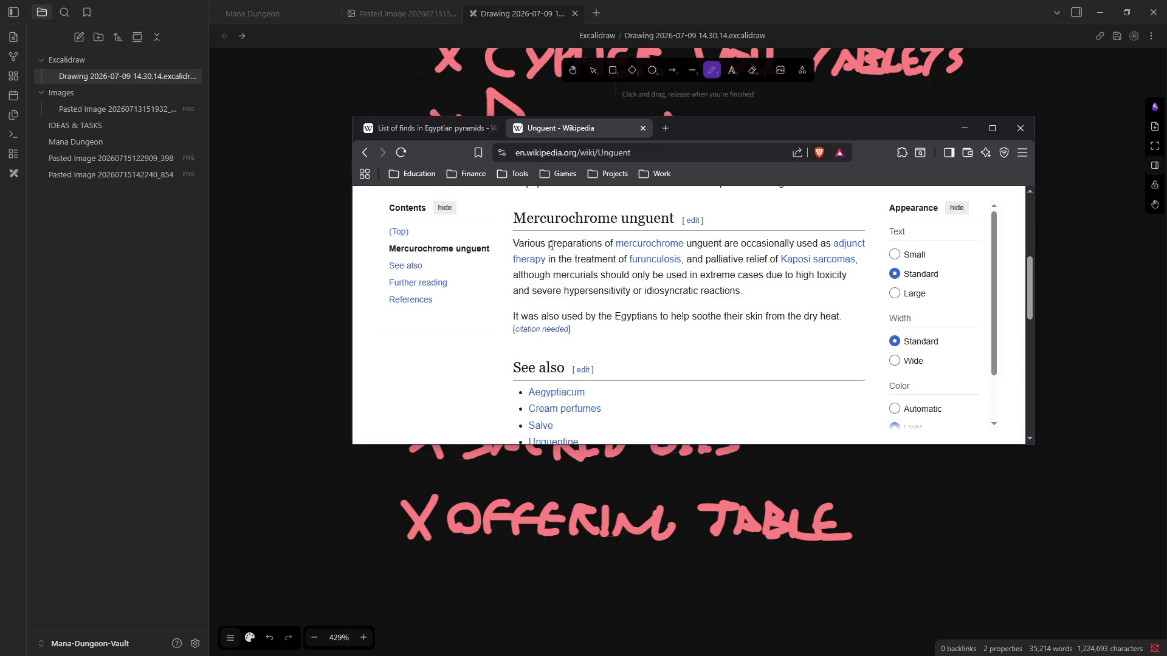
scroll(552, 247, down, 1)
scroll(552, 247, down, 2)
scroll(557, 249, down, 1)
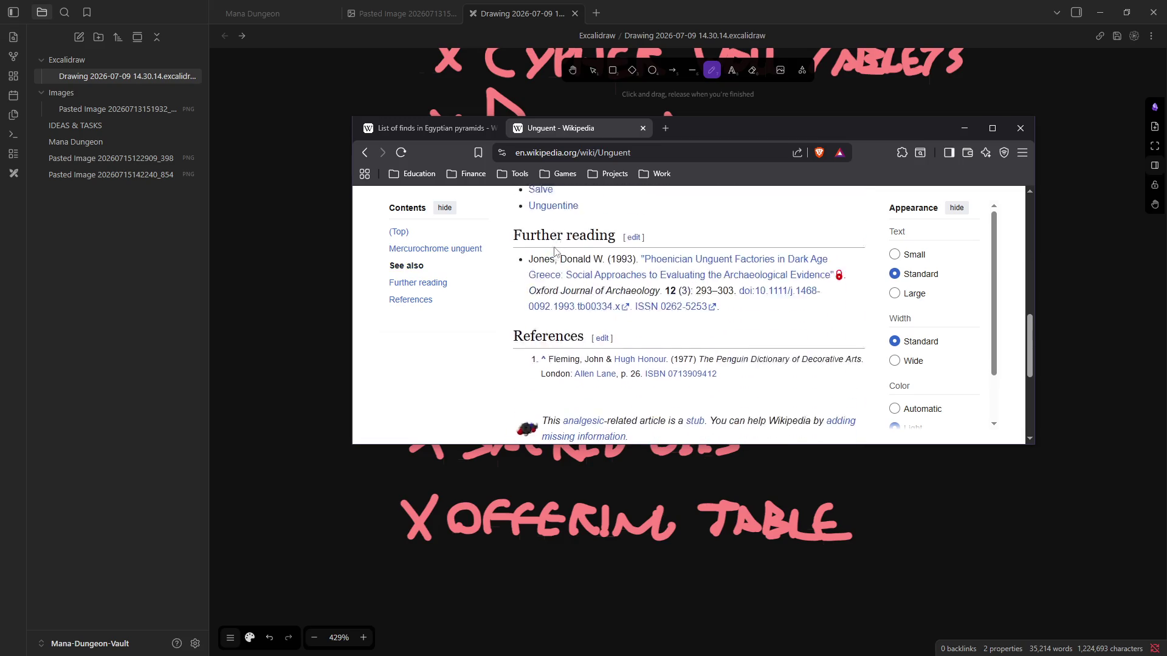
scroll(562, 252, down, 2)
scroll(565, 253, up, 5)
scroll(638, 260, up, 3)
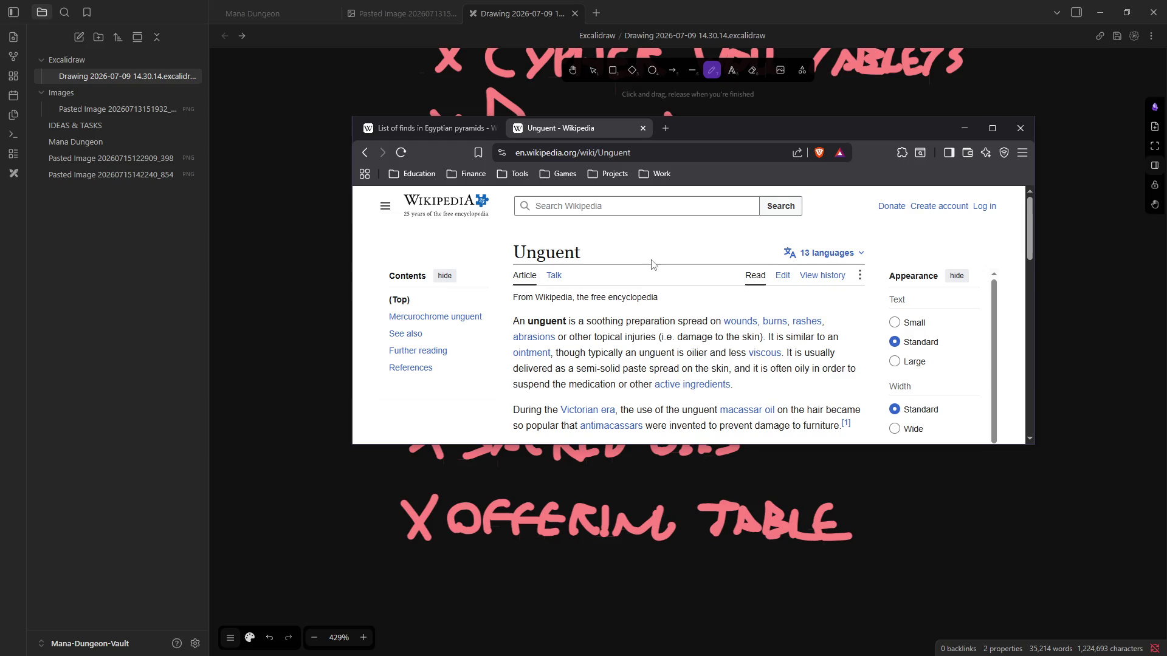
- Close the Unguent tab and read the obsidian vase and jewelry finds further down the list
click(643, 127)
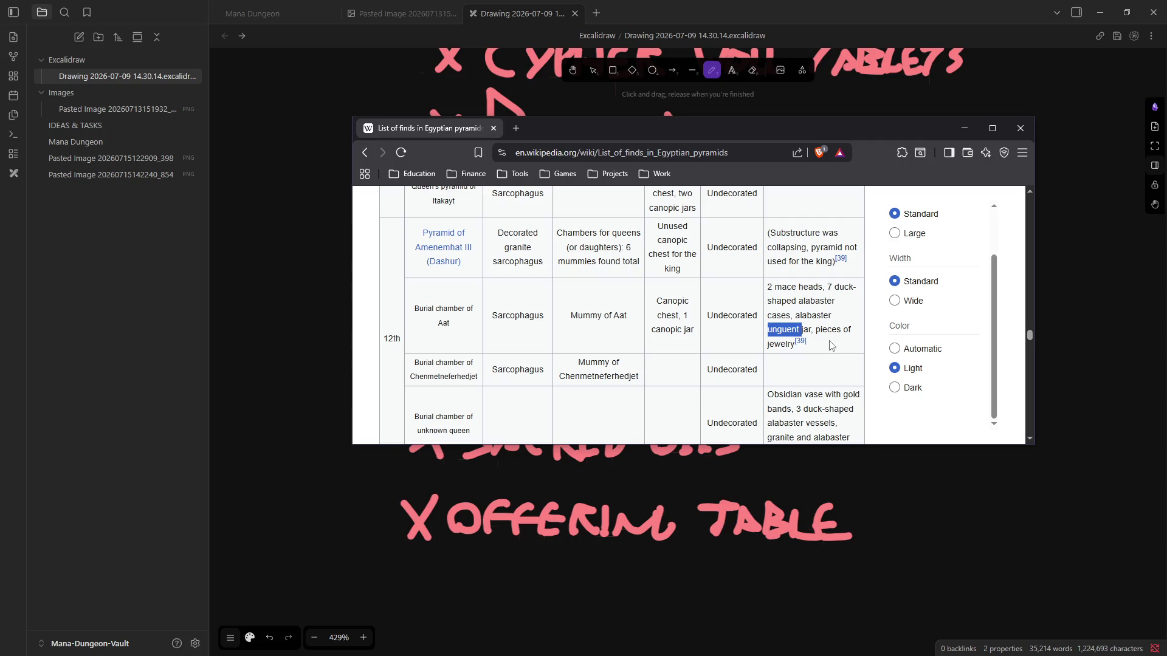
scroll(830, 345, down, 1)
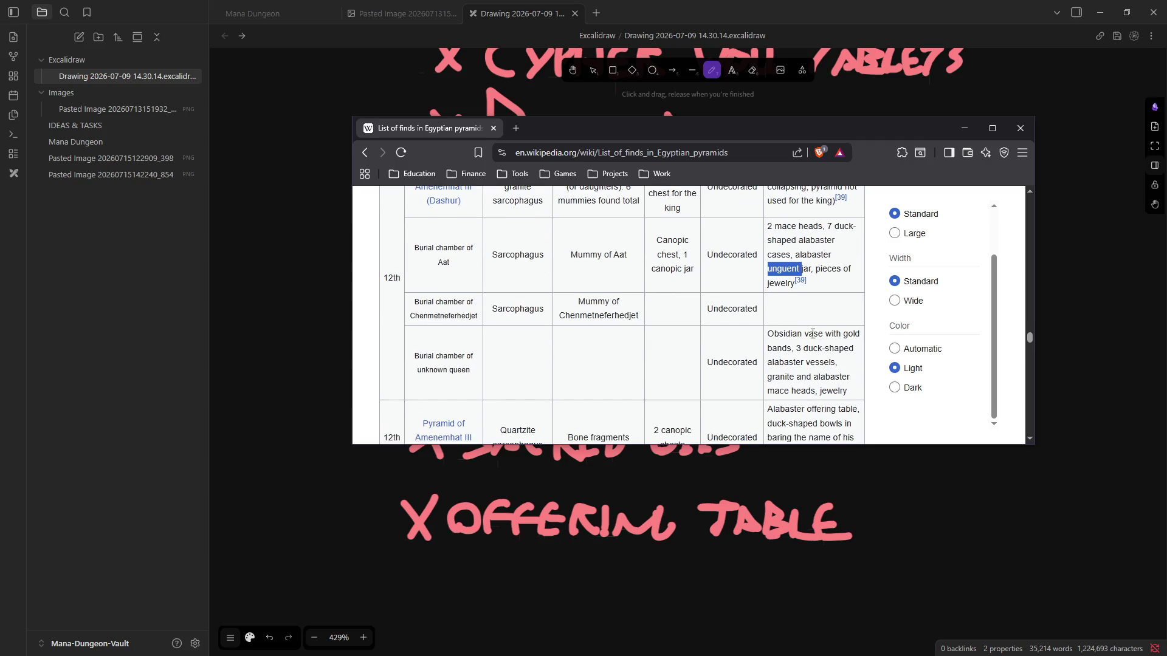
scroll(811, 333, down, 1)
mouse_move(859, 274)
mouse_down()
mouse_move(789, 283)
mouse_move(802, 288)
mouse_move(773, 302)
mouse_move(849, 317)
mouse_up()
click(781, 285)
click(780, 303)
click(774, 319)
scroll(803, 320, down, 1)
drag(848, 268, 789, 269)
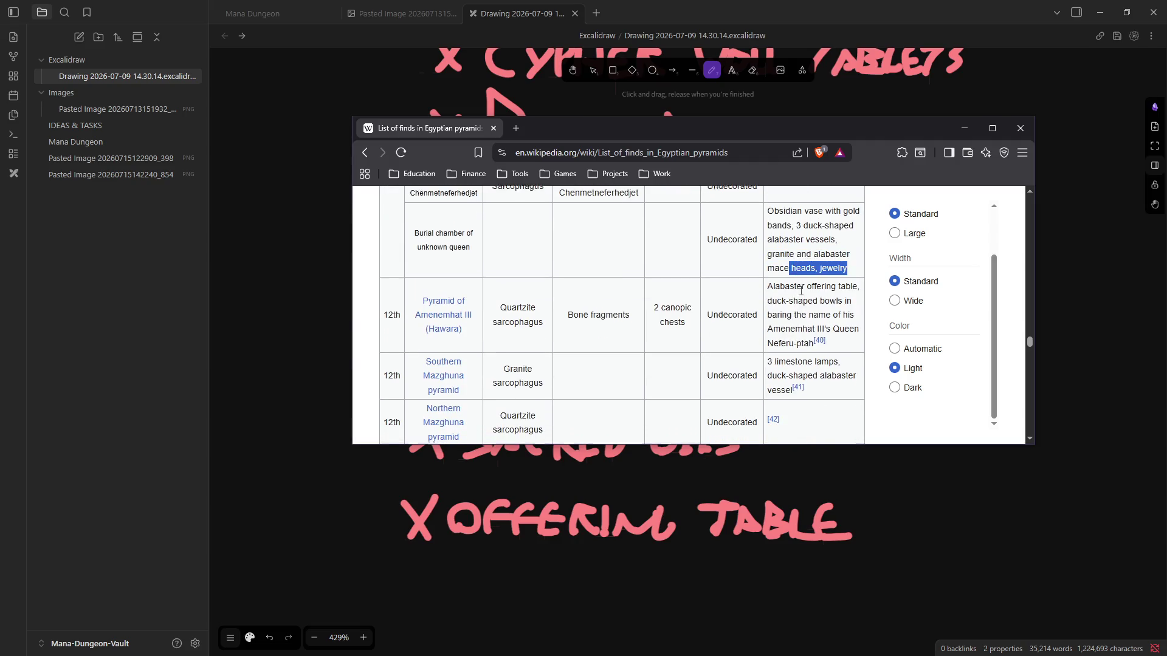
scroll(802, 290, down, 1)
drag(805, 226, 832, 285)
scroll(788, 321, down, 2)
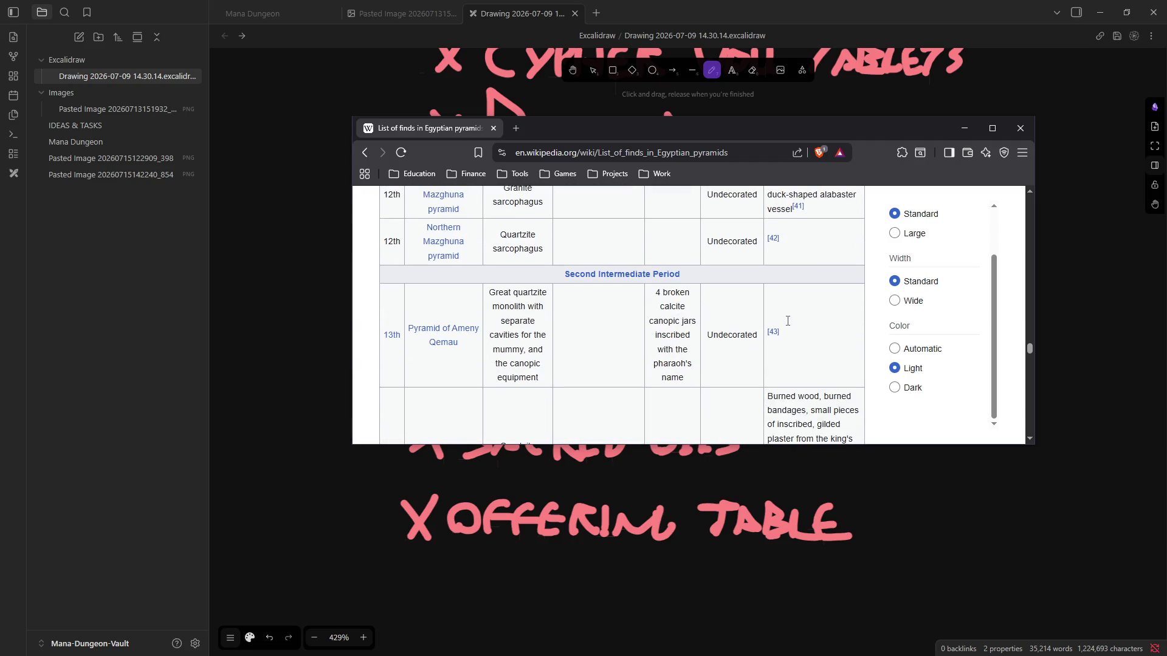
scroll(786, 322, down, 1)
scroll(787, 325, down, 2)
scroll(791, 328, down, 3)
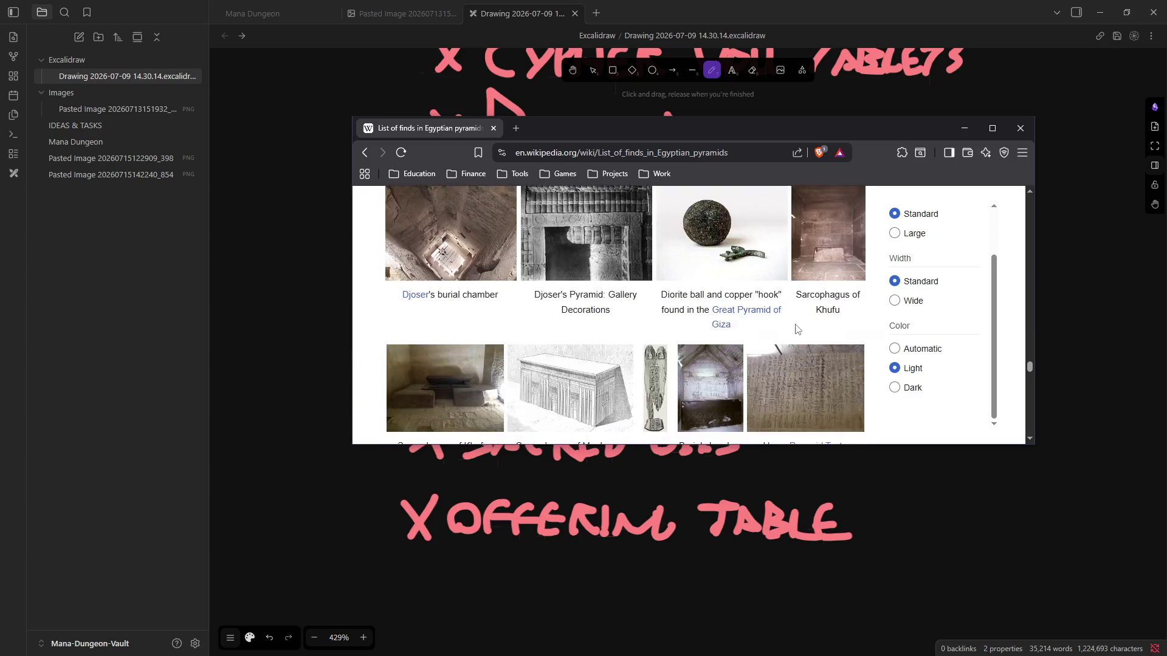
scroll(798, 331, down, 3)
scroll(798, 332, up, 4)
scroll(798, 331, up, 1)
scroll(799, 332, up, 1)
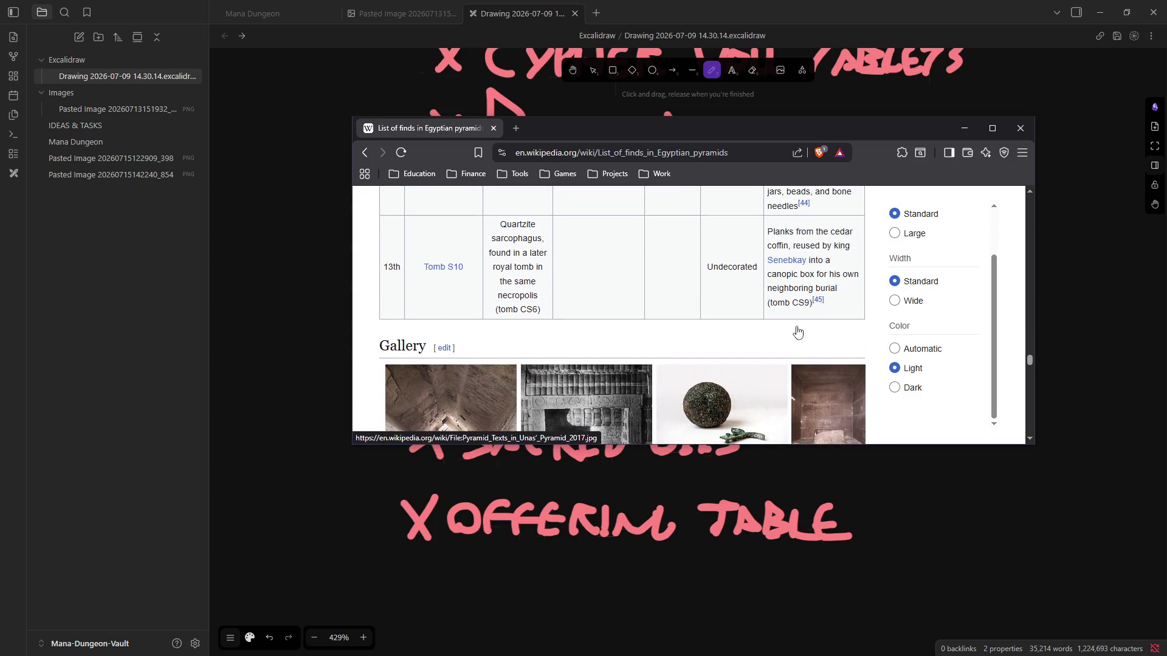
scroll(798, 331, down, 2)
scroll(798, 330, down, 1)
scroll(776, 342, up, 1)
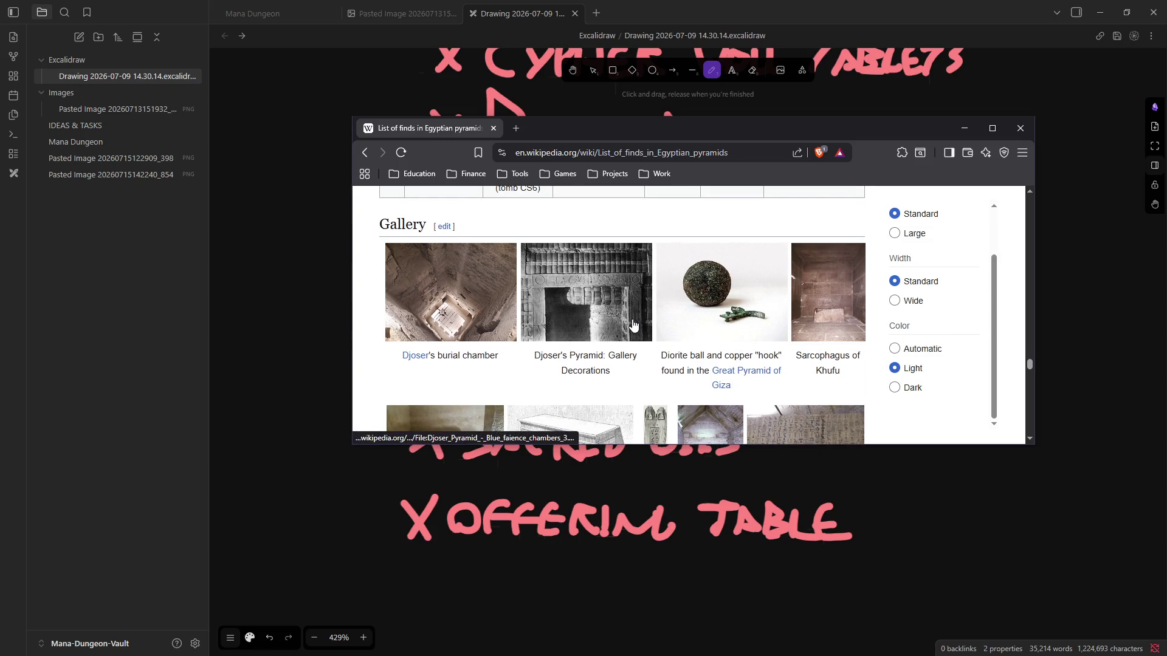
scroll(632, 326, down, 1)
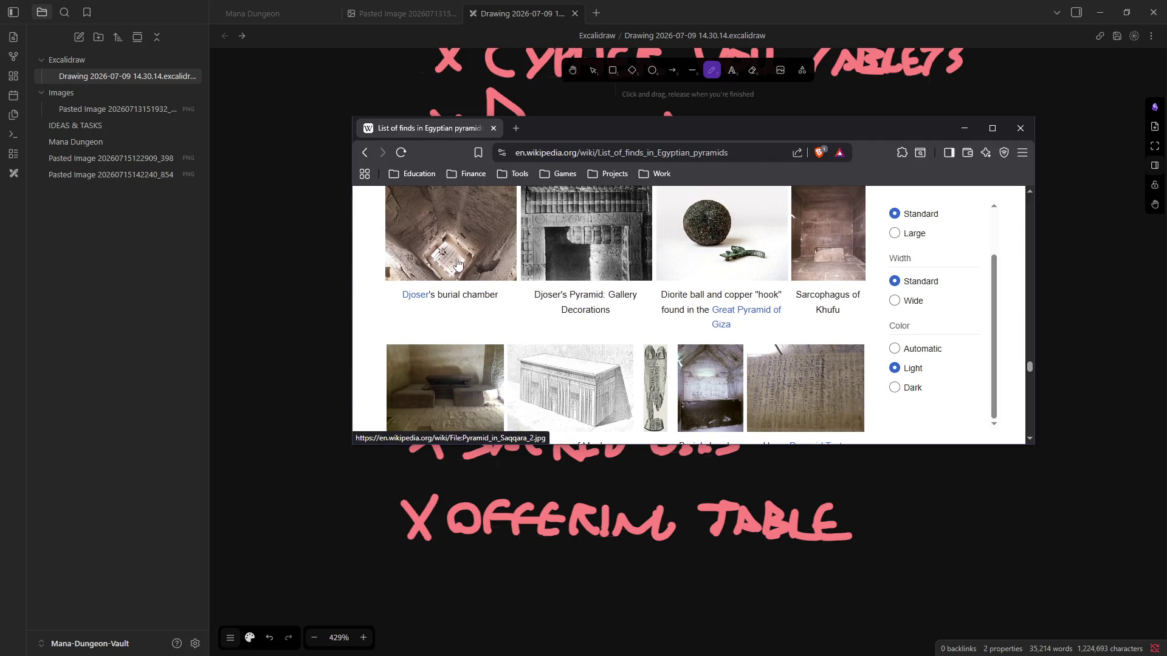
- View the Khufu, Khafre, Menkaure sarcophagus, wooden coffin and Unas burial chamber photos enlarged
click(831, 261)
click(1008, 204)
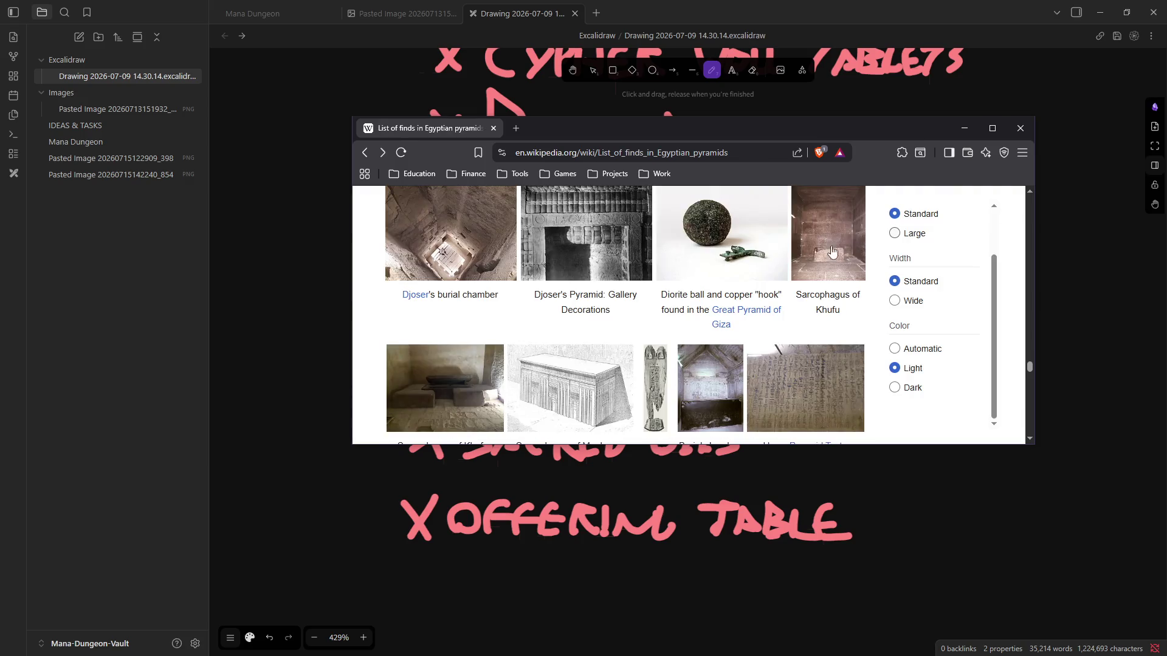
scroll(830, 254, down, 2)
click(459, 289)
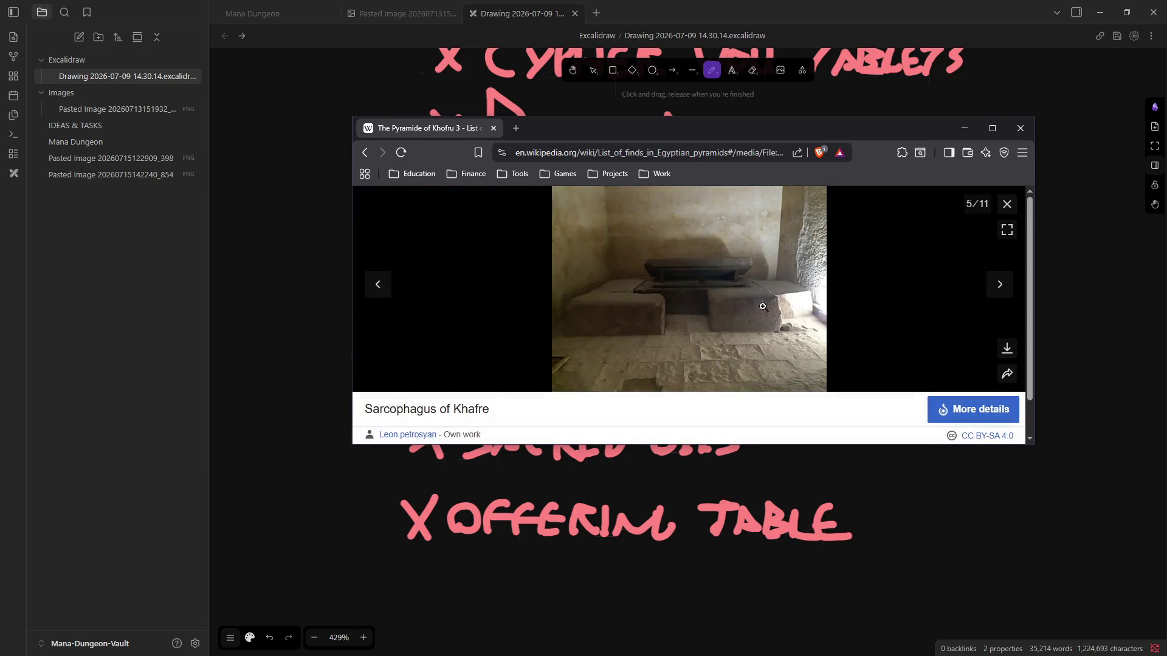
click(1008, 205)
scroll(621, 344, down, 2)
scroll(621, 344, up, 3)
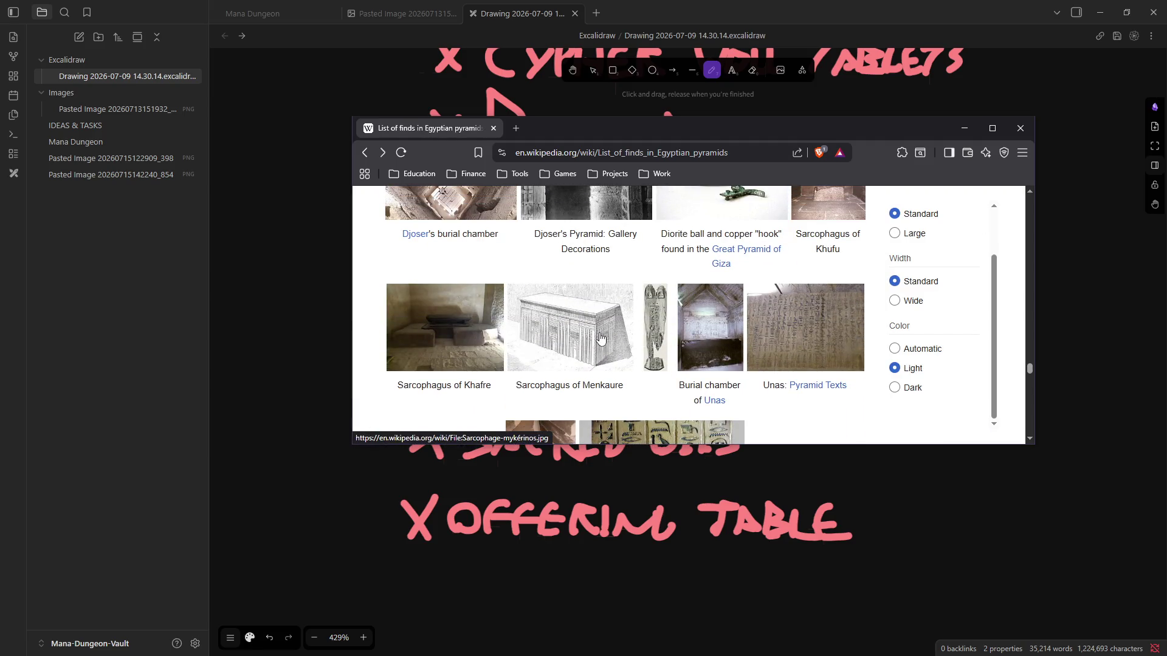
click(621, 344)
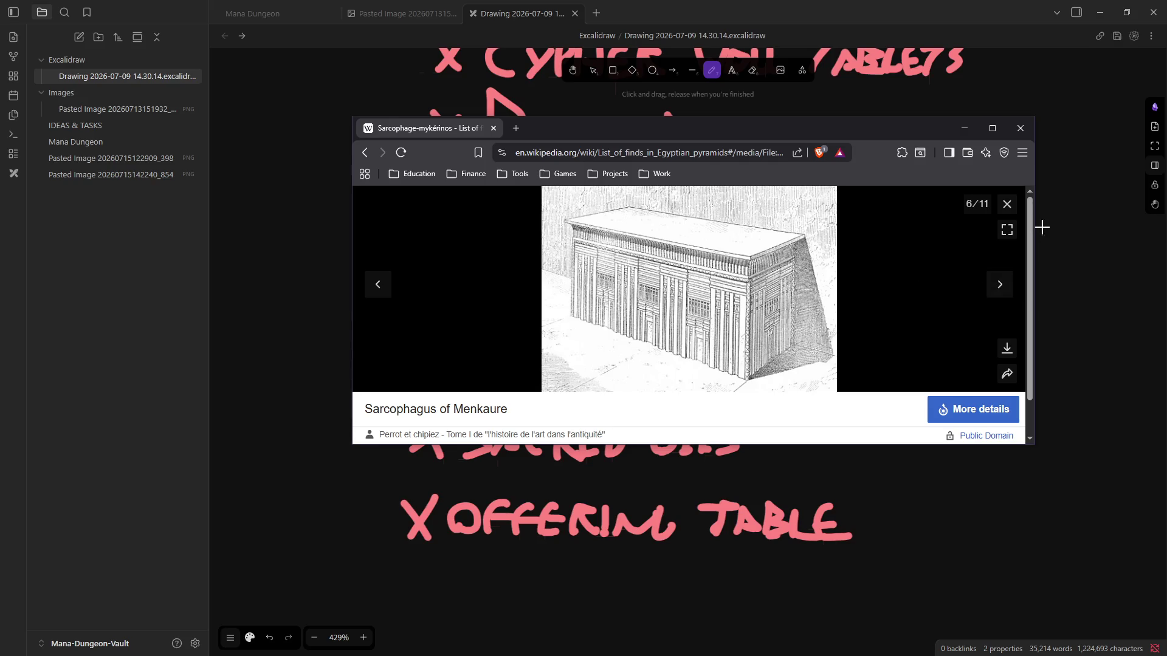
click(1007, 204)
click(660, 334)
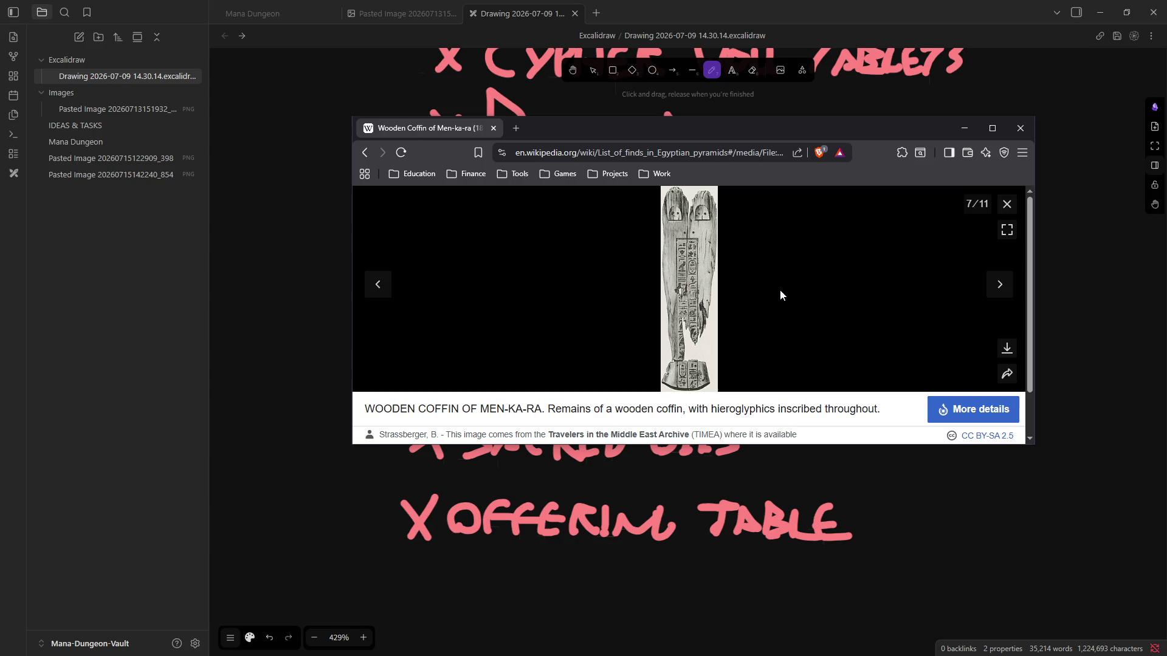
click(1006, 204)
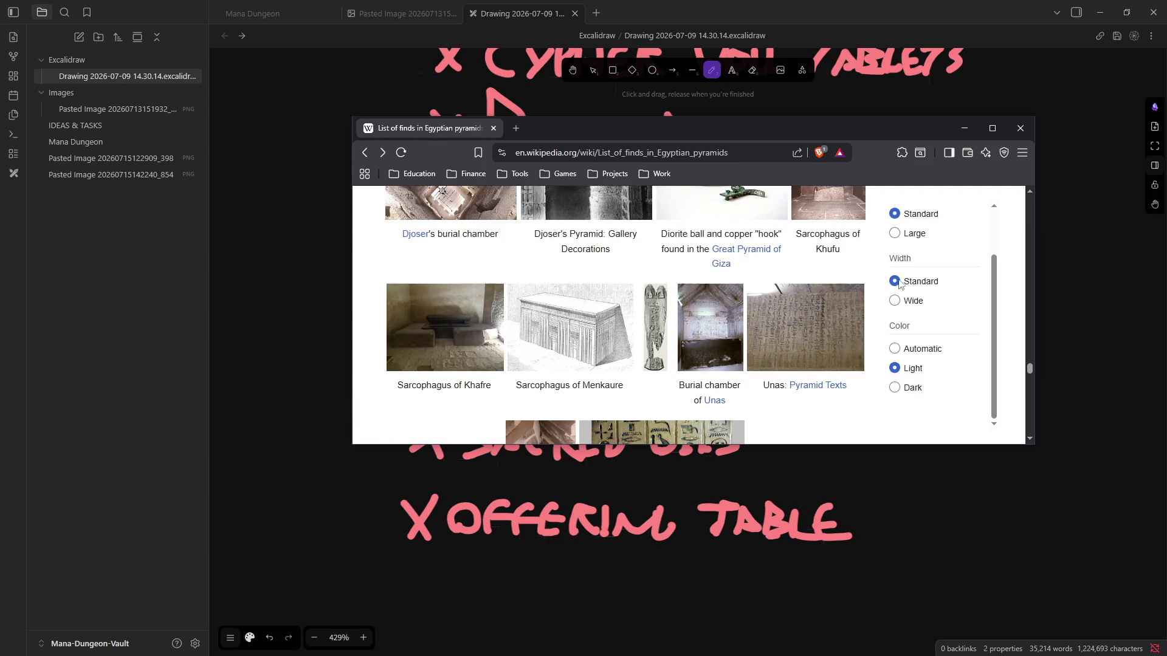
click(709, 354)
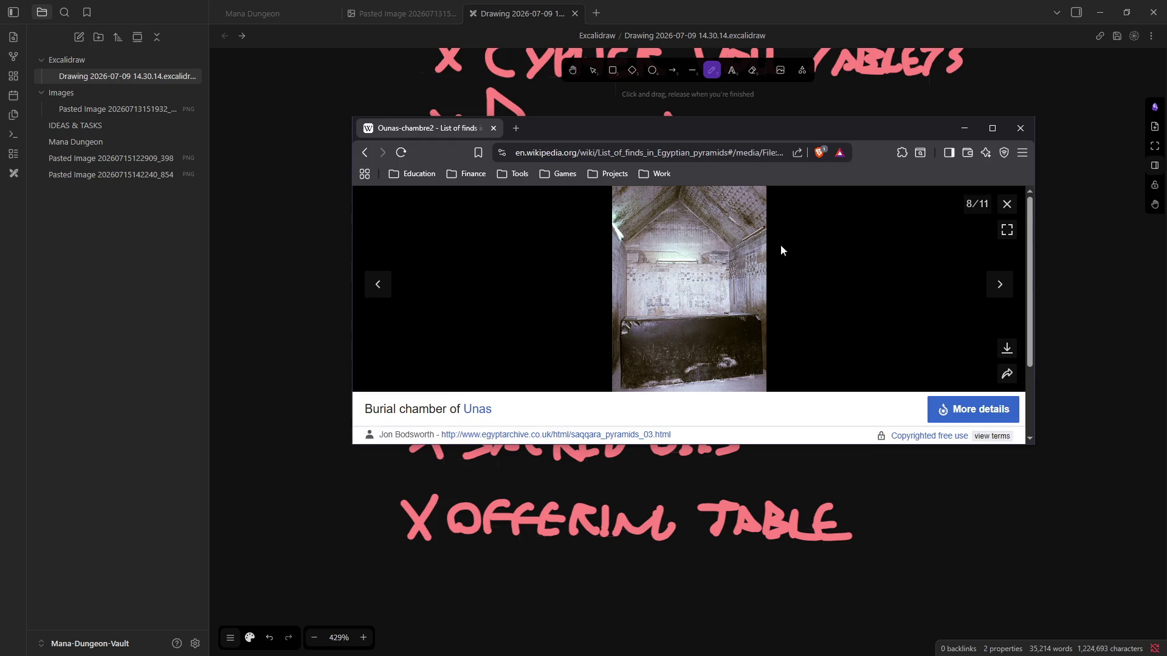
click(1007, 203)
scroll(793, 310, down, 2)
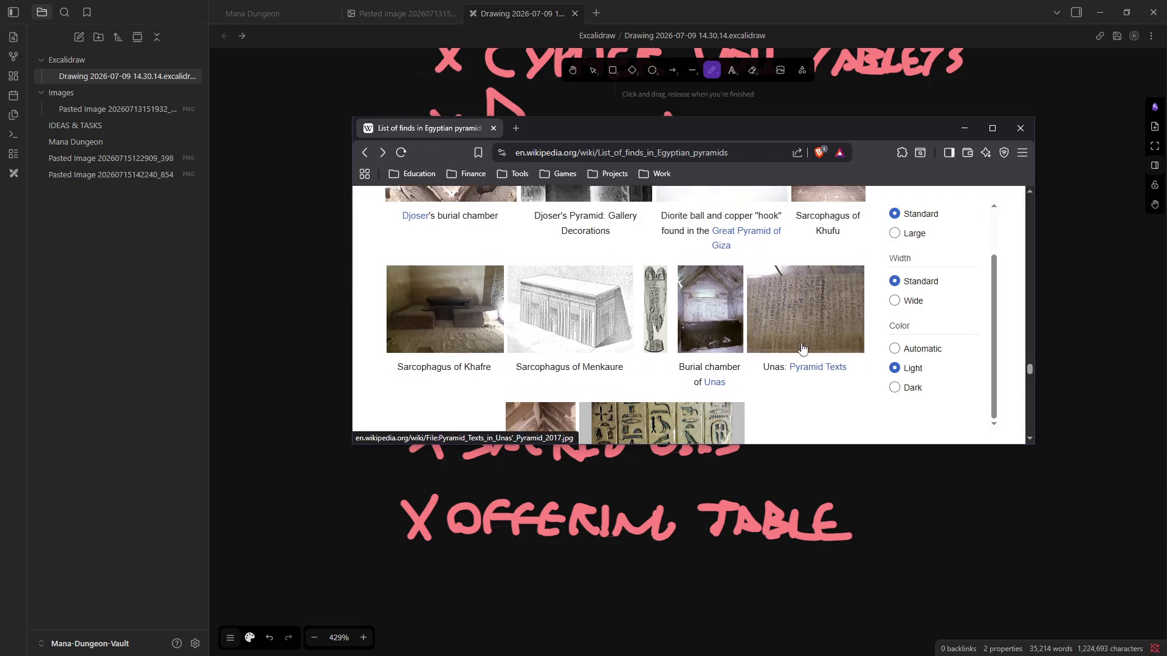
- View the Unas Pyramid Texts, Teti burial chamber and Pepi I Pyramid Texts photos enlarged
click(821, 237)
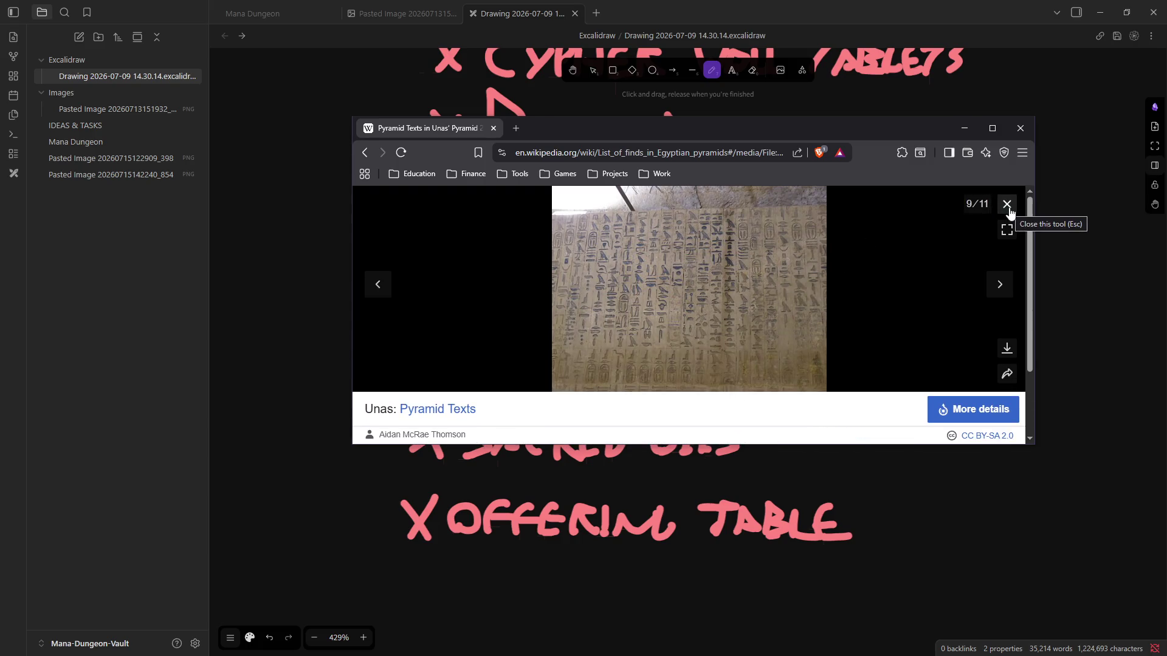
click(1007, 205)
scroll(547, 302, down, 1)
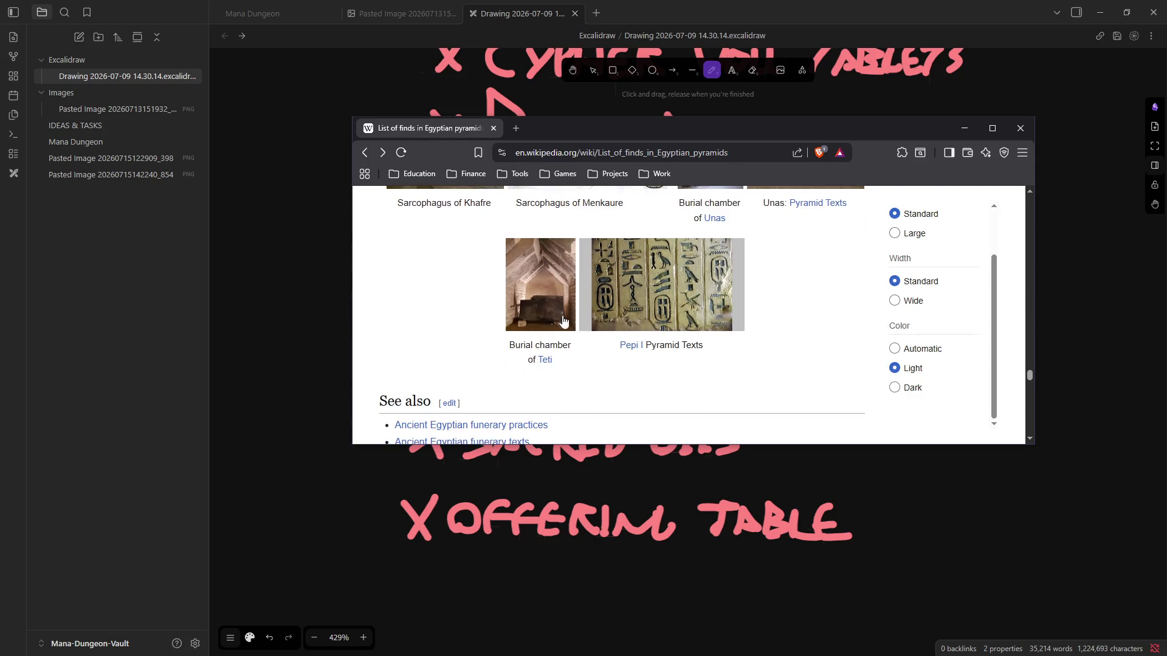
click(547, 302)
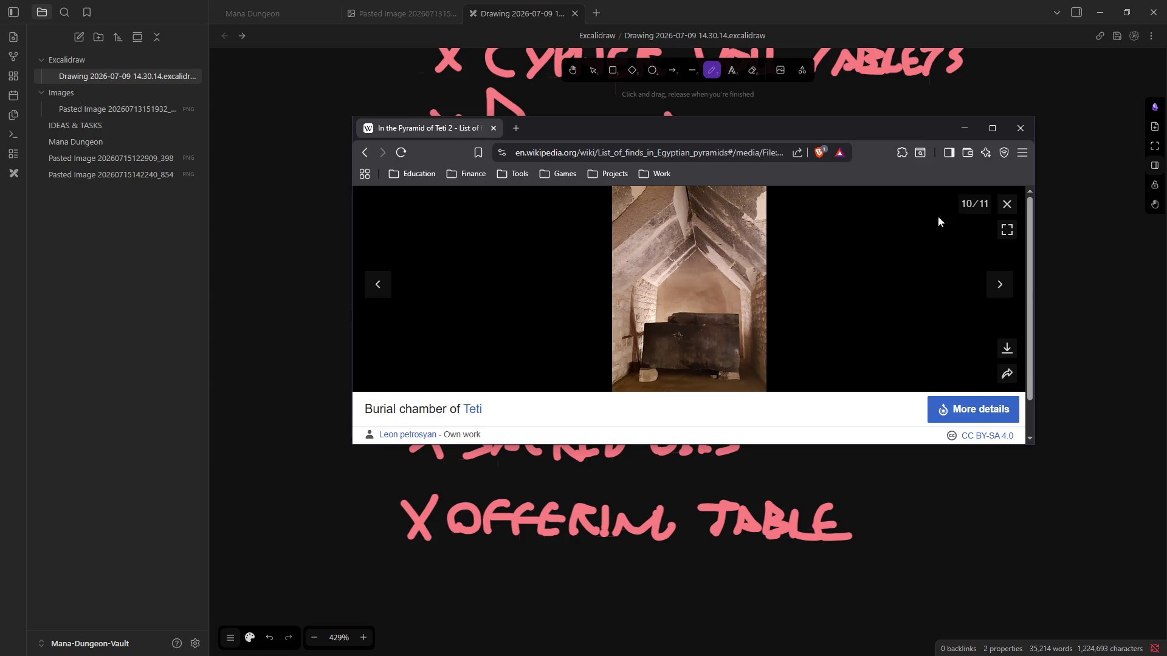
click(1007, 204)
click(737, 330)
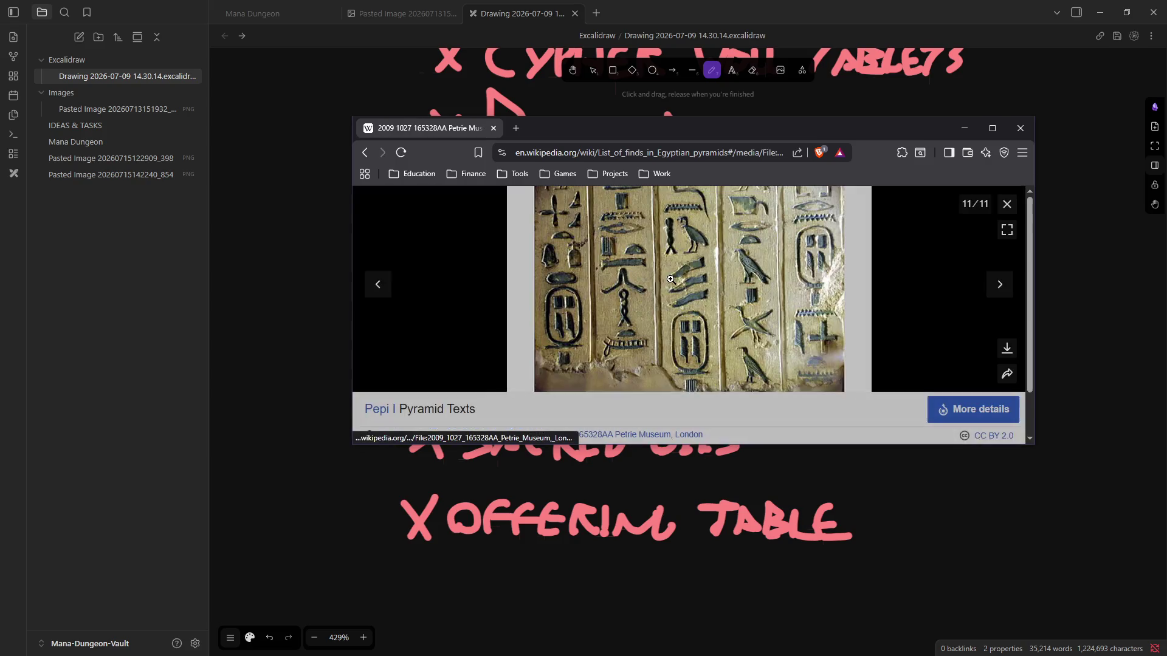
scroll(670, 280, down, 2)
scroll(681, 338, up, 1)
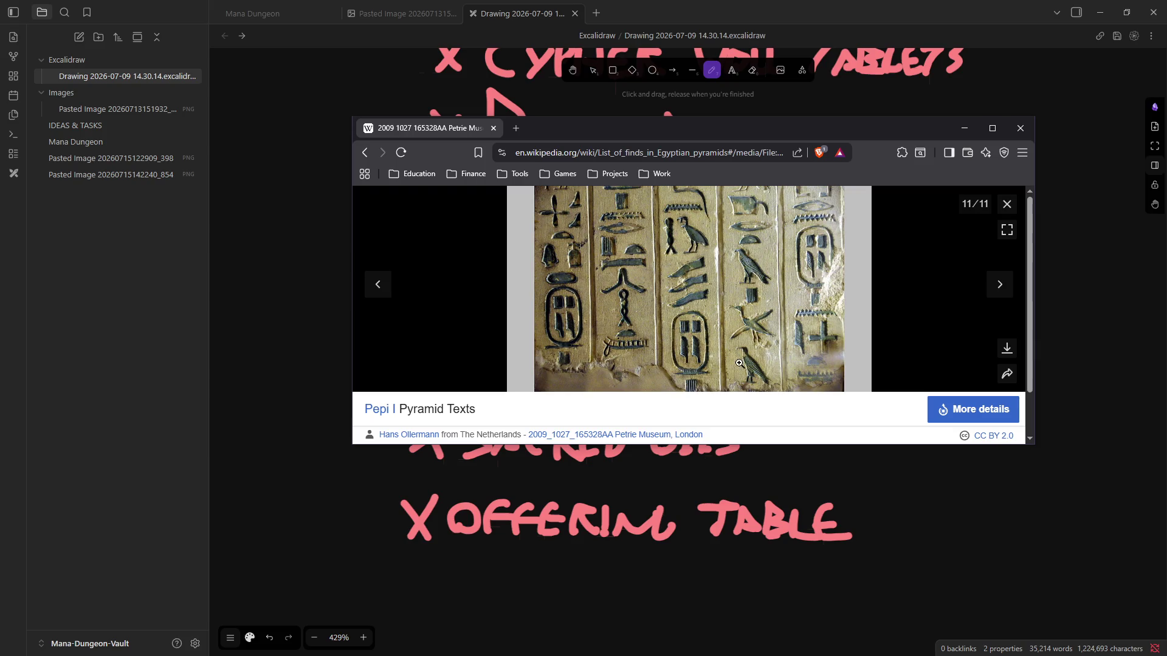
click(1006, 204)
scroll(668, 315, up, 3)
scroll(710, 347, up, 2)
scroll(710, 348, down, 1)
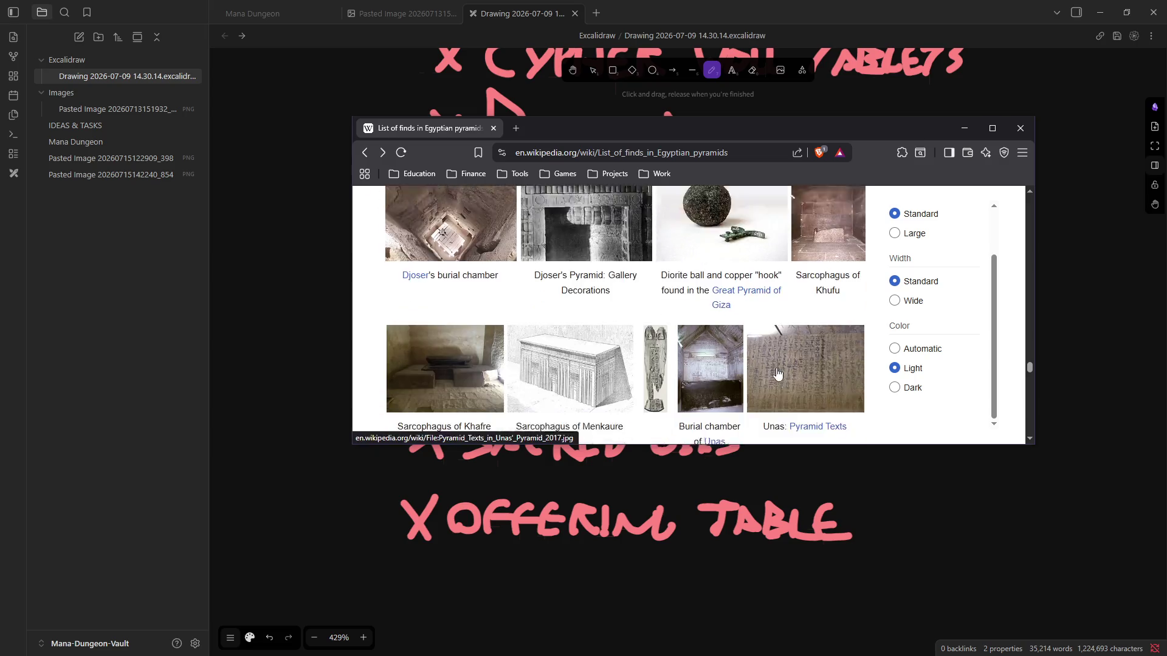
- Reopen the Unas Pyramid Texts photo and go to its original image file
click(803, 374)
click(678, 283)
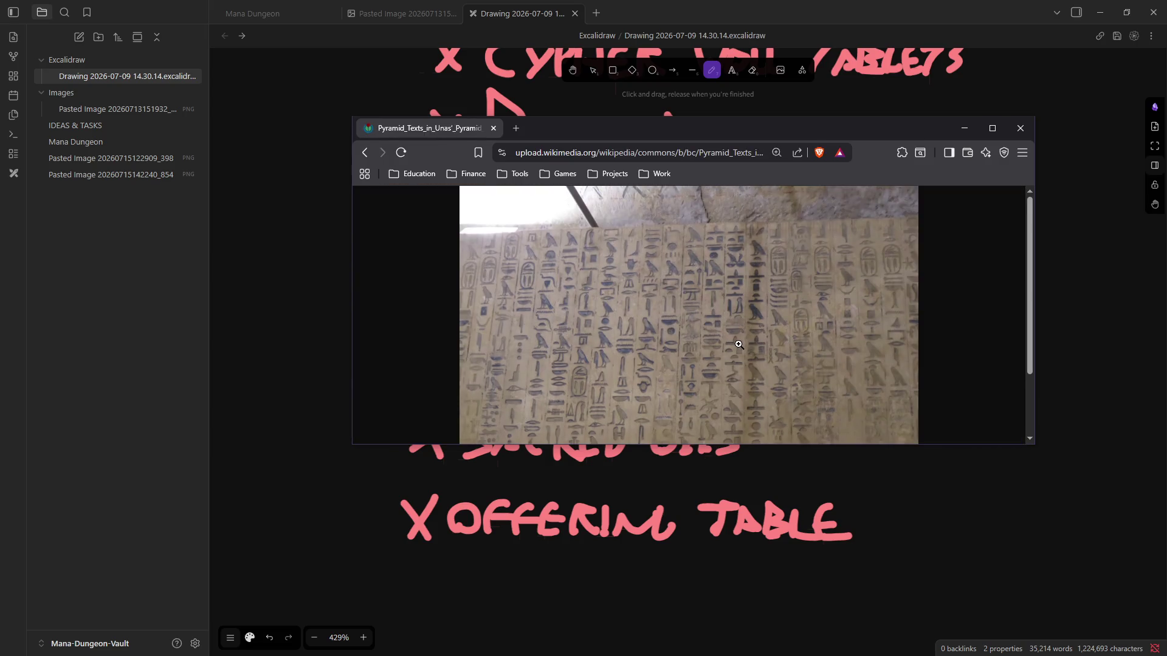
- Load the full-resolution Unas Pyramid Texts hieroglyph file on Wikimedia Commons
click(700, 322)
click(730, 337)
scroll(730, 338, down, 2)
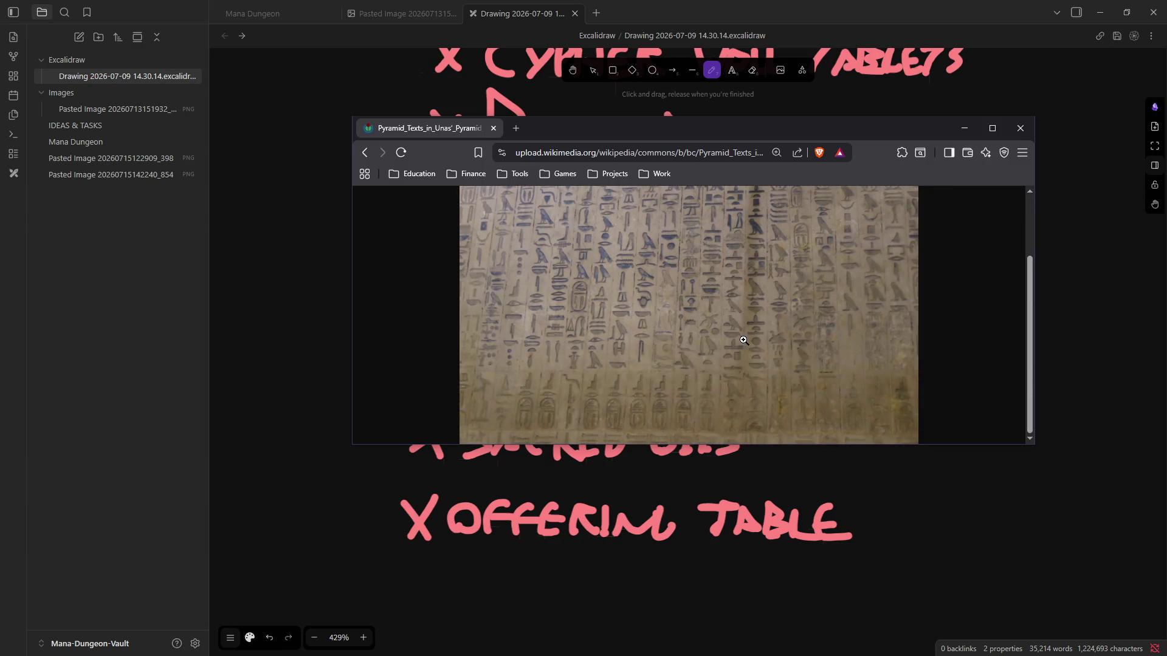
scroll(740, 341, up, 2)
scroll(744, 343, down, 2)
scroll(748, 342, down, 1)
scroll(591, 339, up, 2)
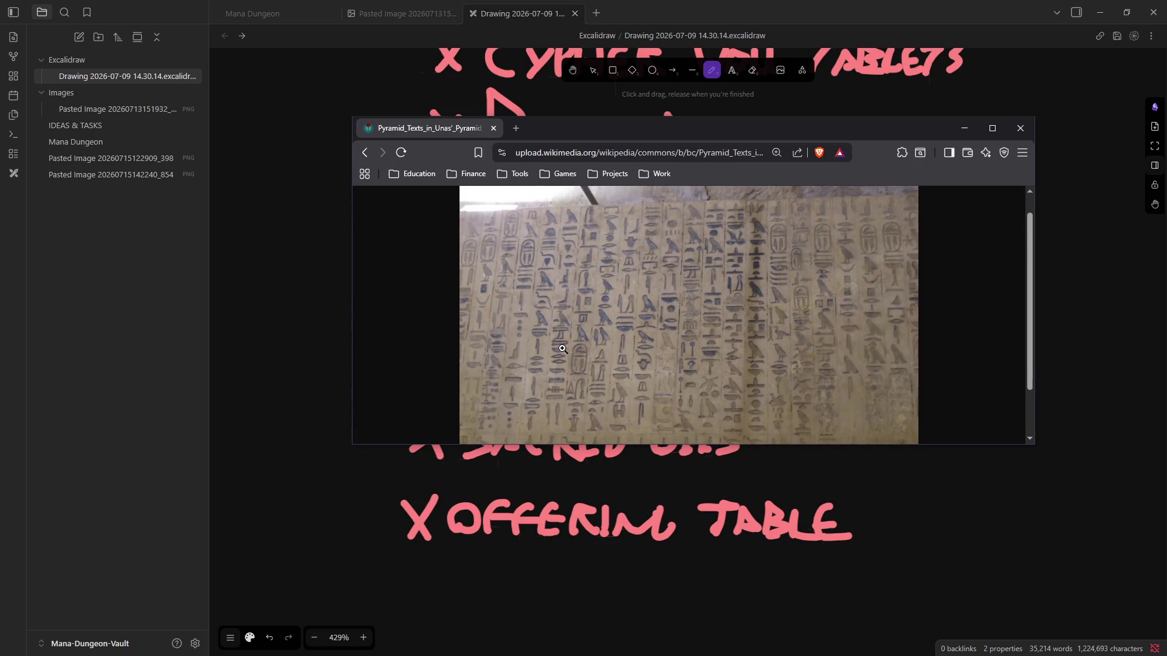
scroll(561, 349, up, 1)
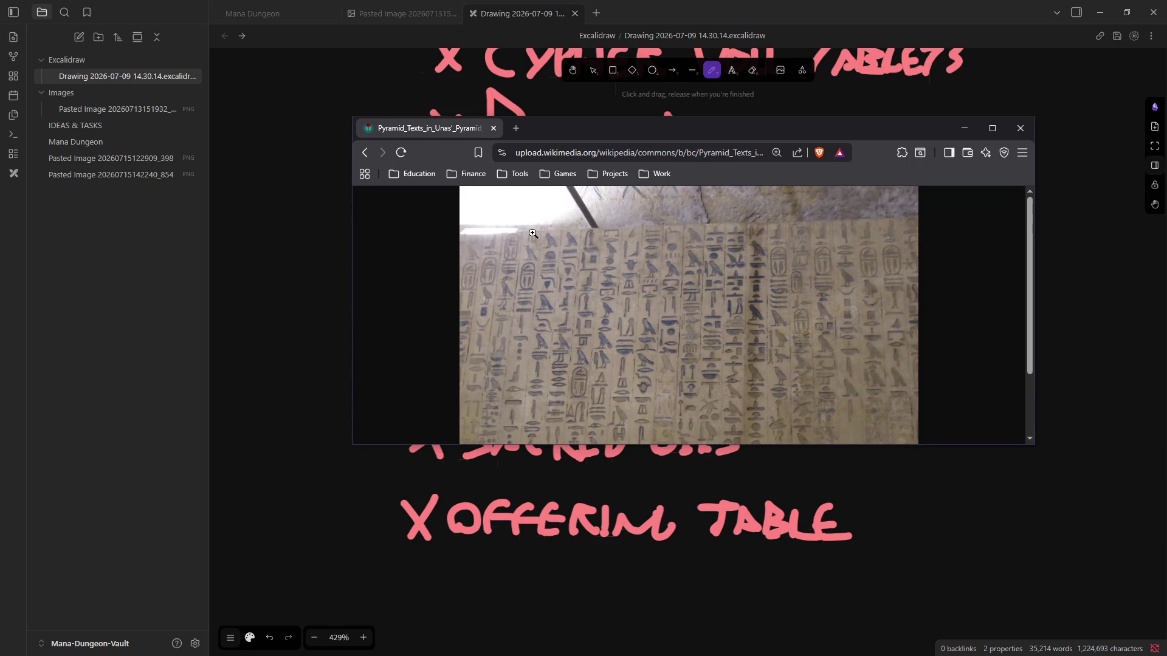
scroll(755, 318, down, 2)
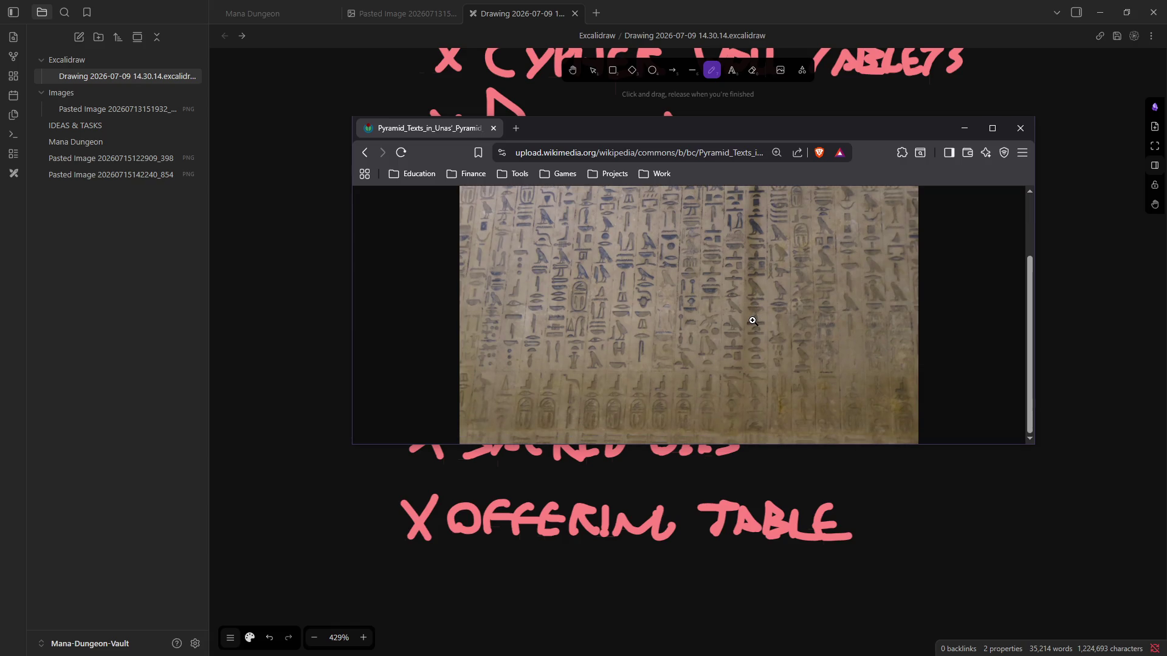
scroll(751, 320, up, 2)
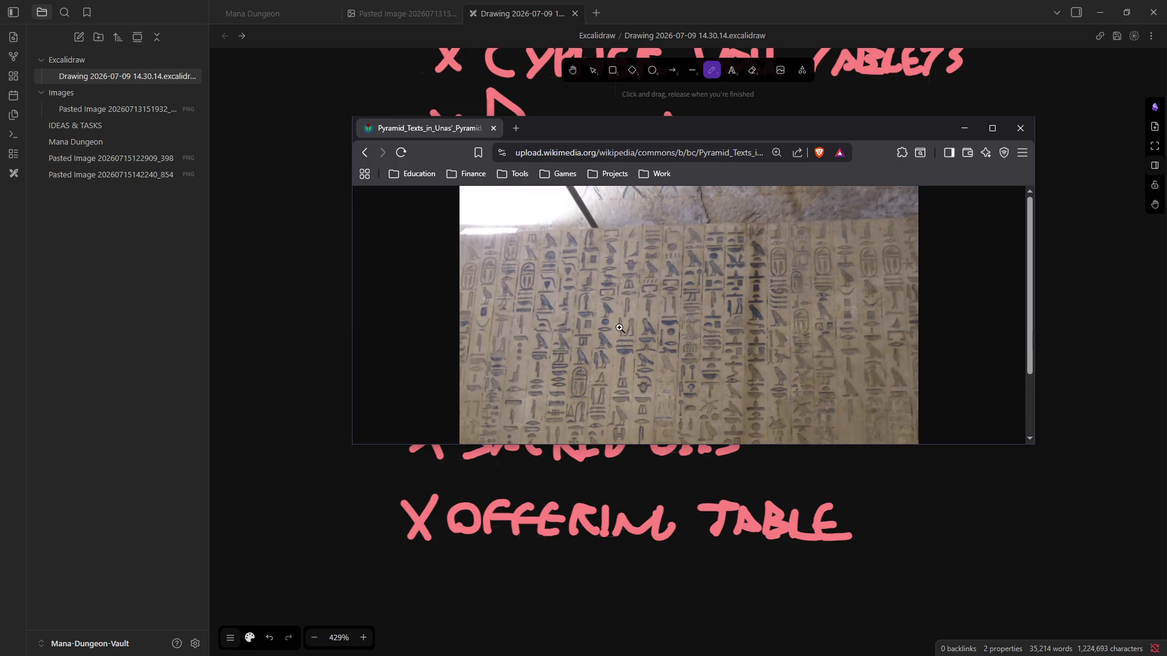
scroll(514, 357, down, 2)
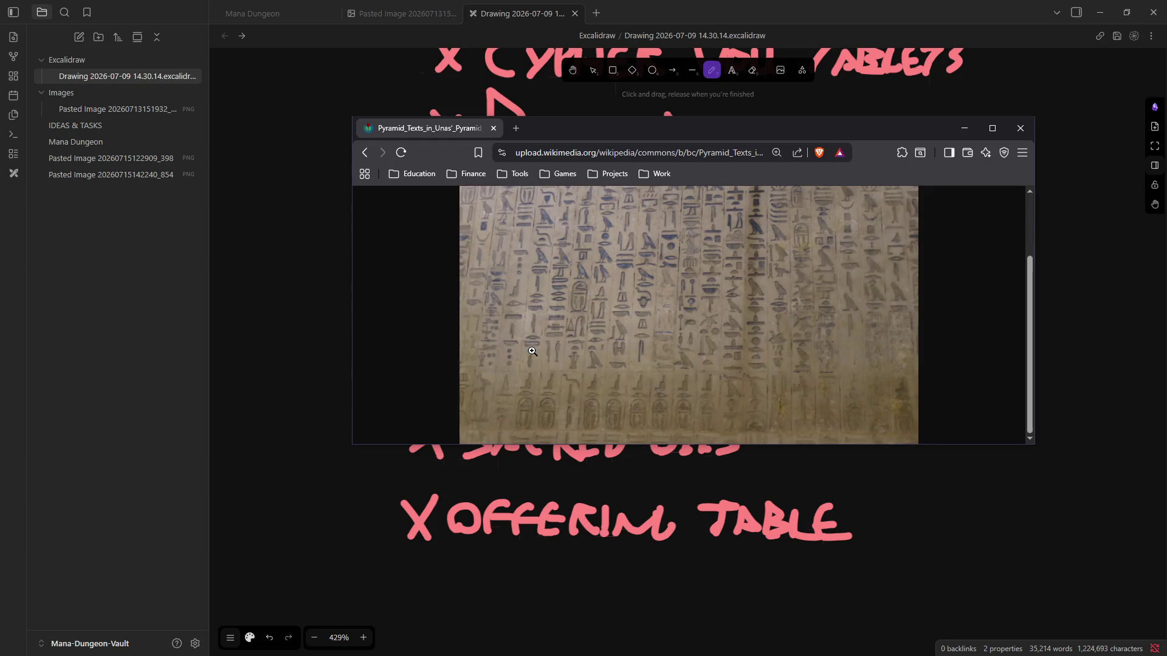
scroll(533, 348, up, 2)
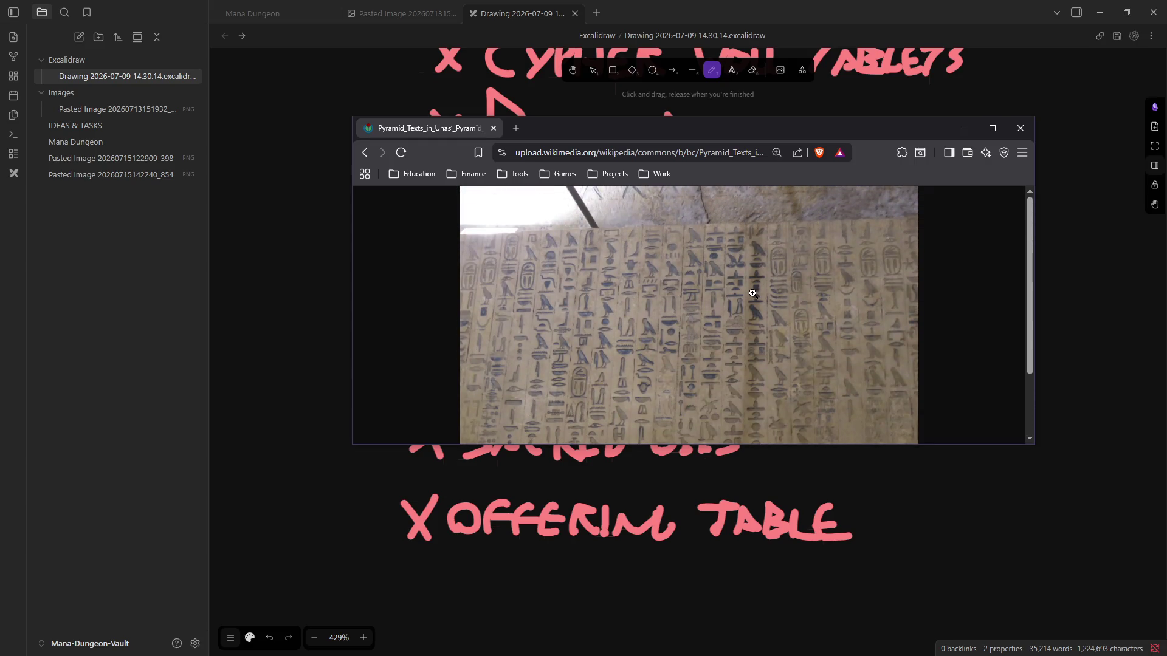
scroll(690, 326, down, 2)
scroll(690, 326, up, 2)
scroll(667, 338, down, 2)
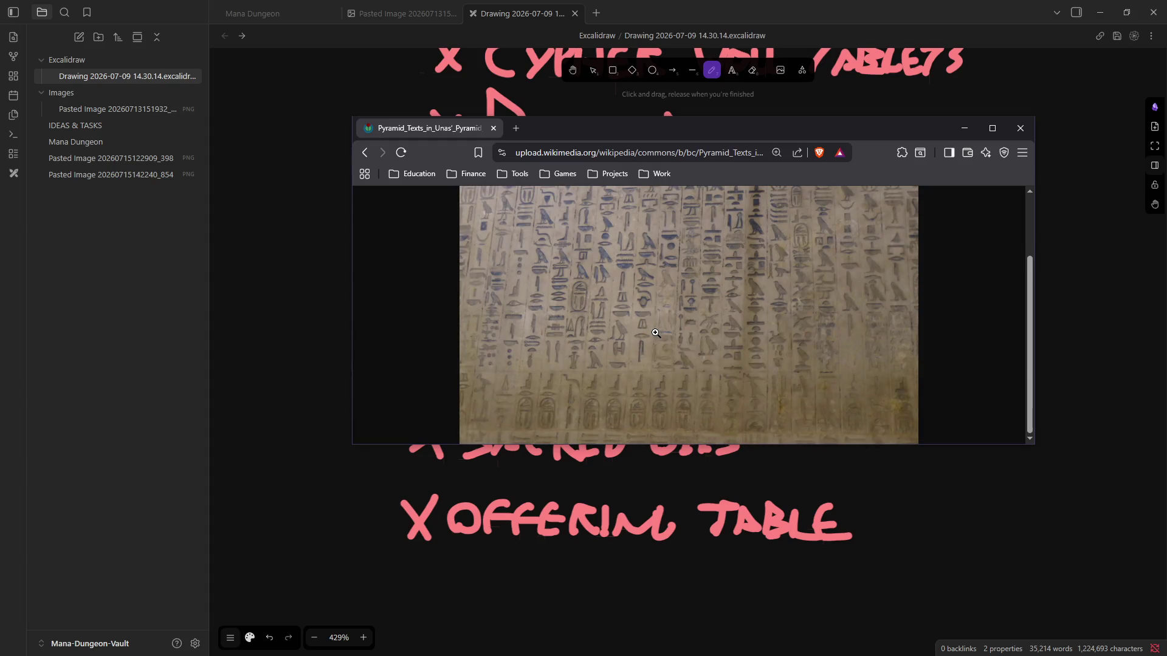
scroll(655, 332, up, 2)
scroll(655, 333, down, 2)
scroll(711, 351, up, 2)
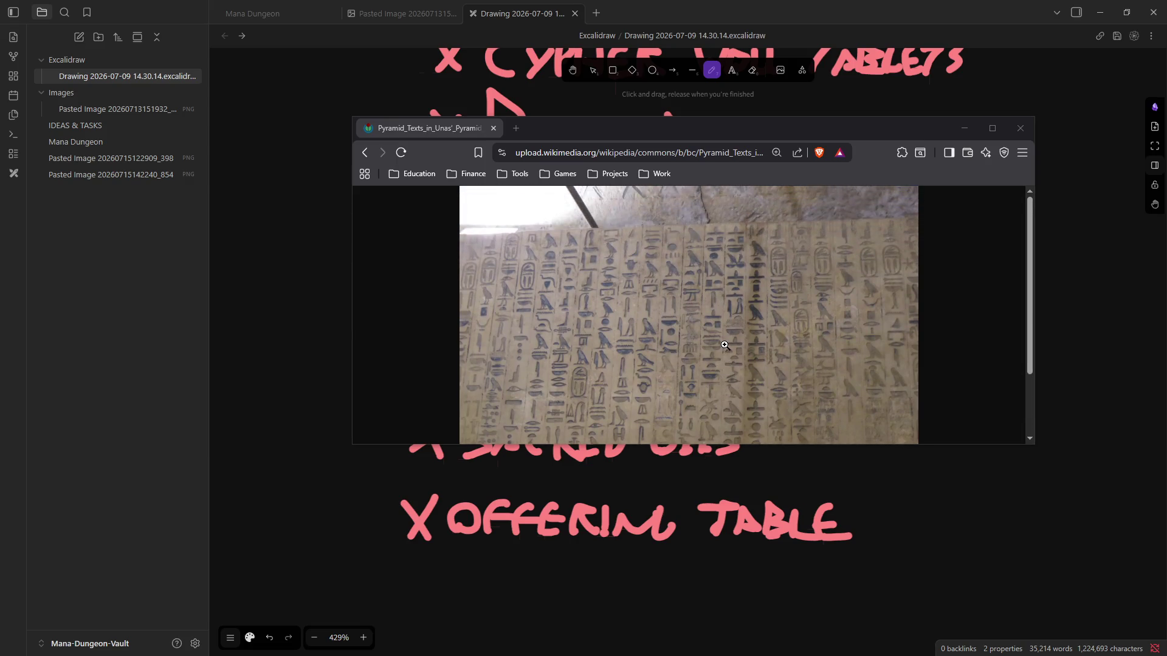
scroll(725, 345, down, 2)
- Toggle the hieroglyph photo between full-size and fitted views to study the carved columns
click(698, 338)
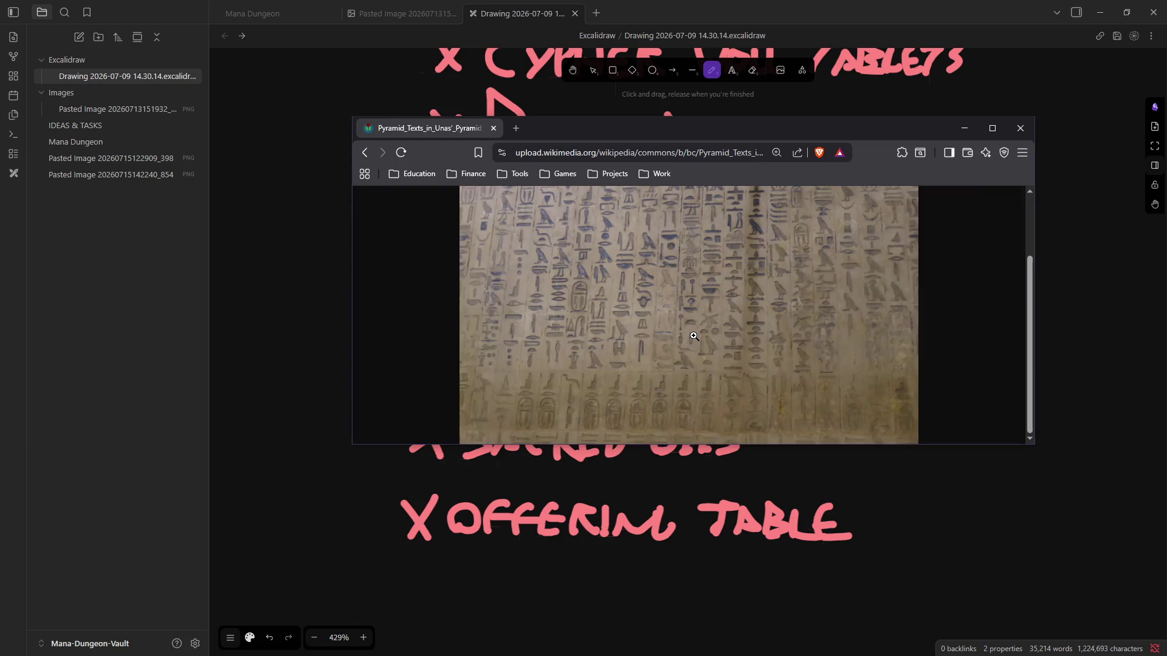
click(682, 336)
scroll(682, 330, up, 2)
scroll(681, 329, up, 2)
click(679, 331)
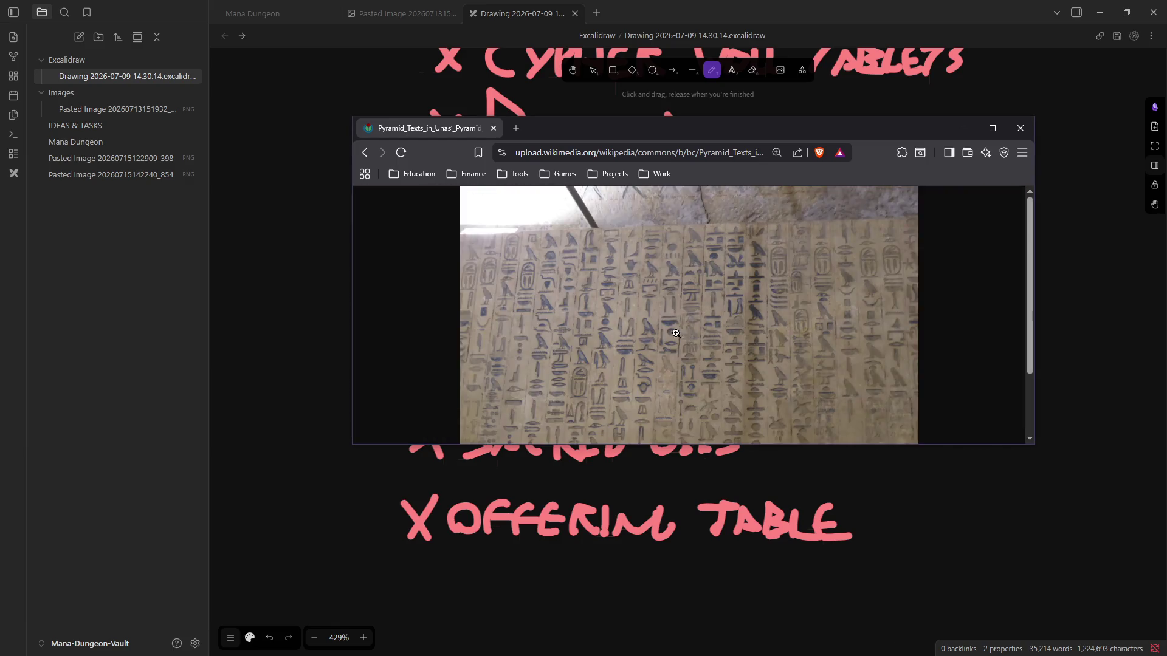
scroll(706, 376, down, 2)
click(700, 360)
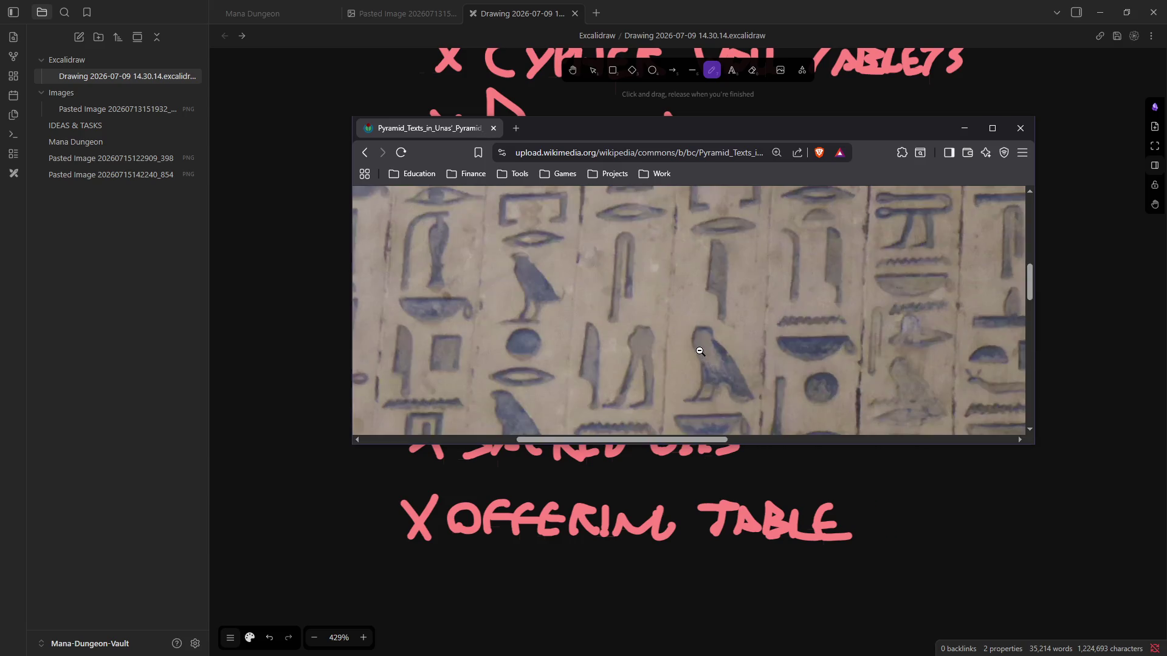
scroll(695, 344, up, 2)
click(691, 340)
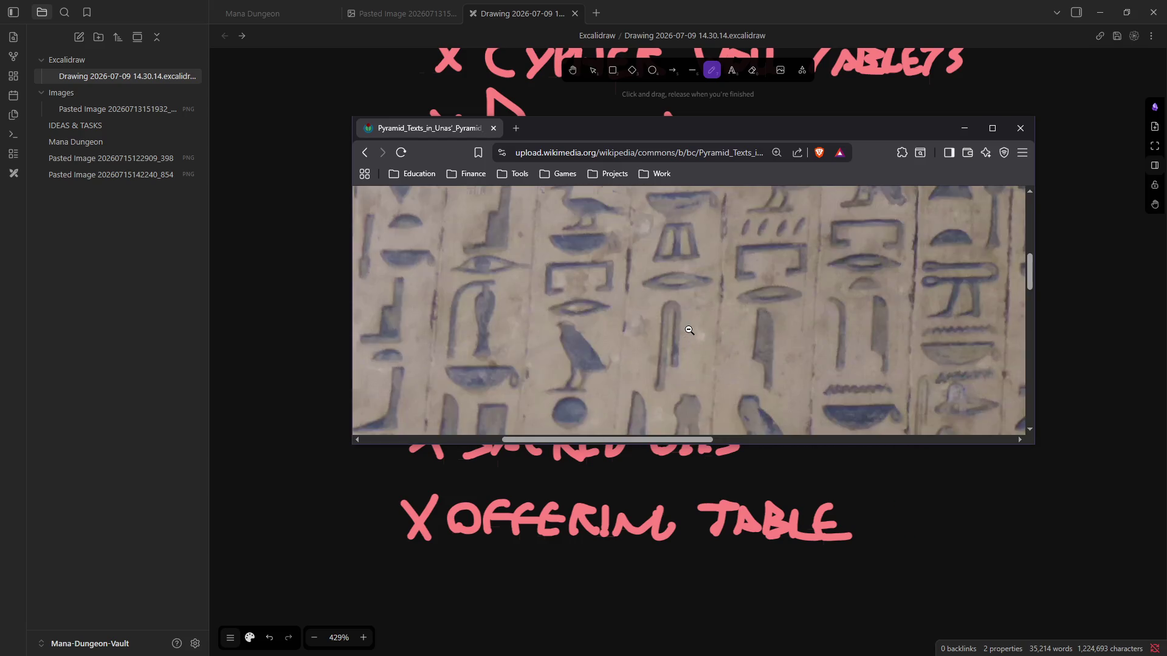
click(688, 325)
click(689, 325)
scroll(682, 305, up, 2)
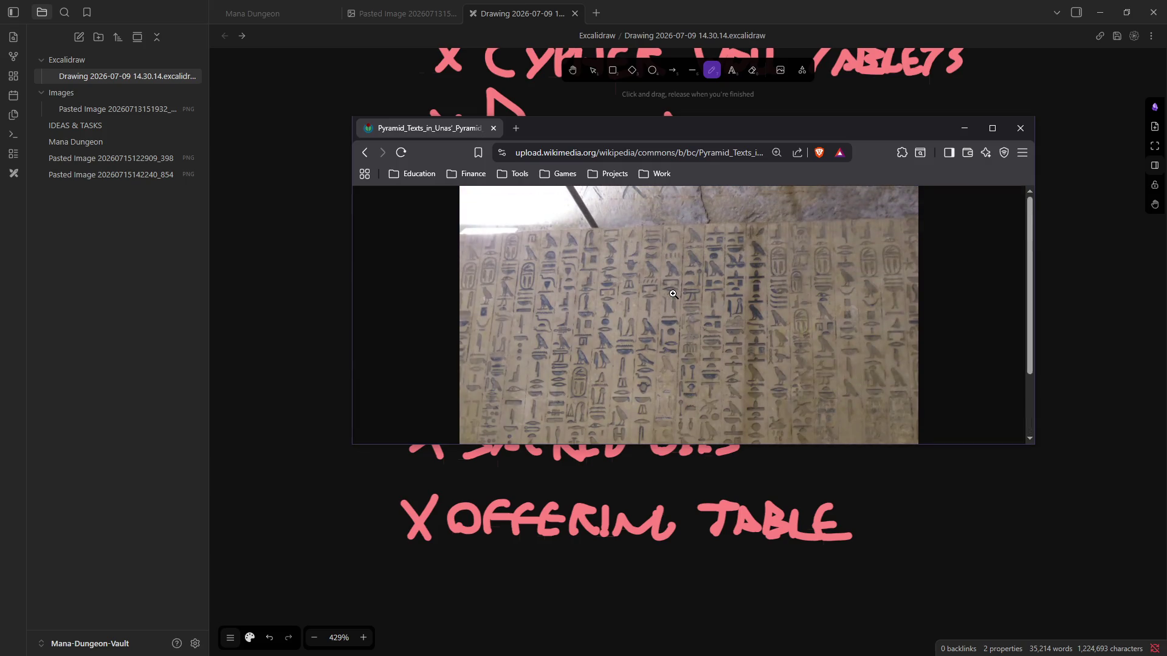
scroll(676, 289, down, 3)
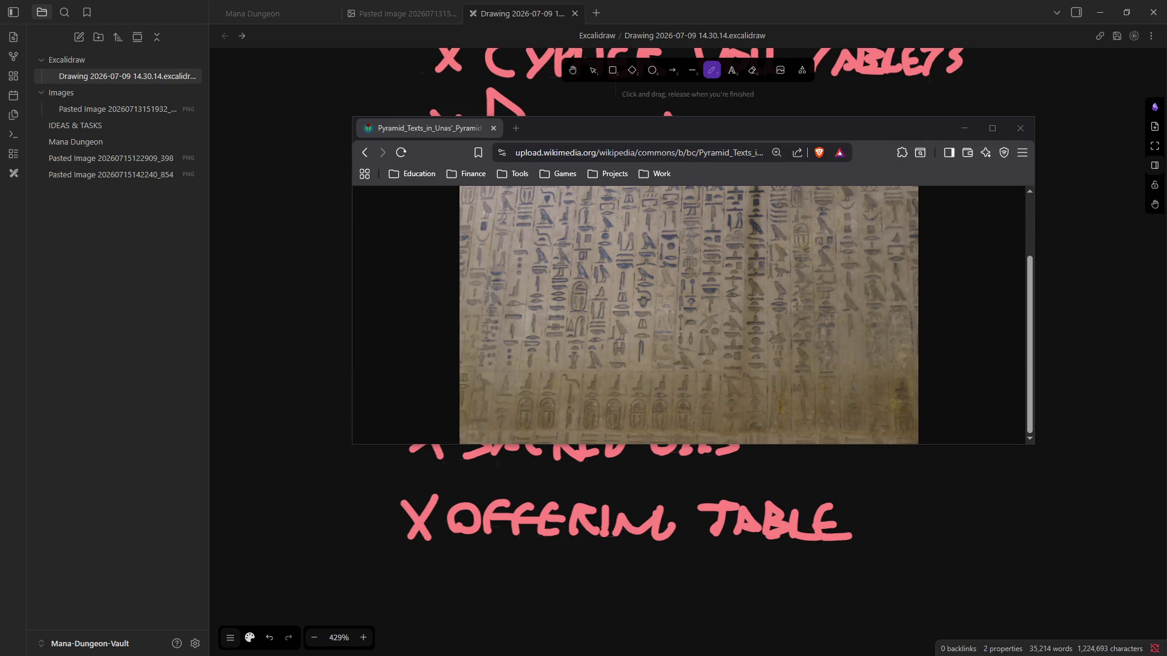
click(782, 283)
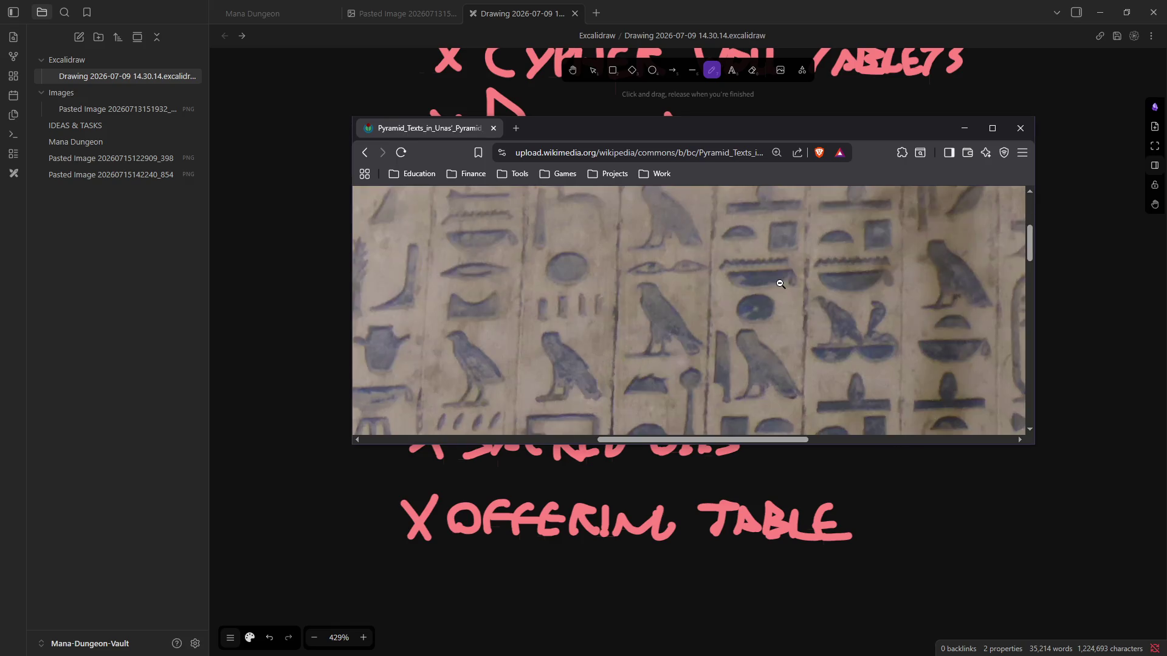
scroll(783, 291, up, 3)
- Close the browser window showing the Pyramid Texts photo
click(1021, 129)
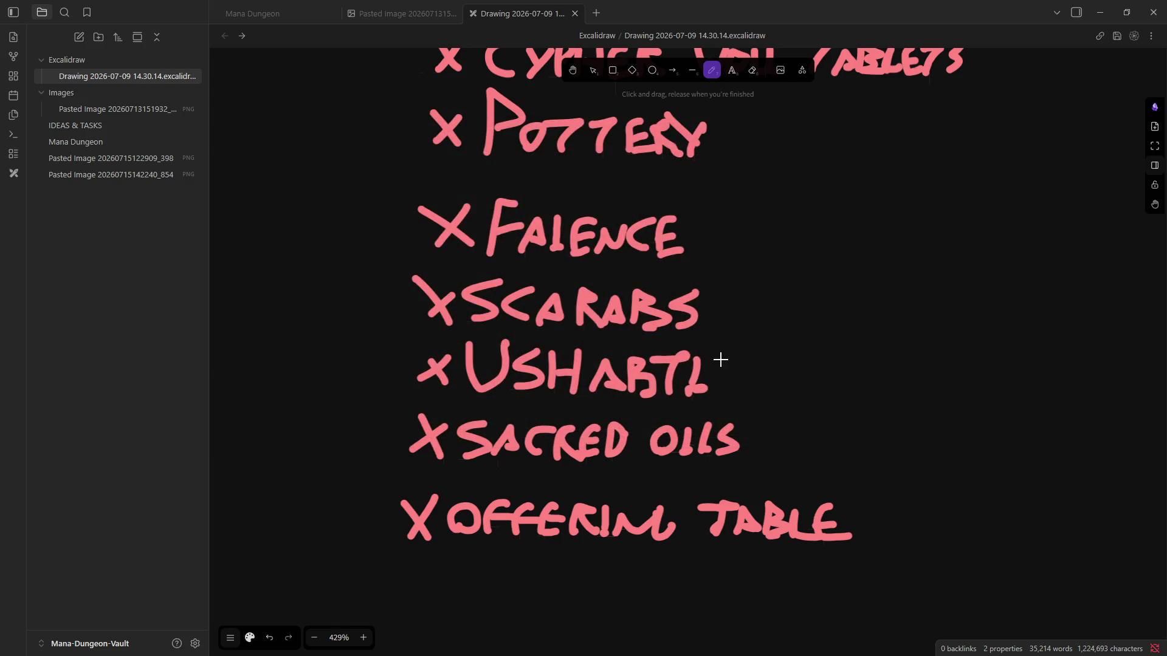
scroll(721, 361, up, 3)
scroll(721, 356, down, 10)
scroll(721, 357, down, 5)
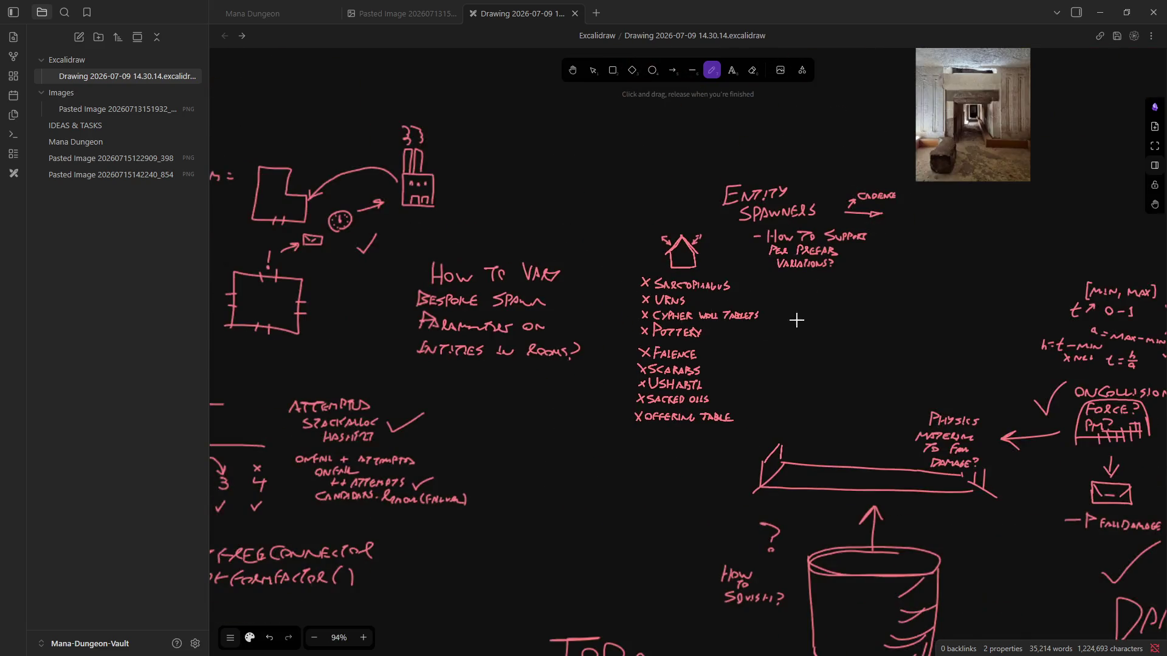
scroll(795, 360, up, 3)
scroll(769, 326, up, 3)
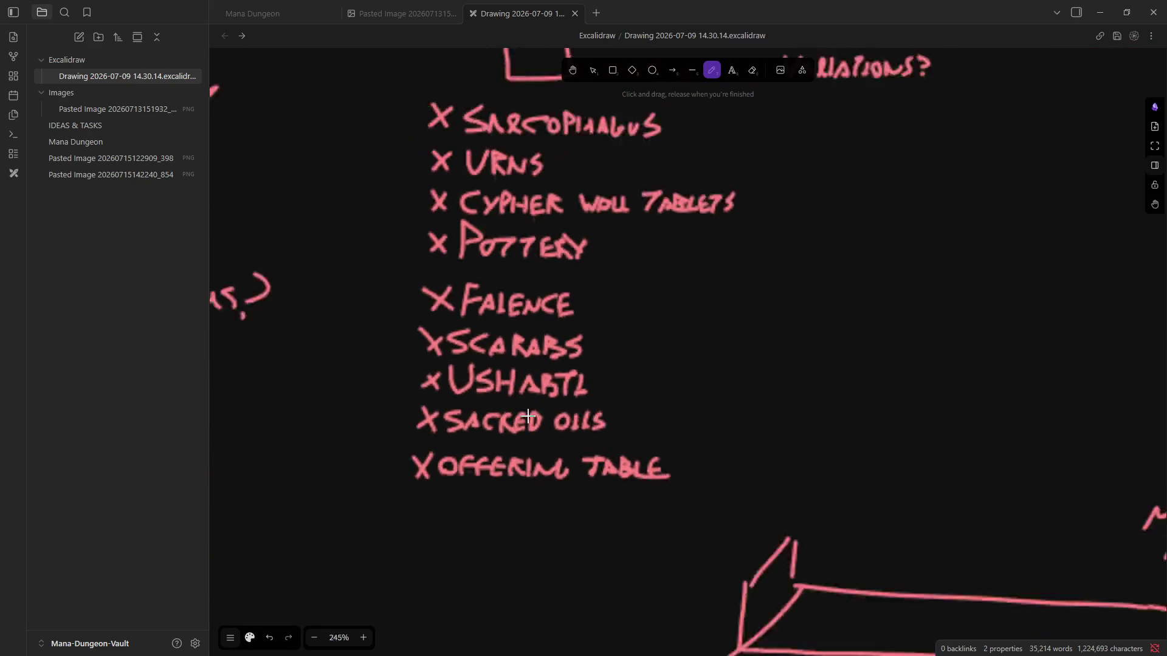
scroll(769, 326, down, 5)
scroll(643, 325, up, 2)
scroll(592, 374, down, 2)
scroll(799, 375, up, 3)
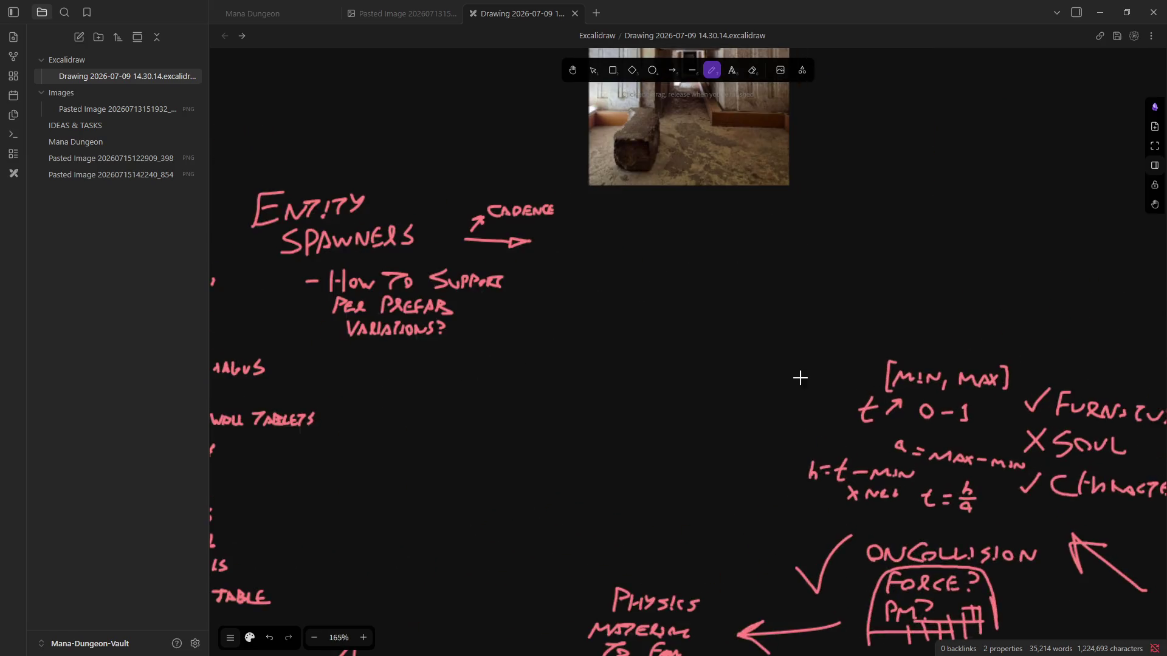
scroll(820, 411, down, 3)
scroll(970, 466, up, 2)
scroll(770, 363, down, 3)
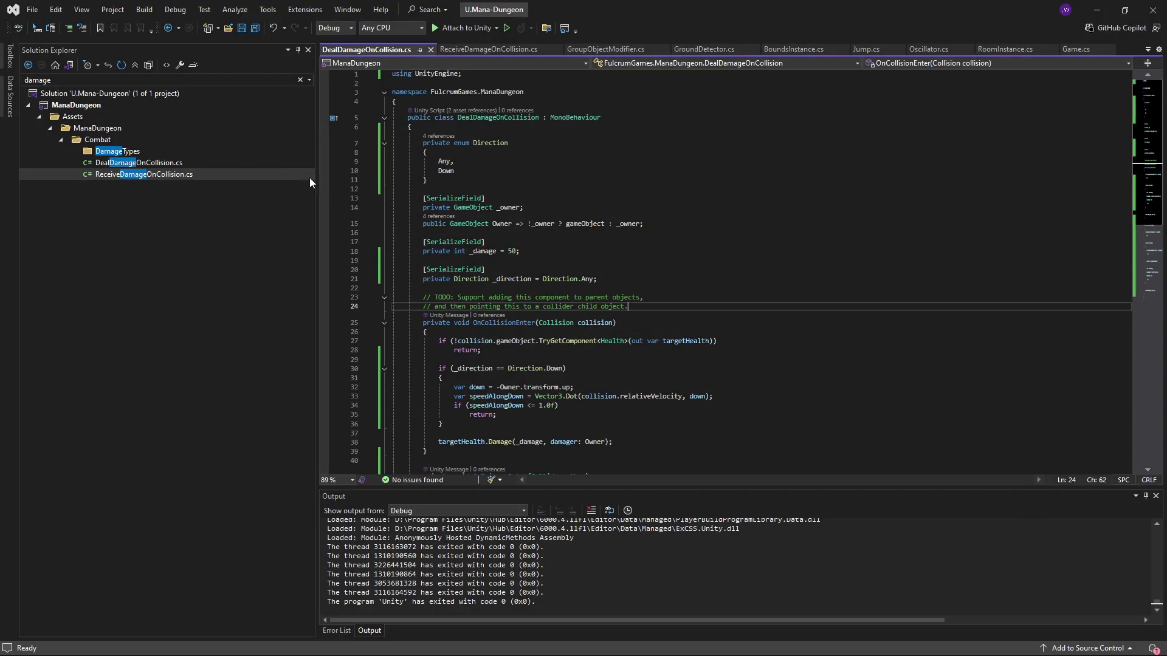
- Search the Solution Explorer for 'ground detector' and open GroundDetector.cs
click(71, 80)
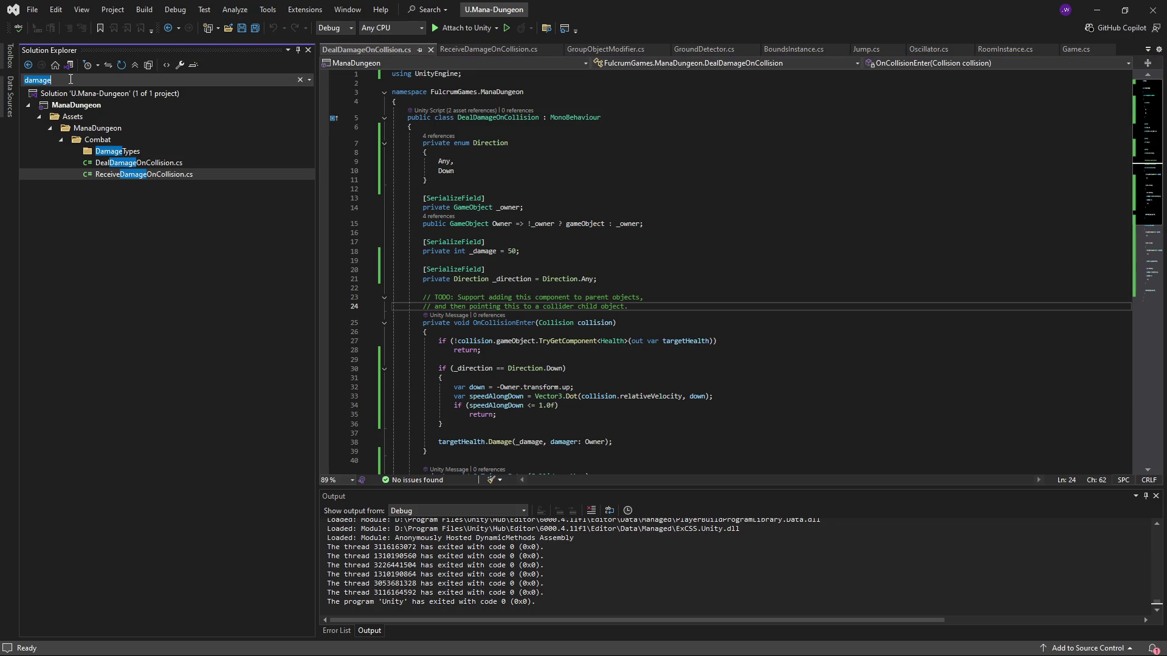
text(fall)
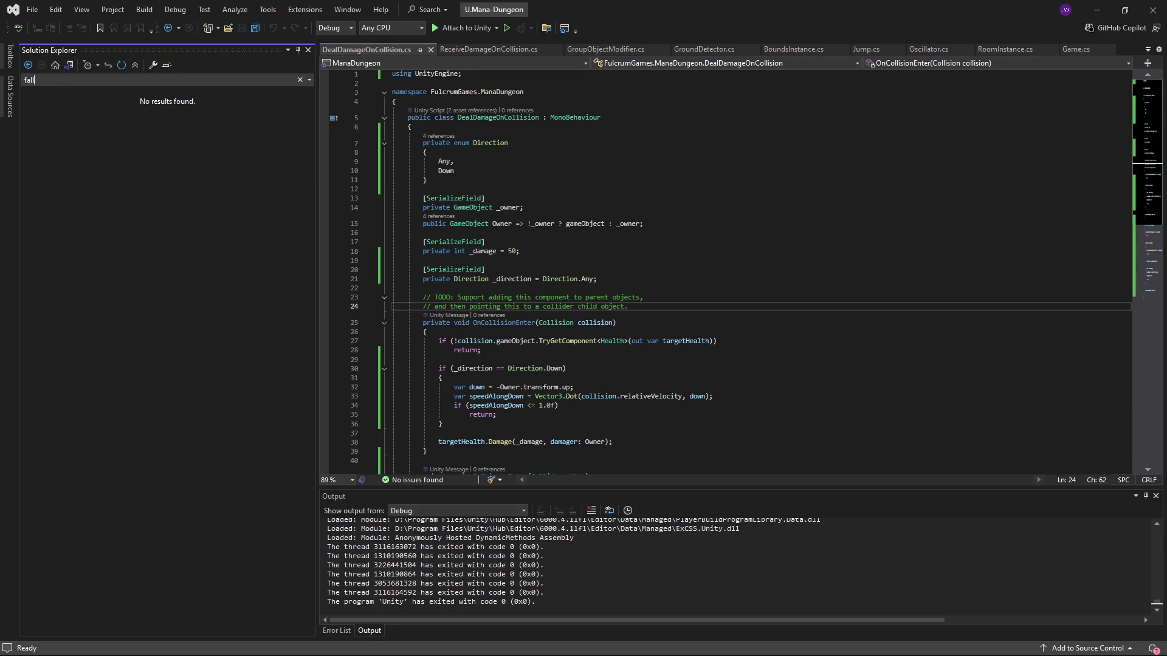
key(ctrl+a)
text(grou)
text(nd detecetor)
key(BackSpace)
key(BackSpace)
key(BackSpace)
key(BackSpace)
text(tor)
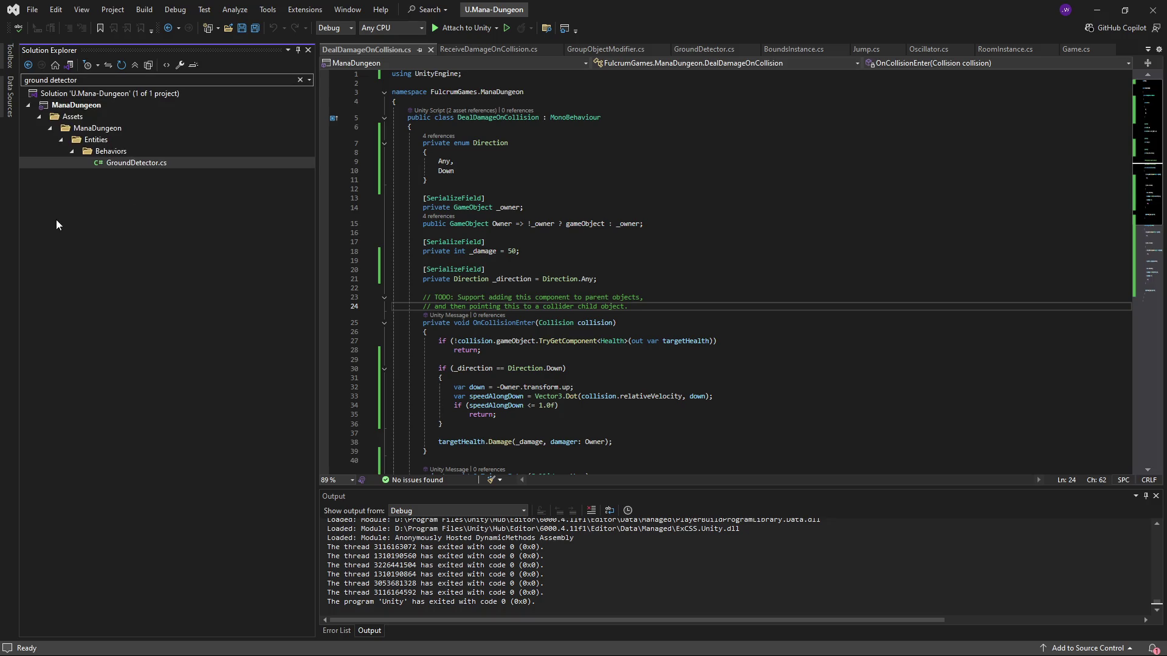
double_click(162, 158)
scroll(638, 358, up, 3)
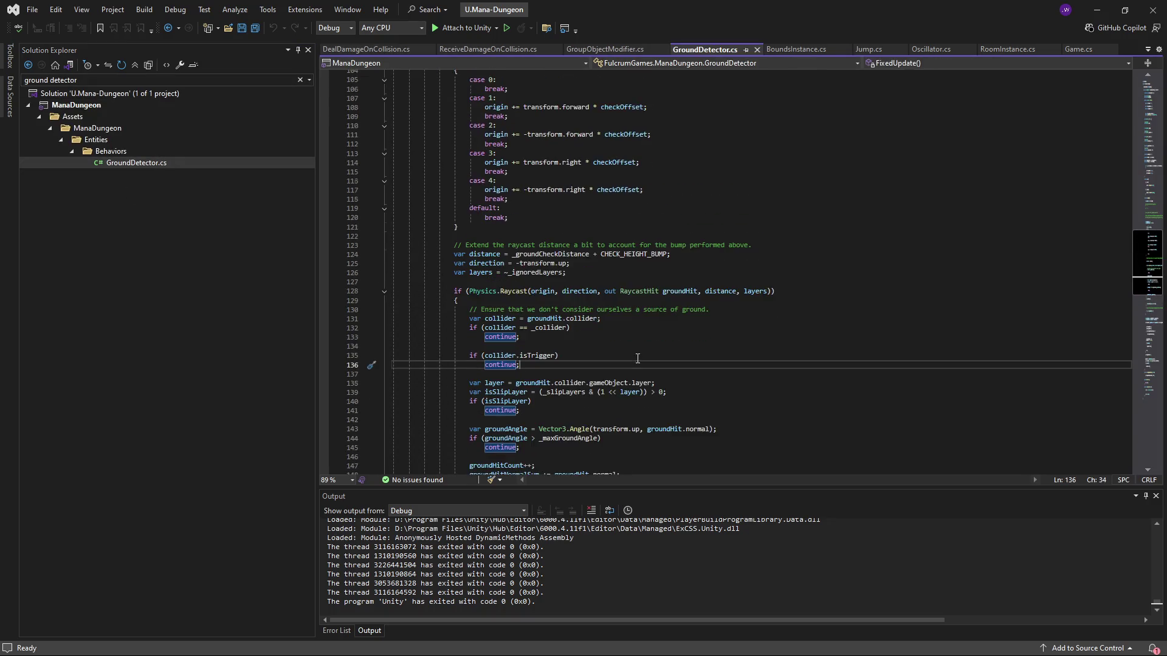
scroll(637, 359, down, 1)
scroll(630, 340, down, 1)
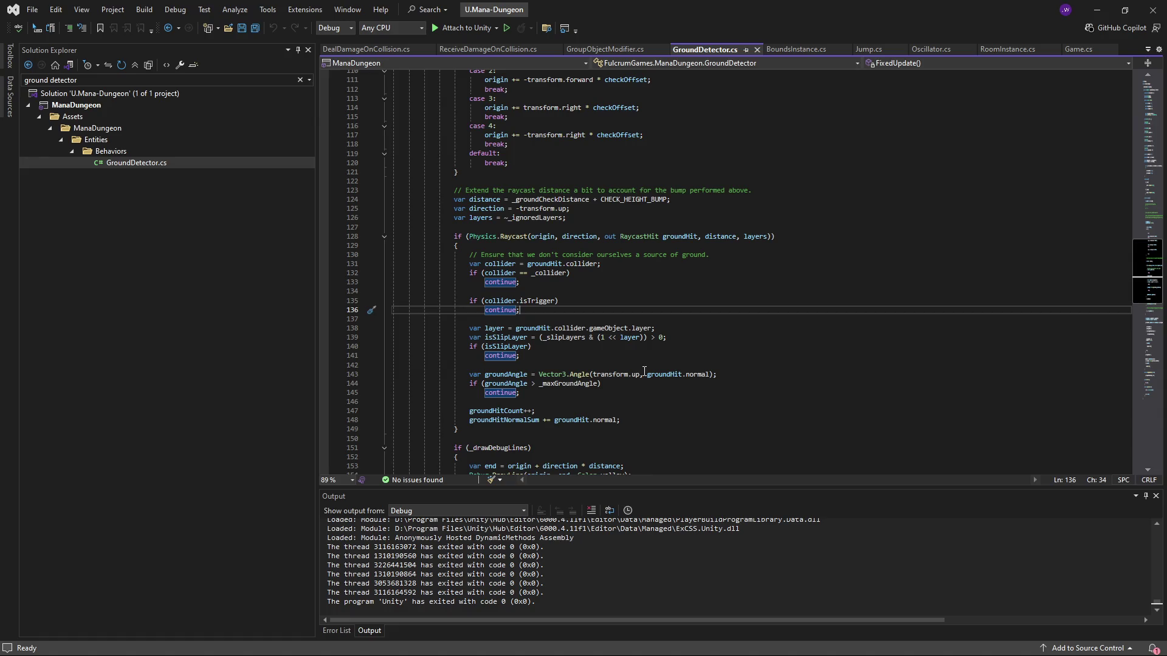
- Delete the 'if (collider.isTrigger) continue;' check and save
key(Up)
key(ctrl+shift+l)
key(ctrl+shift+l)
key(ctrl+shift+l)
key(ctrl+s)
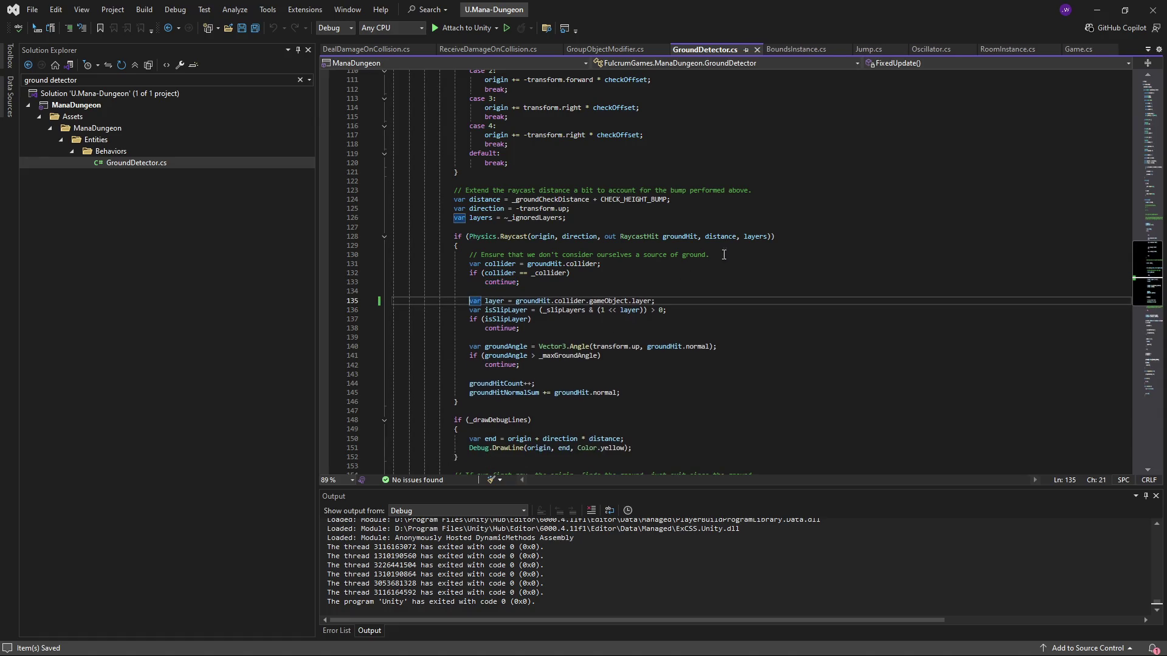
- Add QueryTriggerInteraction.Ignore to the Physics.Raycast call and save GroundDetector.cs
click(770, 236)
text(, Query)
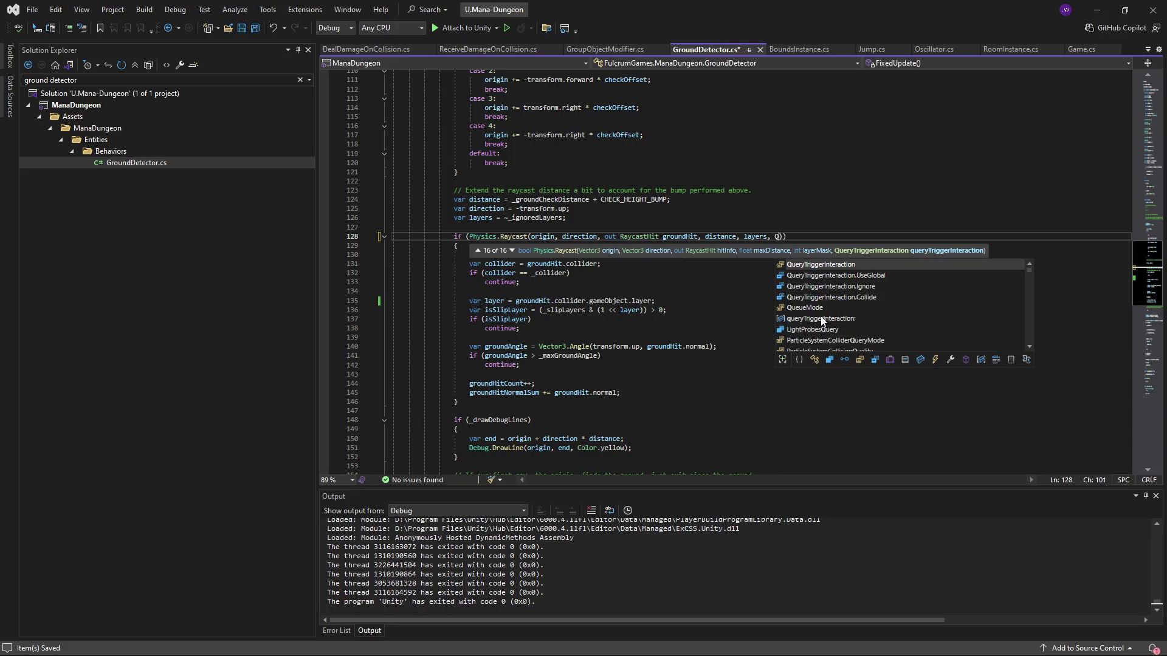
text(Ine)
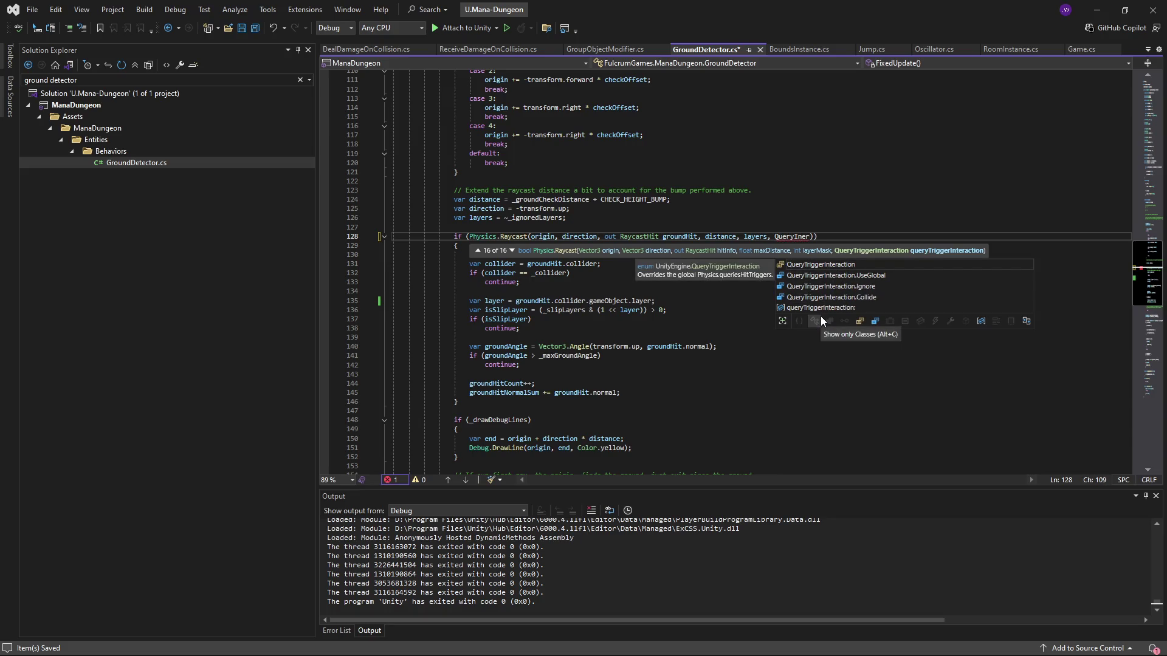
key(BackSpace)
key(BackSpace)
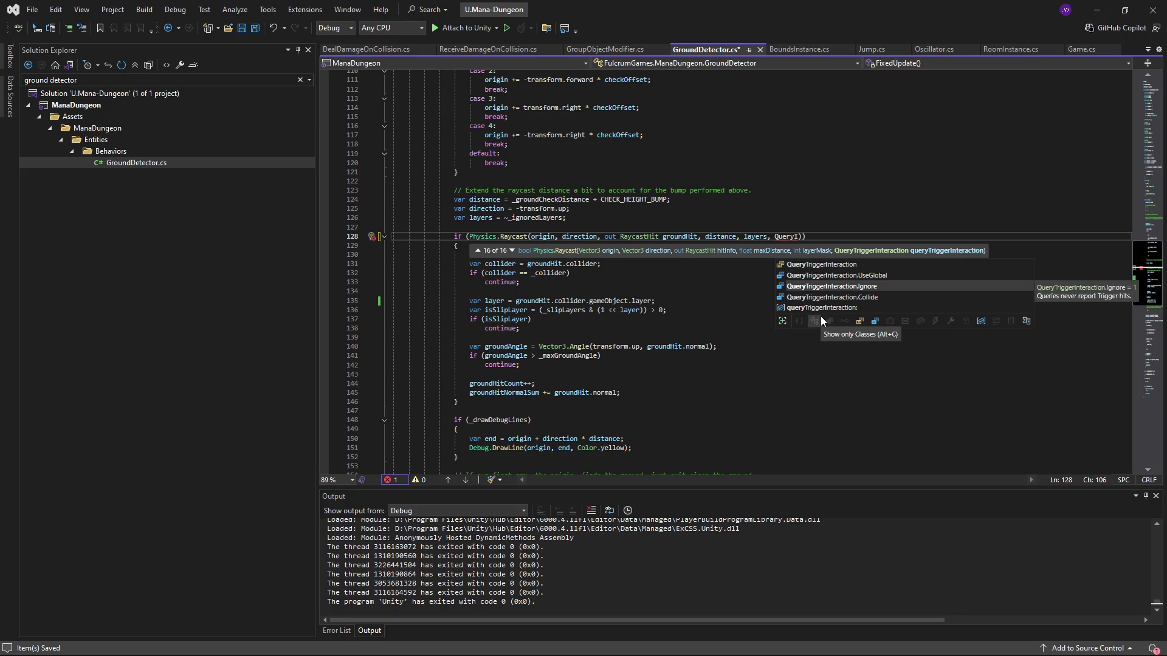
key(Tab)
right_click(794, 282)
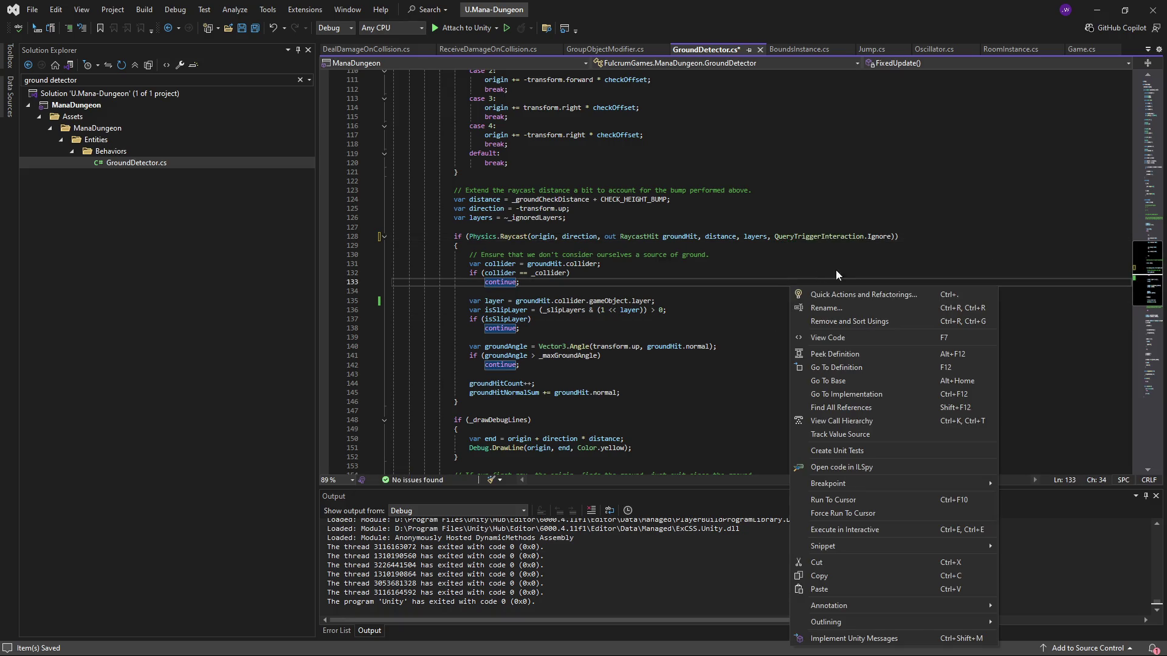
click(859, 318)
key(ctrl+s)
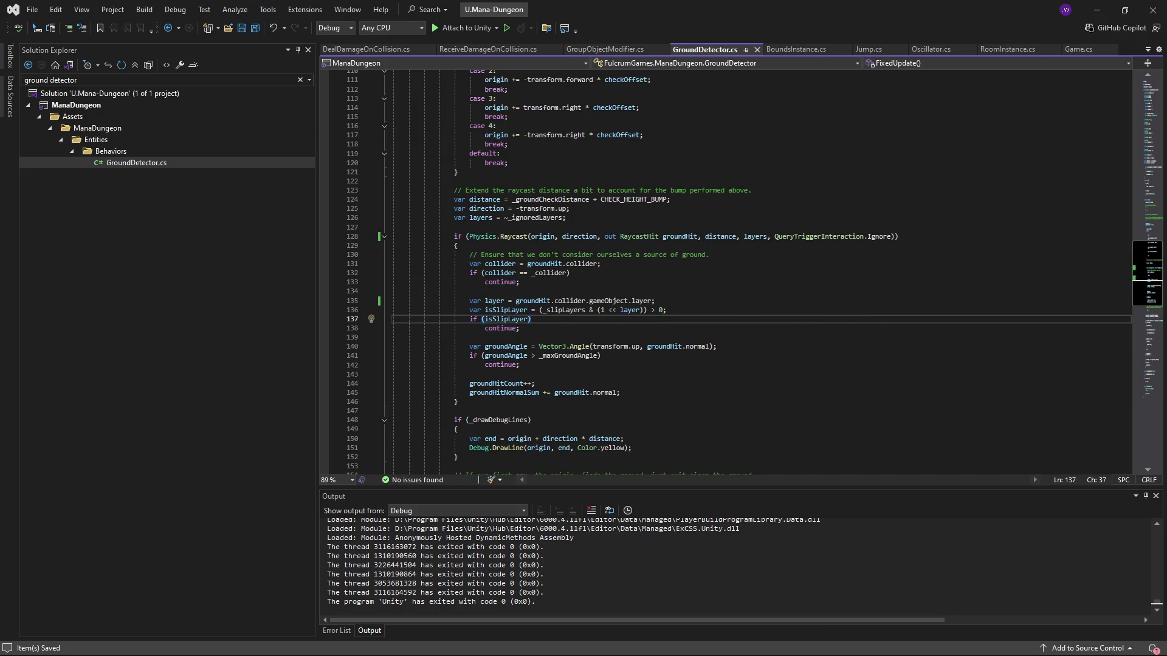
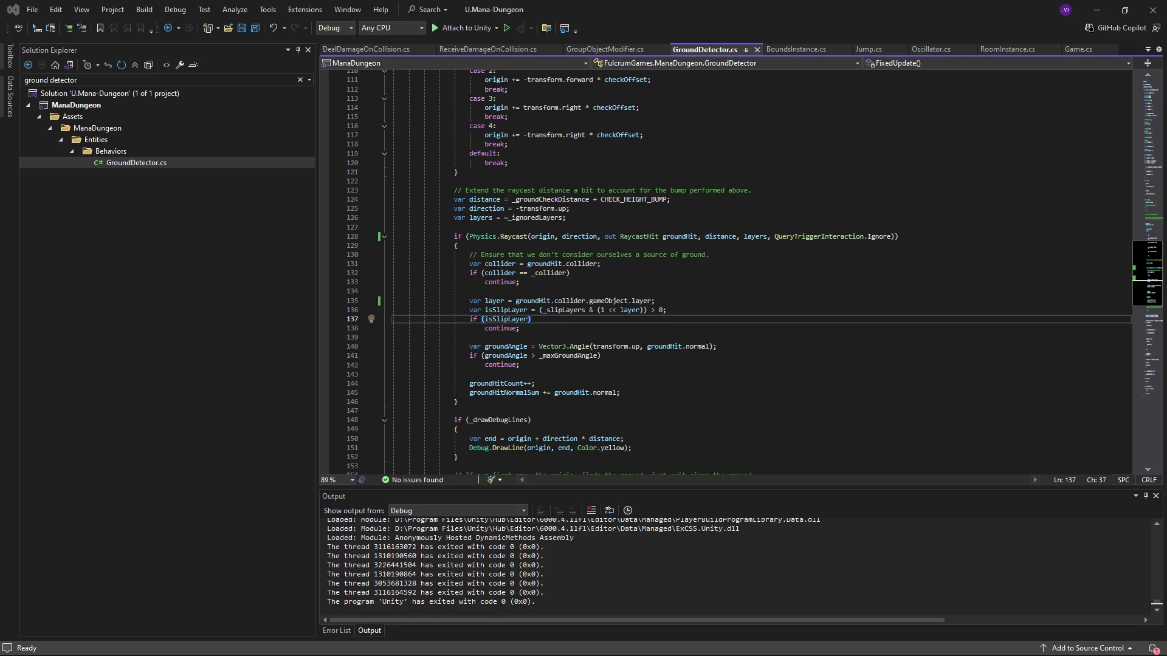
- Place the caret on line 143 of GroundDetector.cs while reviewing the slip-layer raycast checks
click(764, 374)
scroll(765, 384, up, 5)
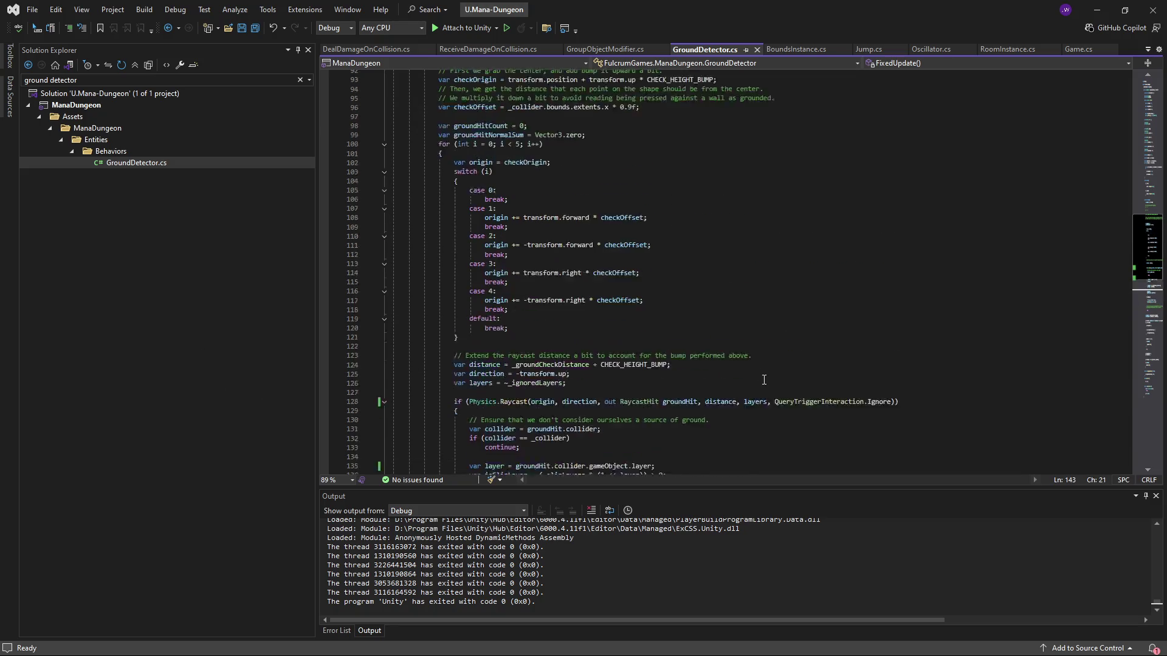
scroll(765, 384, up, 6)
scroll(764, 384, down, 8)
scroll(765, 384, down, 2)
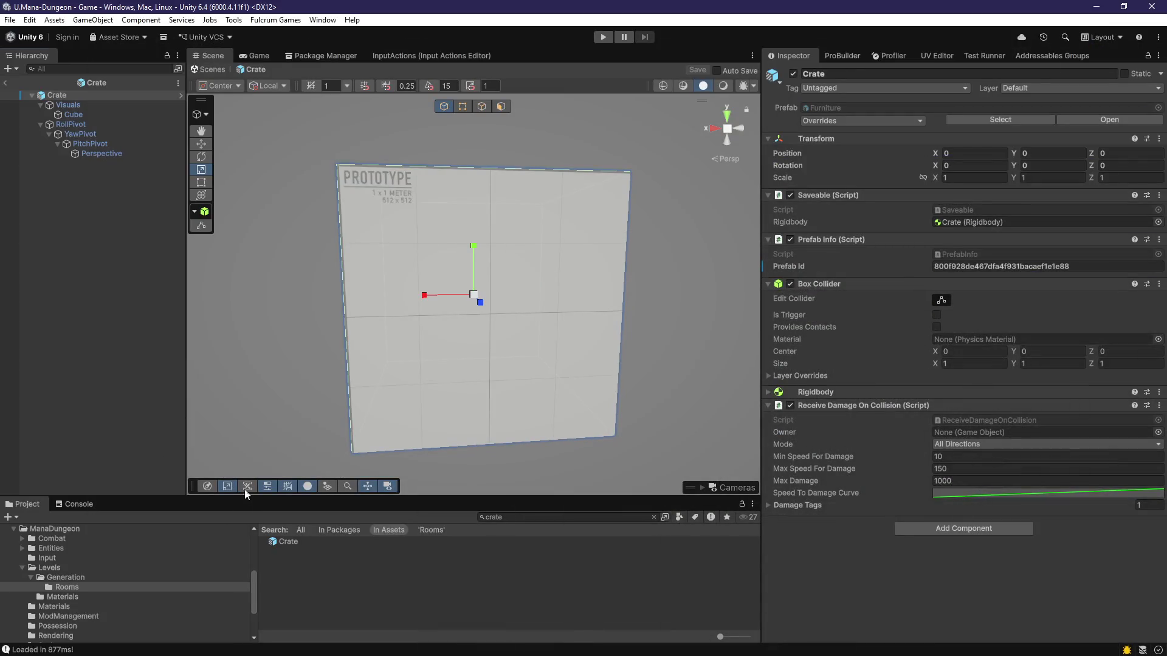
- Search the project for 'pendulum', open the Pendulum prefab and orbit to face it head-on
click(543, 516)
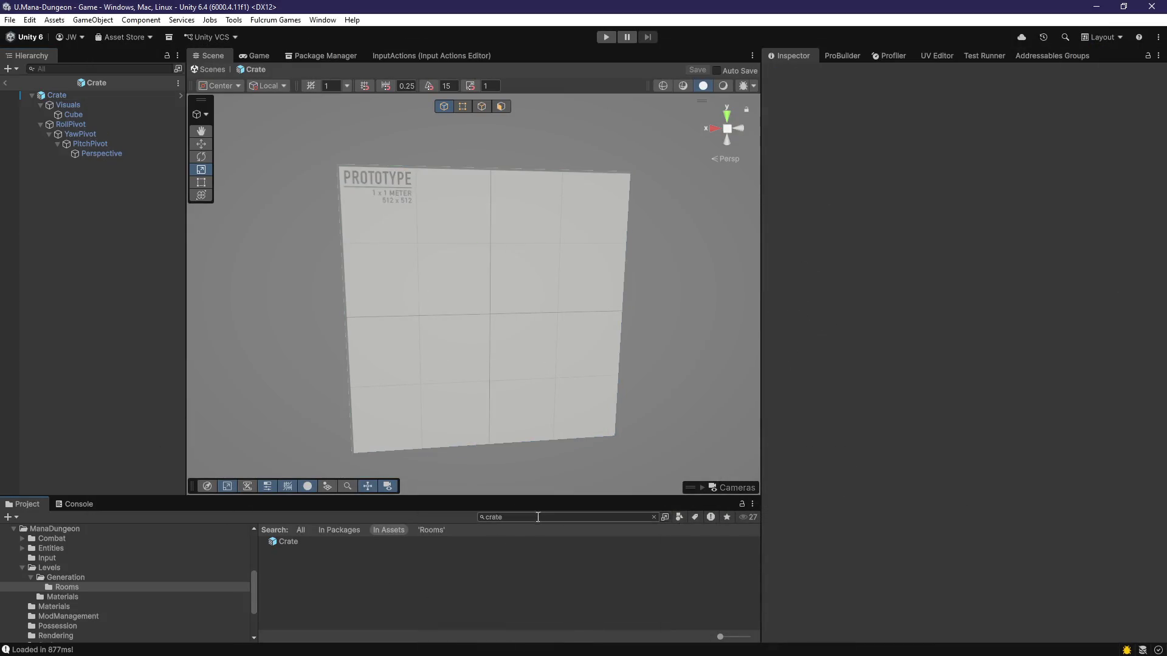
text(pendulum)
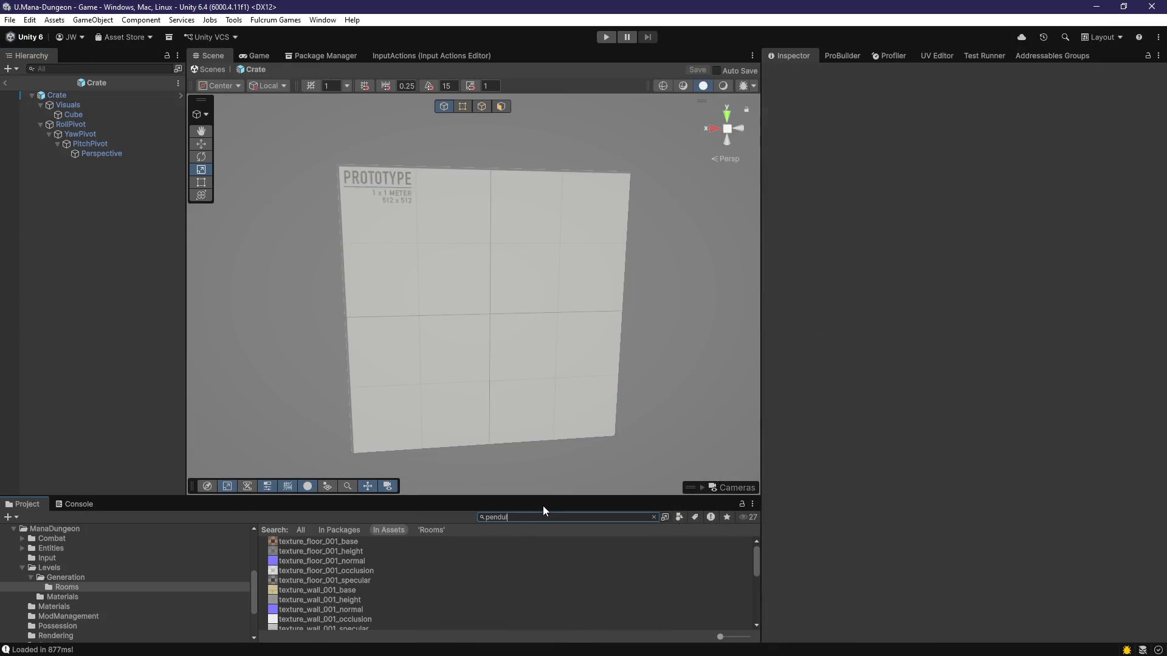
double_click(307, 544)
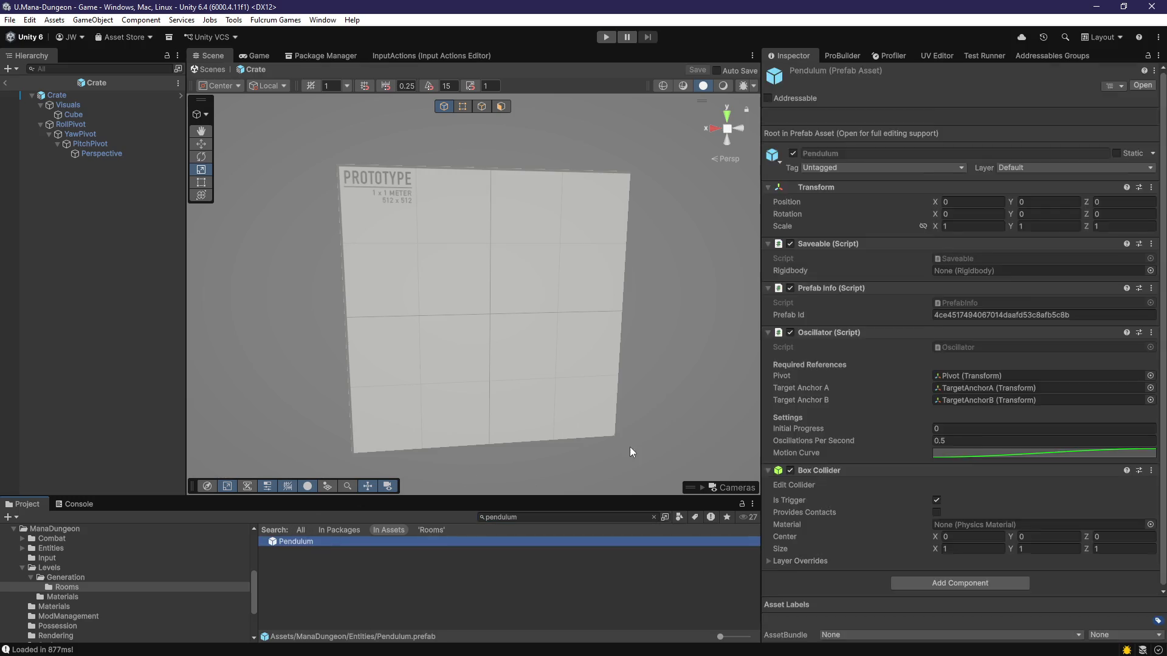
mouse_move(514, 342)
mouse_down()
mouse_move(549, 338)
mouse_move(500, 395)
mouse_move(508, 331)
mouse_move(593, 367)
mouse_move(565, 372)
mouse_up()
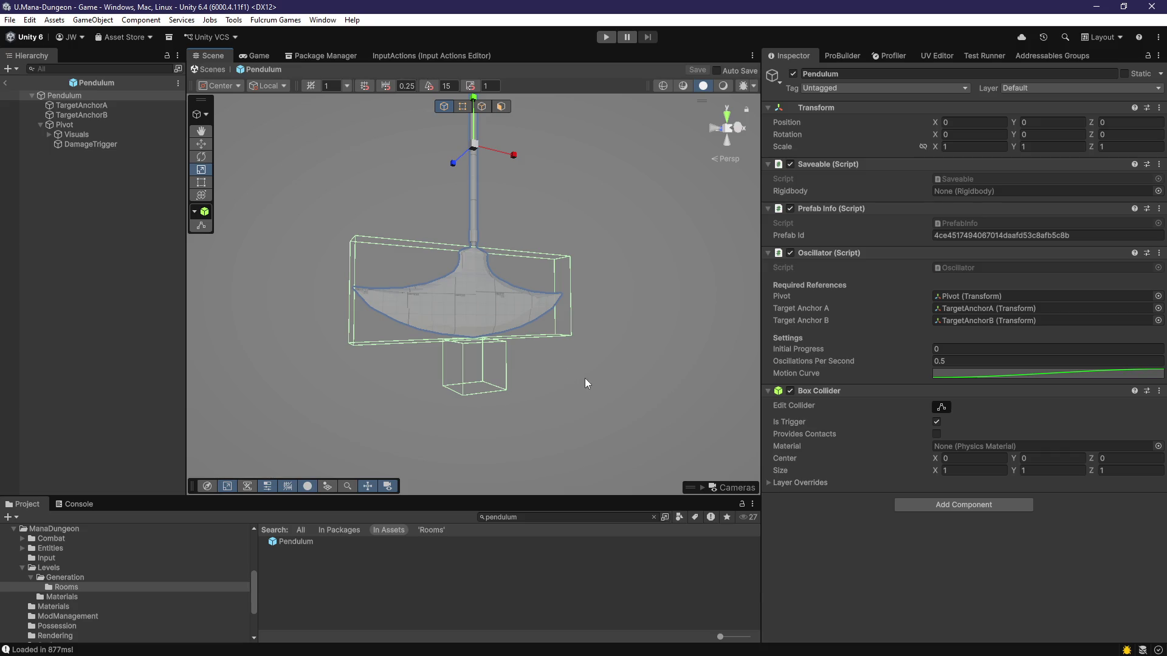
- Inspect the Pivot, Visuals, Mesh and DamageTrigger children of the Pendulum prefab
click(82, 124)
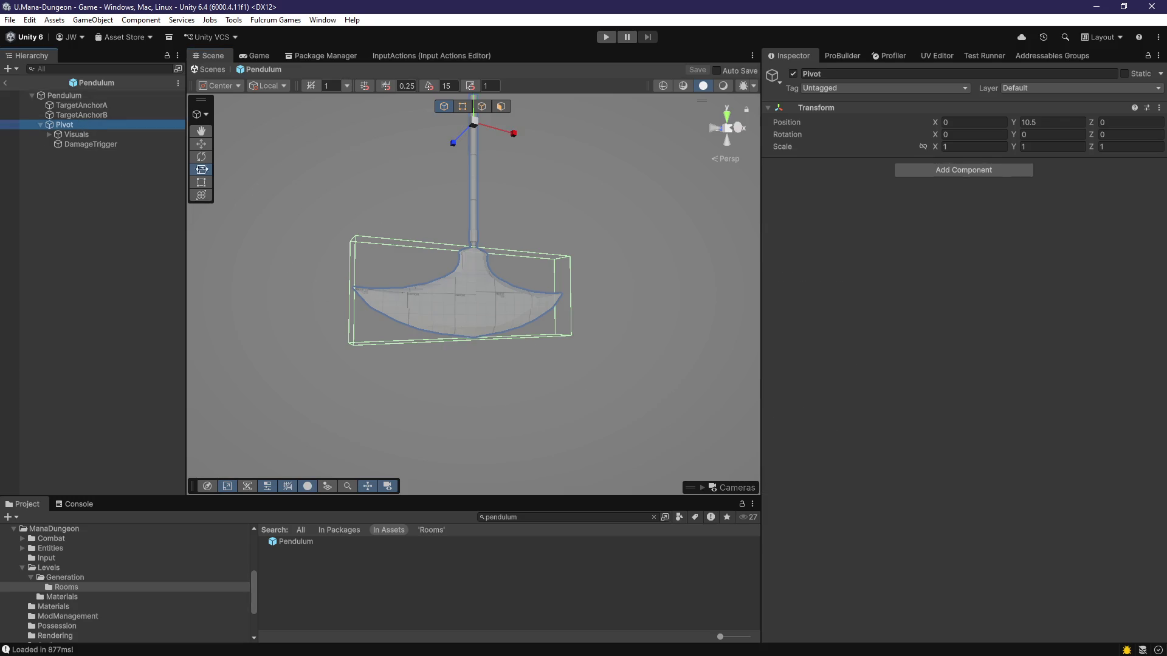
click(99, 134)
key(Down)
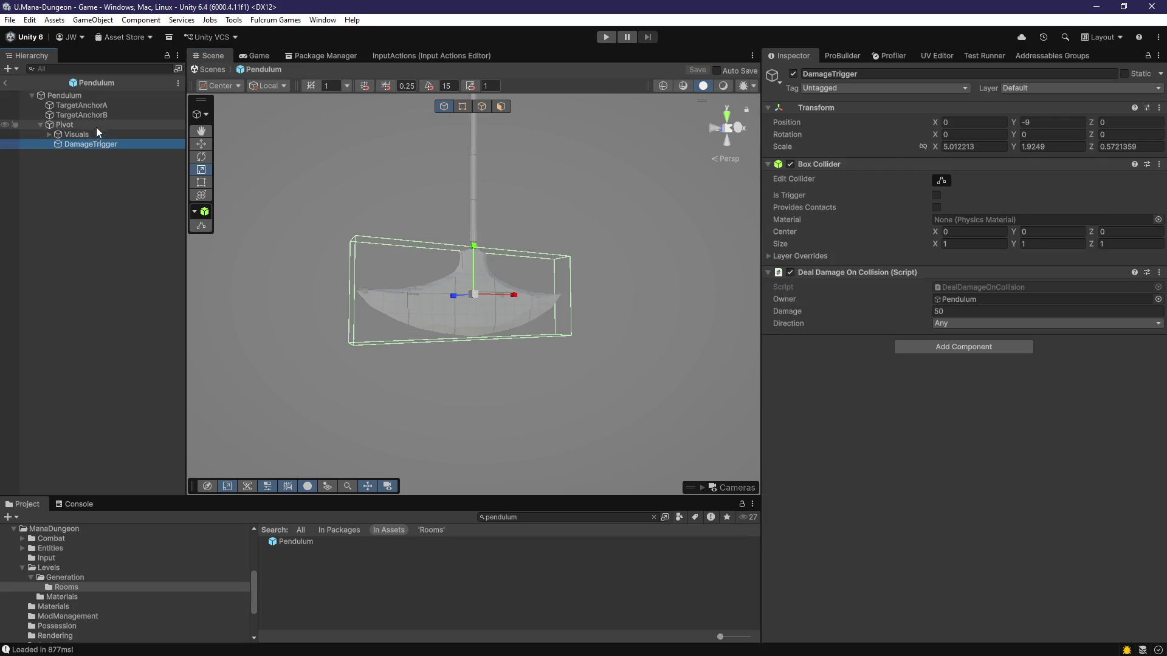
key(Up)
key(Up)
key(Up)
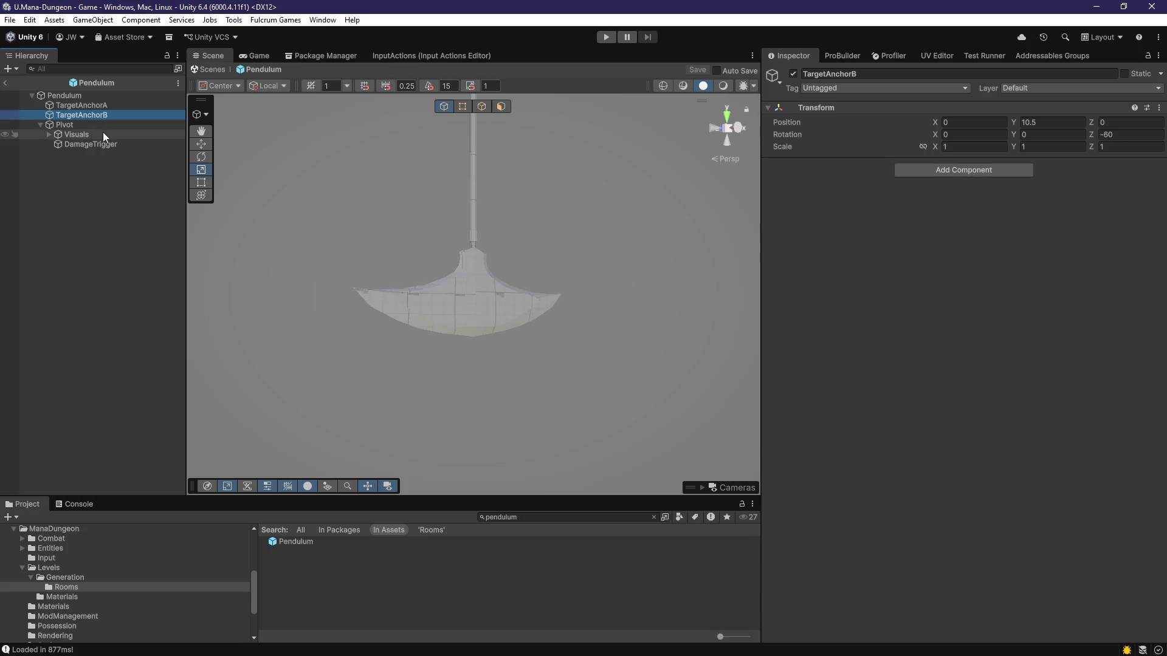
click(93, 126)
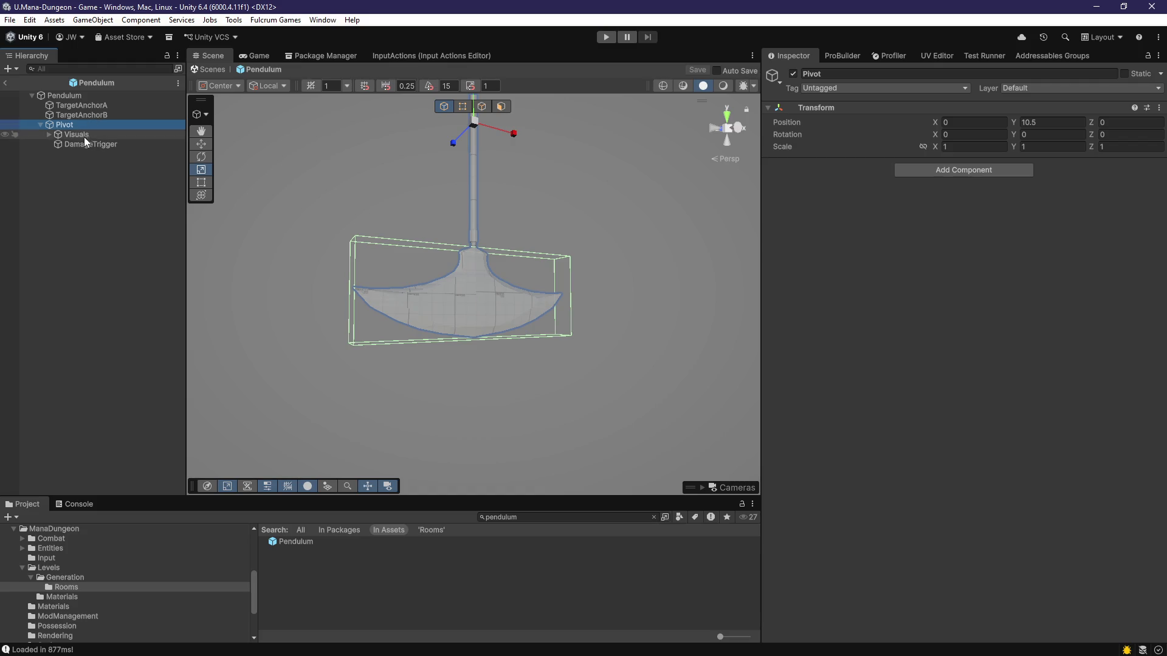
click(82, 135)
click(47, 133)
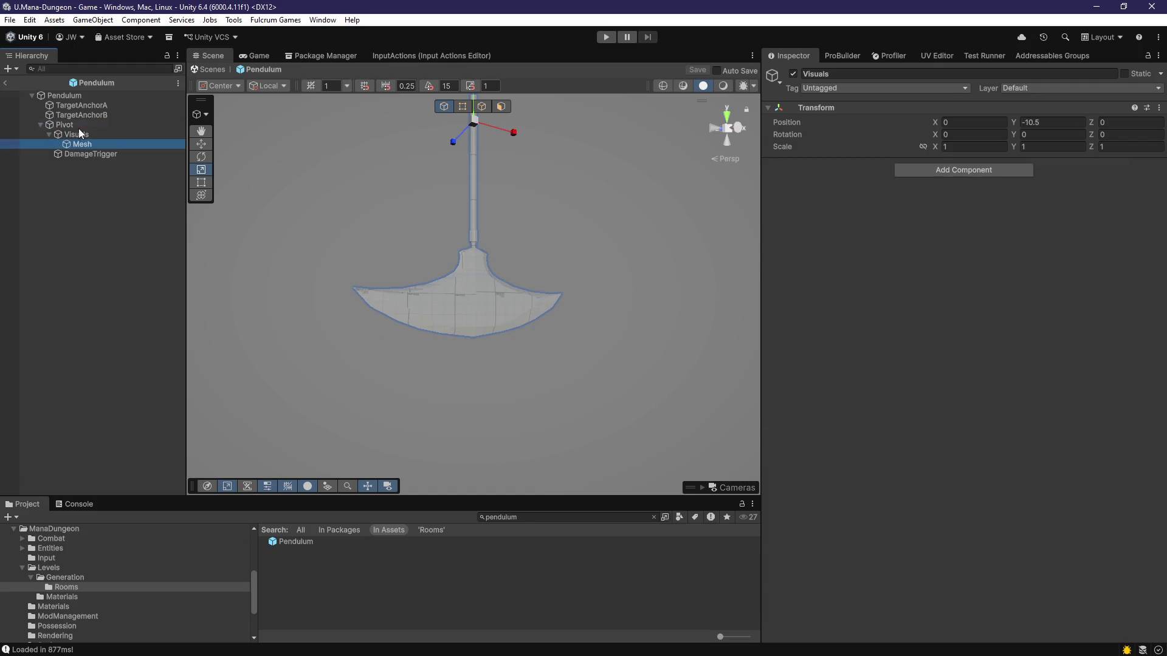
click(64, 124)
click(106, 135)
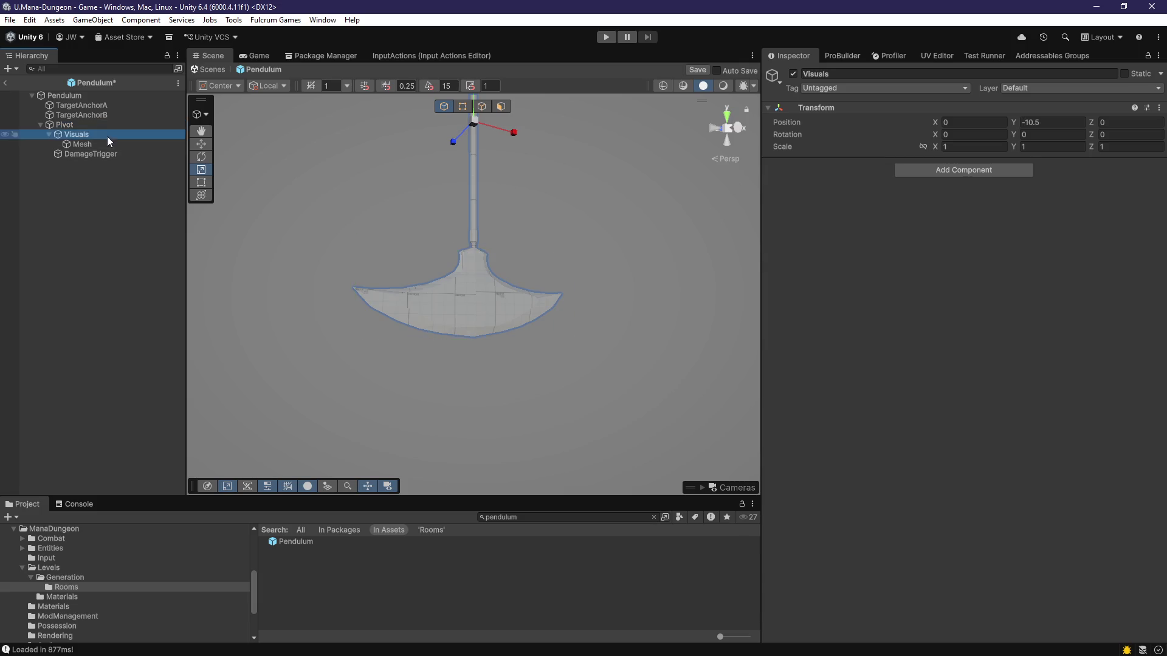
click(100, 137)
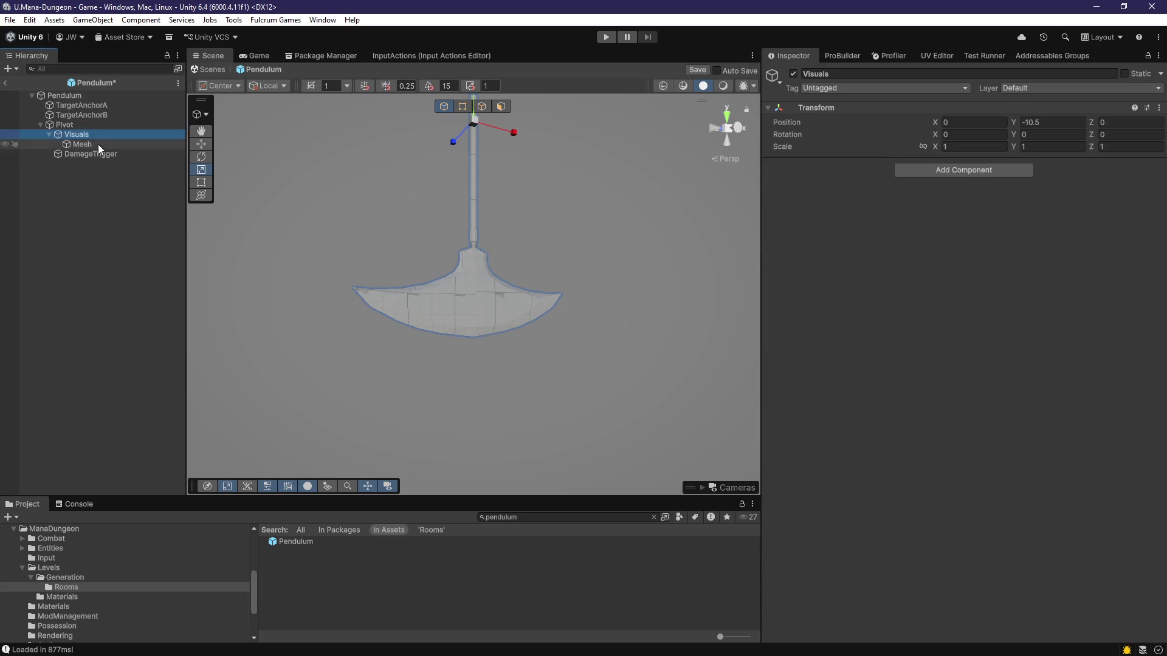
- Rename the Pivot object to Arm
click(84, 125)
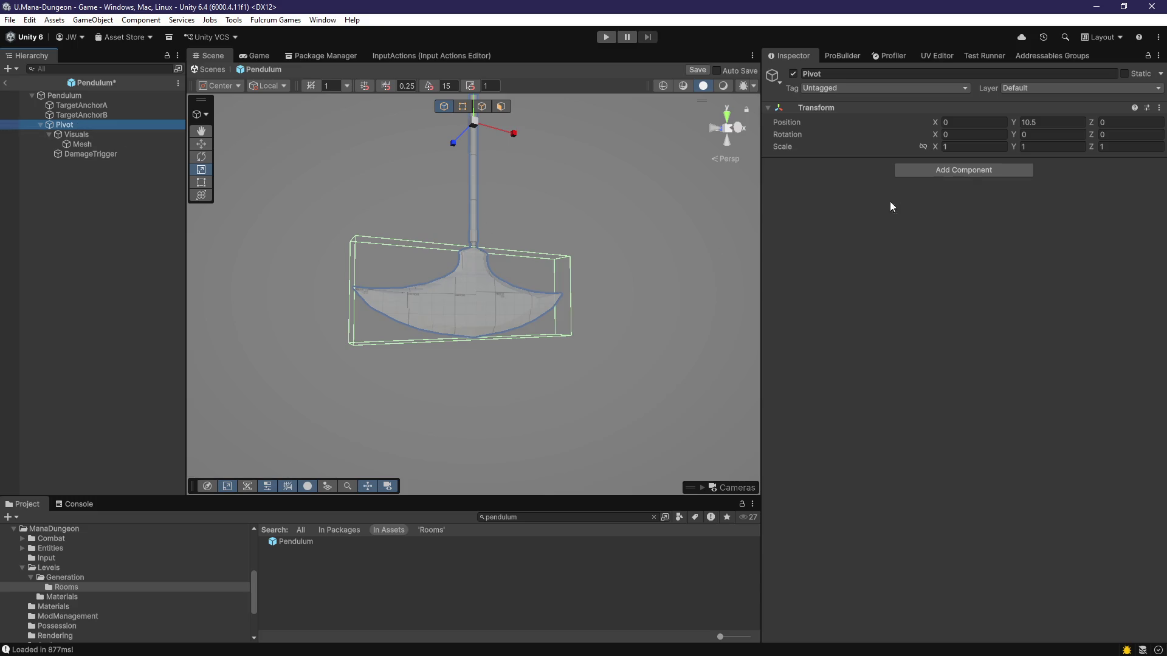
click(64, 125)
text(Arm)
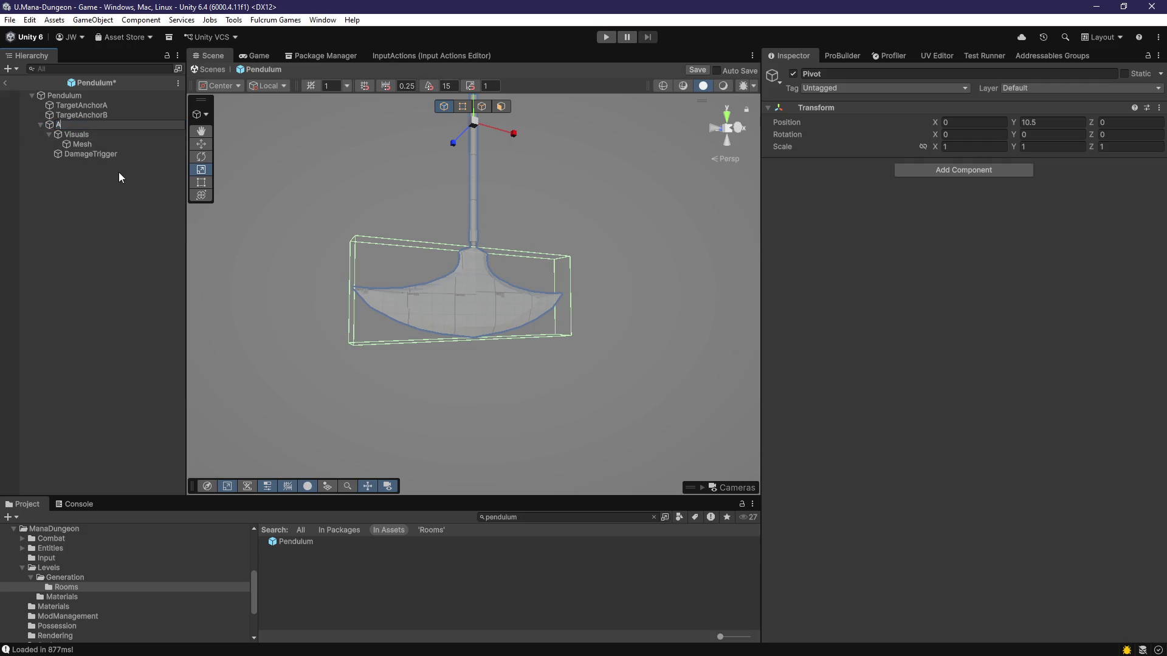
key(Return)
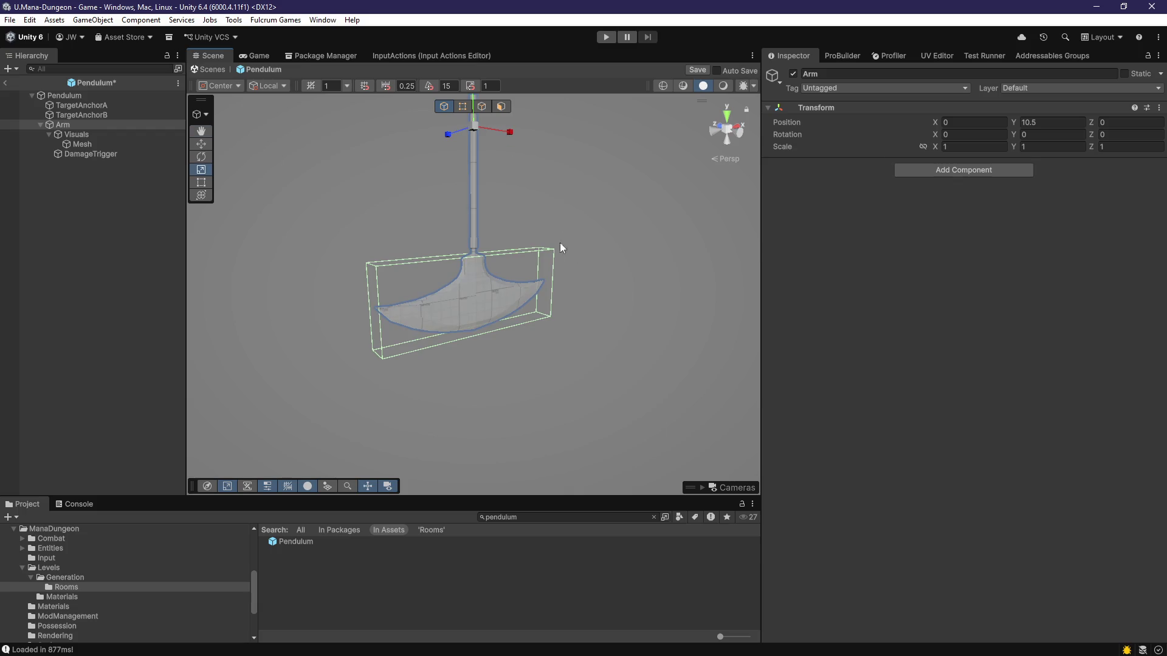
- Copy DamageTrigger's Box Collider and paste it onto Arm as a new component
click(87, 155)
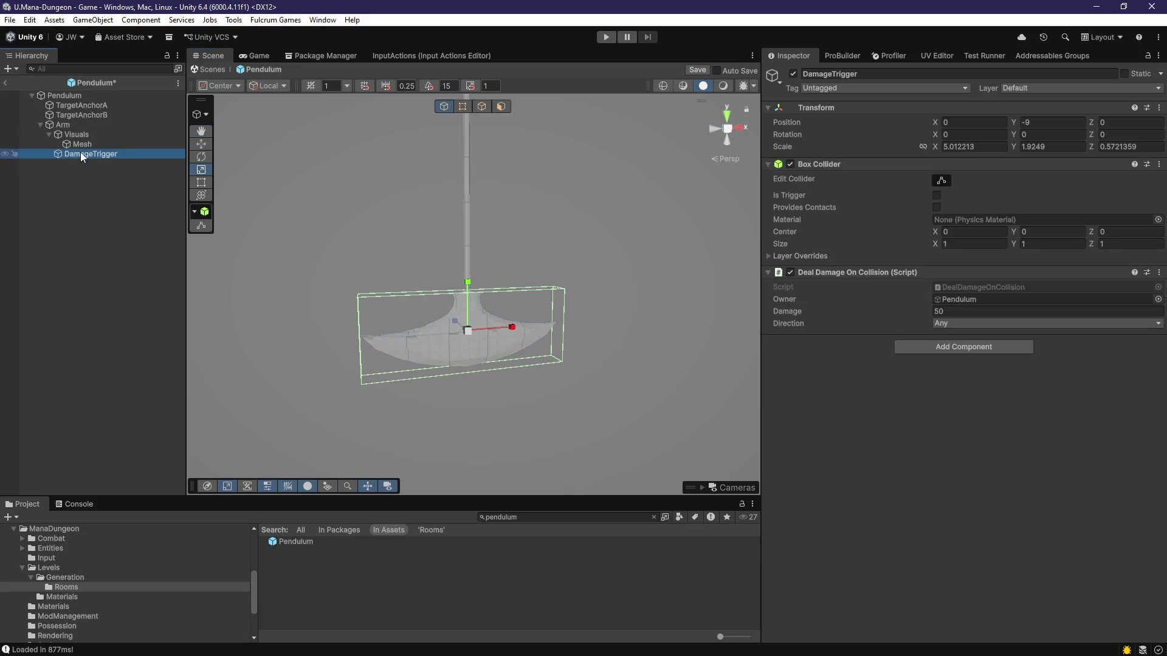
drag(76, 155, 82, 155)
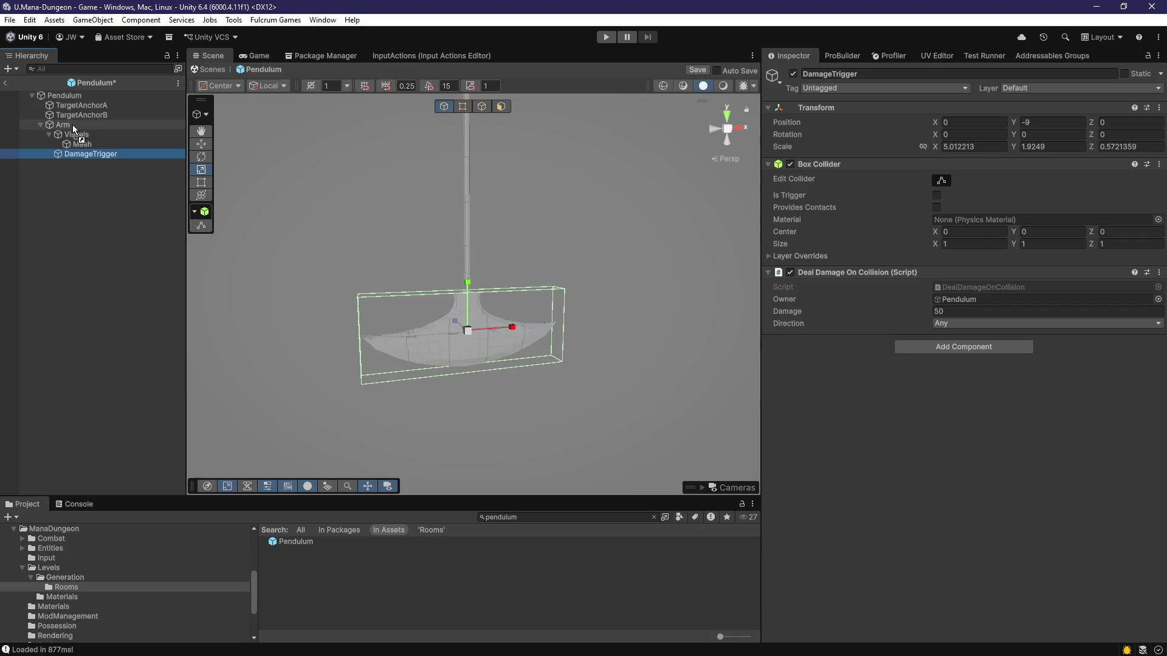
right_click(814, 165)
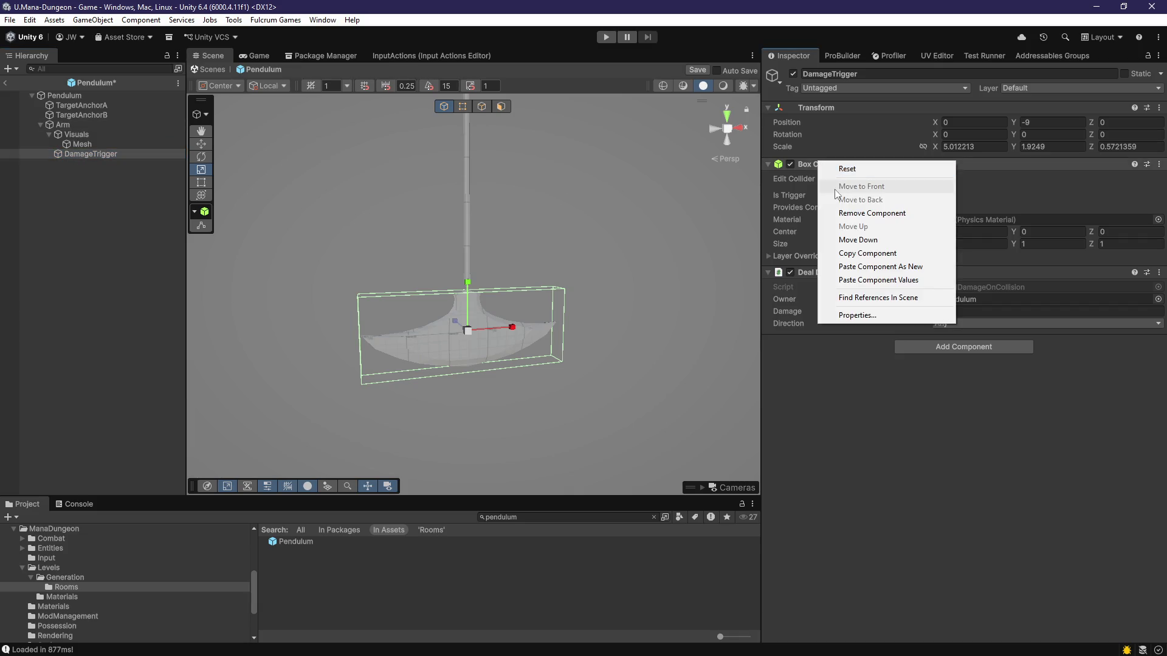
click(866, 253)
click(85, 127)
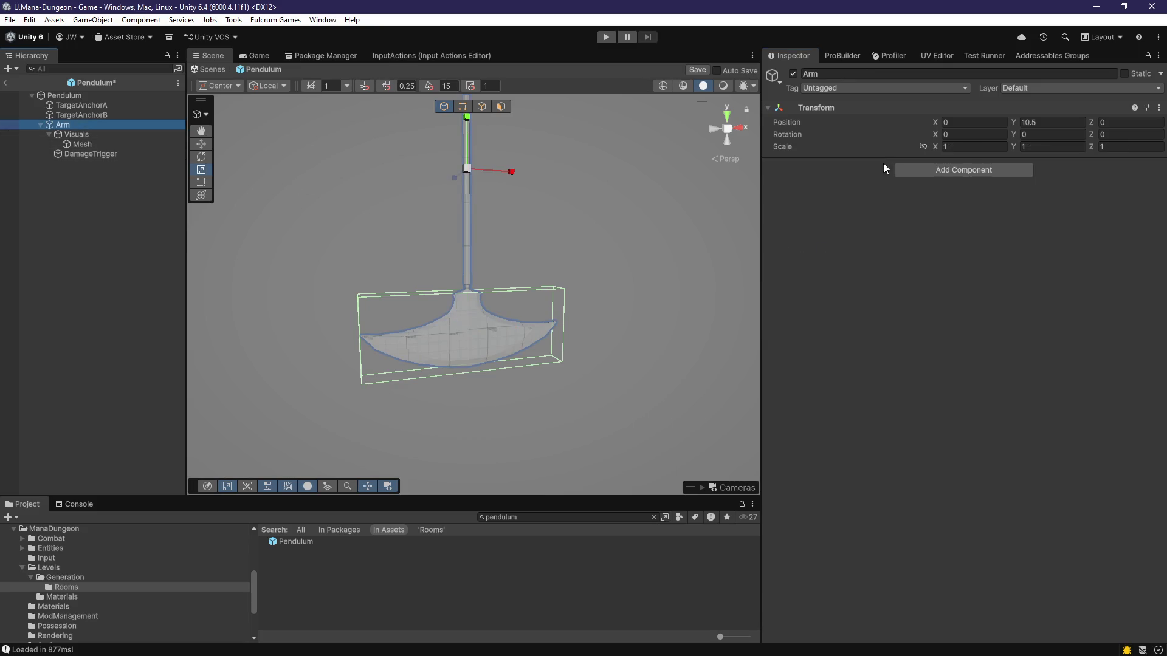
right_click(841, 106)
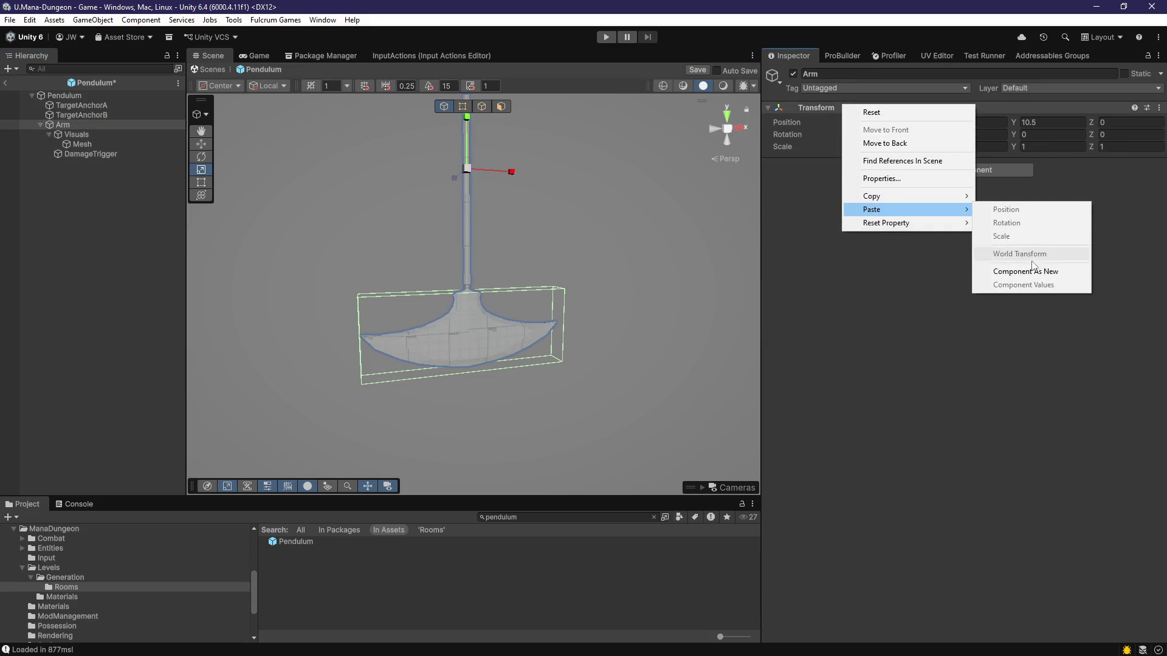
click(1012, 271)
key(f)
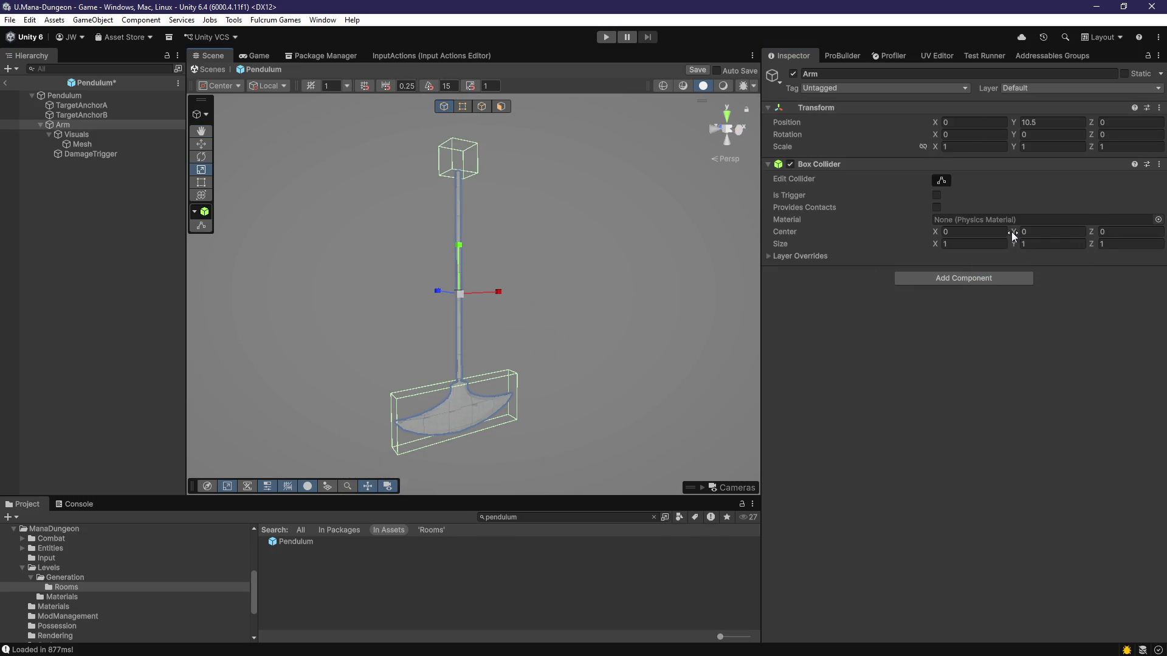
- Set Arm's collider centre to Y -9 and size to 5 × 1.75 × 0.75
drag(1011, 232, 834, 219)
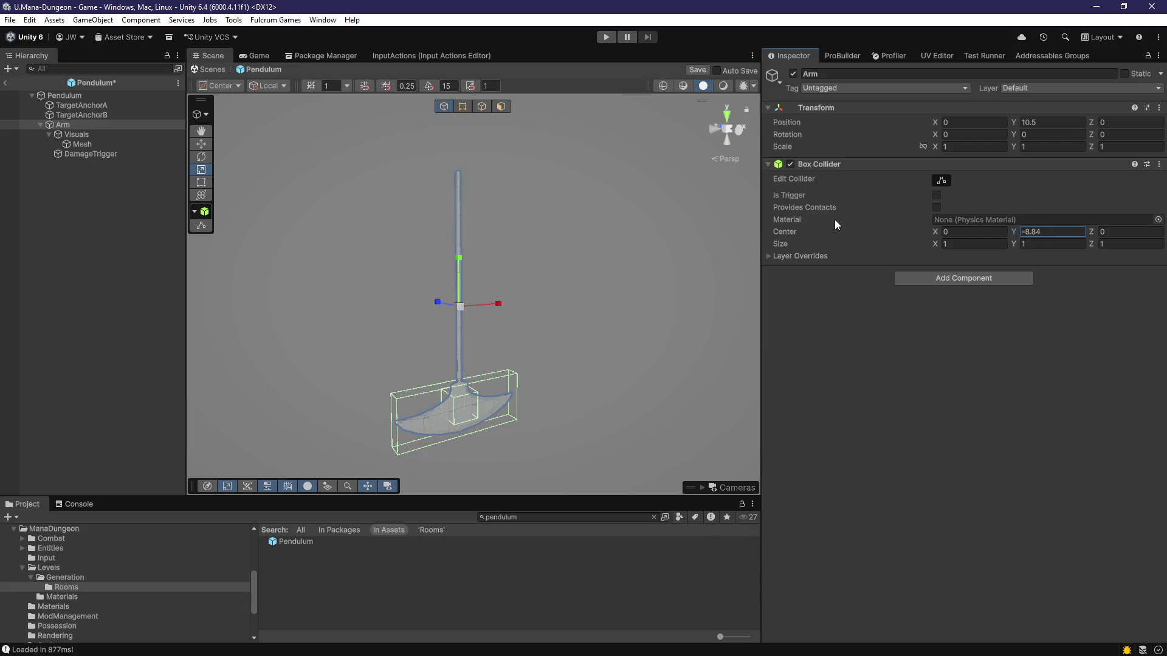
click(1042, 233)
text(-)
text(9)
scroll(699, 363, up, 3)
scroll(645, 265, up, 3)
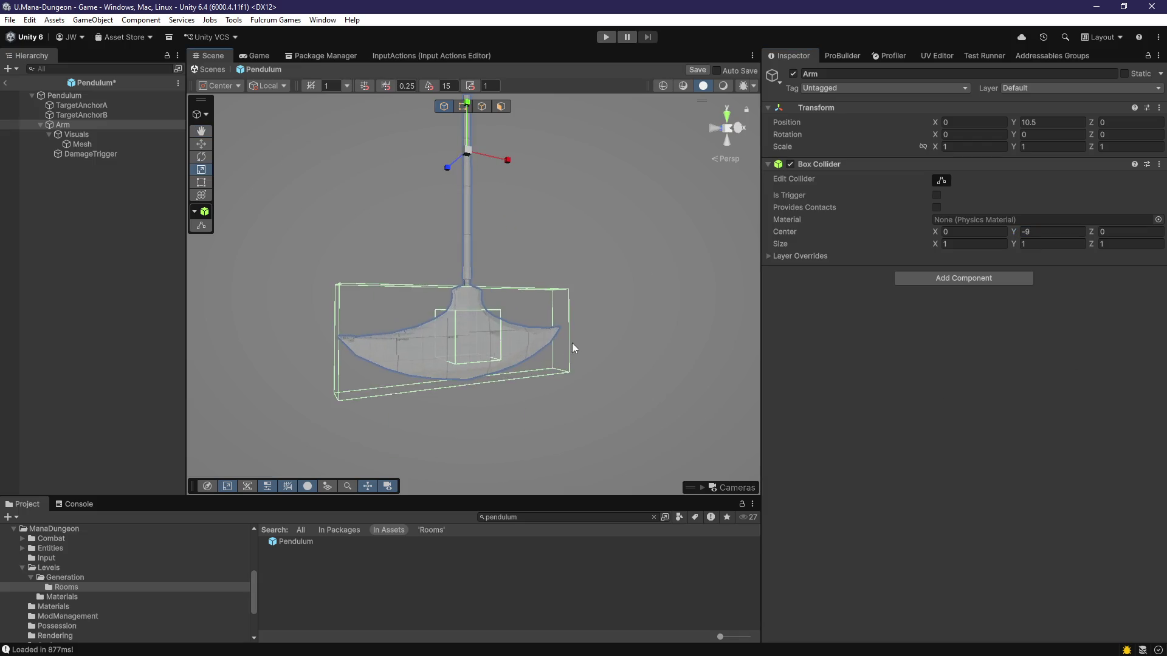
drag(932, 245, 1020, 255)
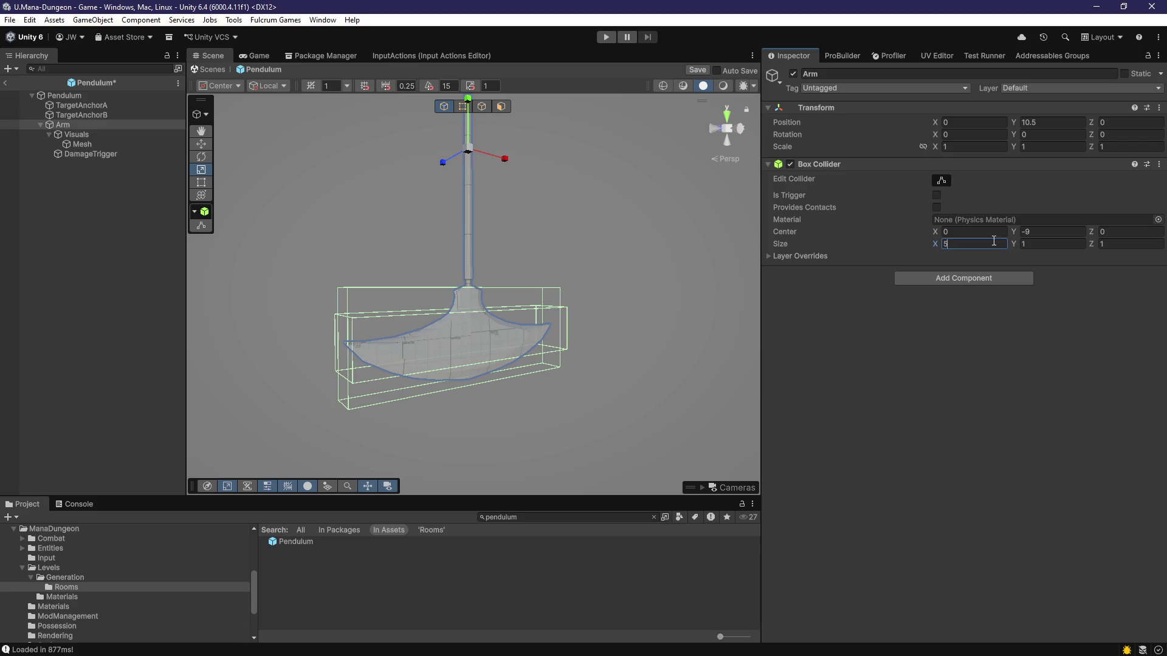
text(5)
drag(1013, 244, 1058, 254)
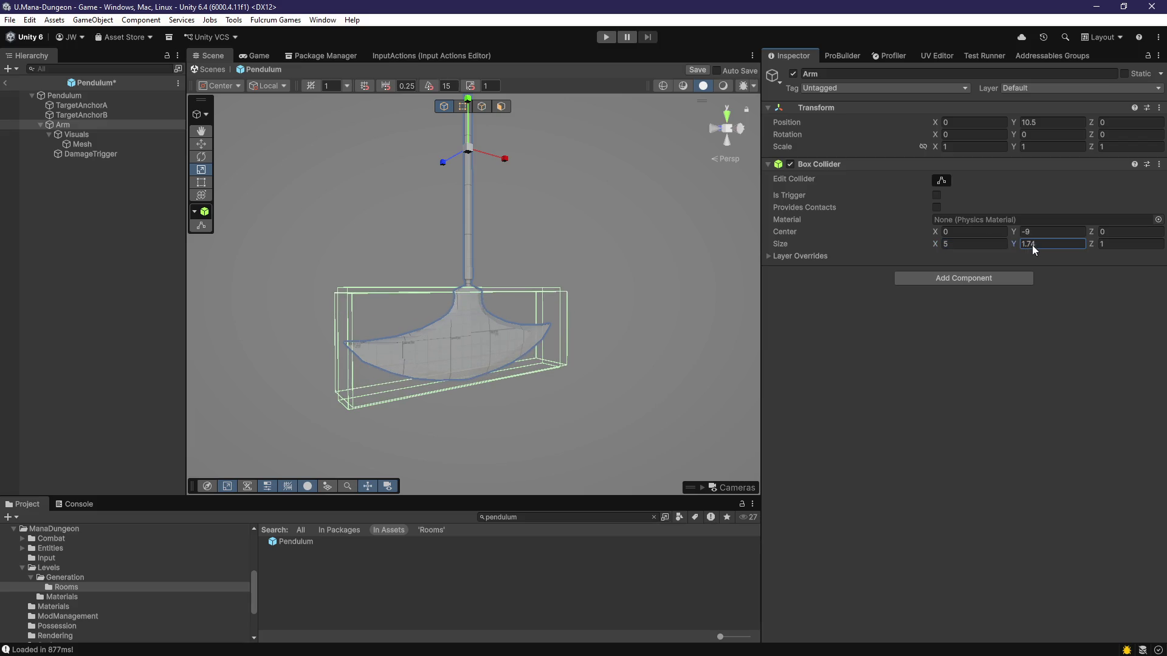
text(1.75)
click(1094, 245)
text(2)
drag(554, 319, 768, 305)
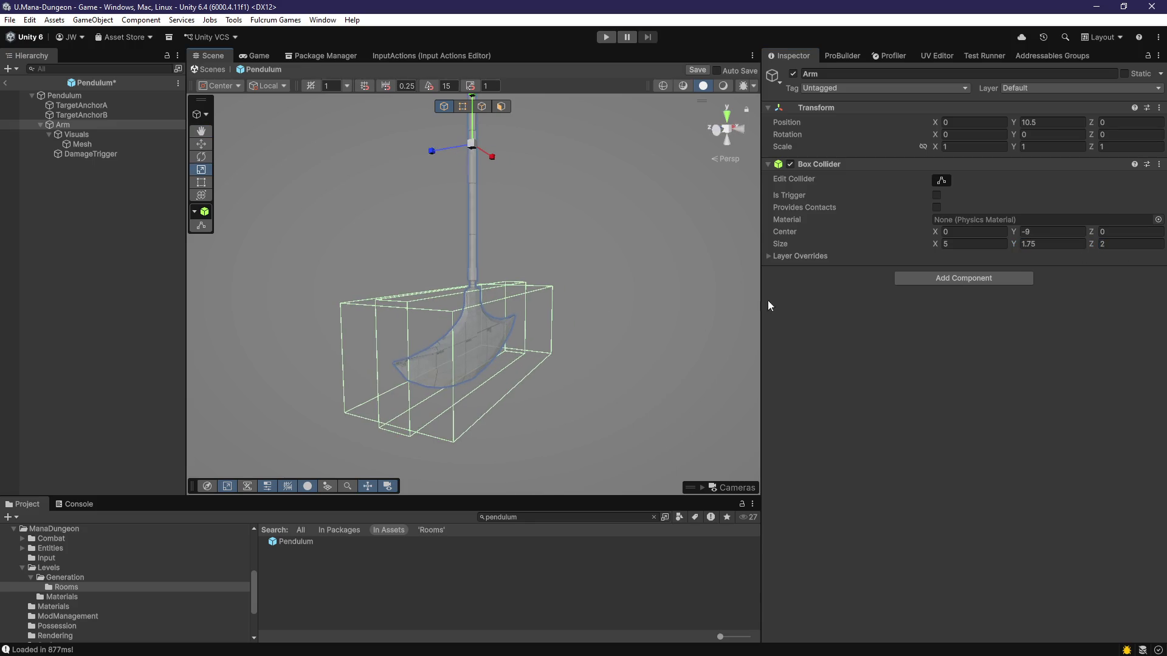
drag(666, 295, 687, 286)
click(1126, 245)
text(1)
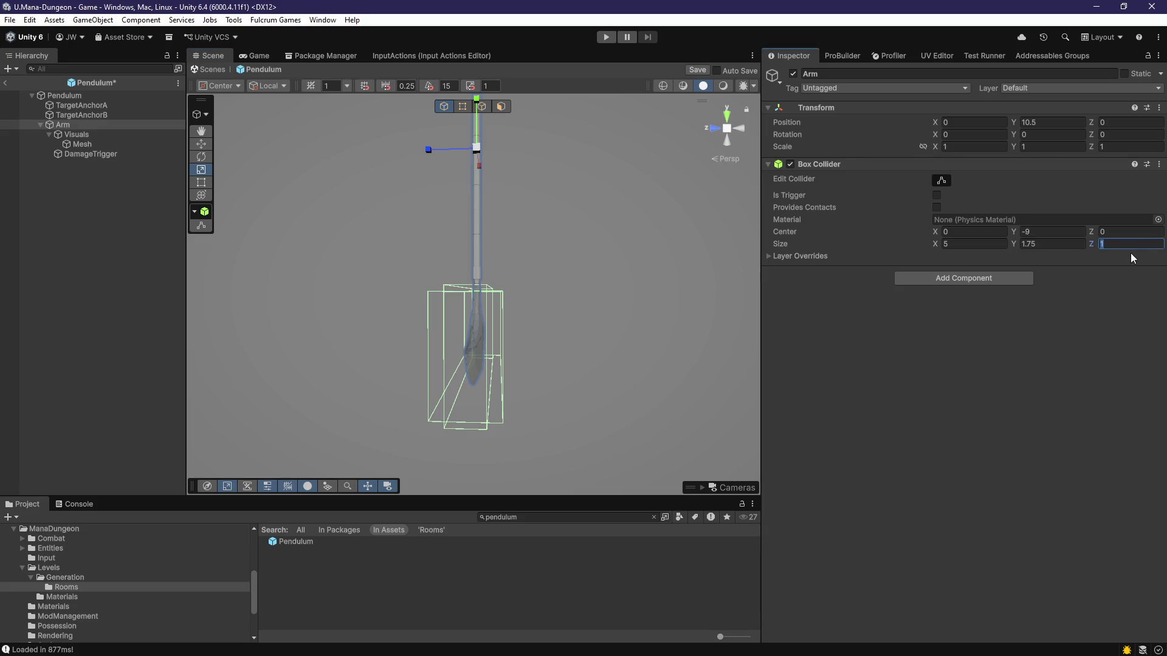
text(0.75)
mouse_move(665, 243)
mouse_down()
mouse_move(703, 261)
mouse_move(391, 195)
mouse_up()
click(110, 154)
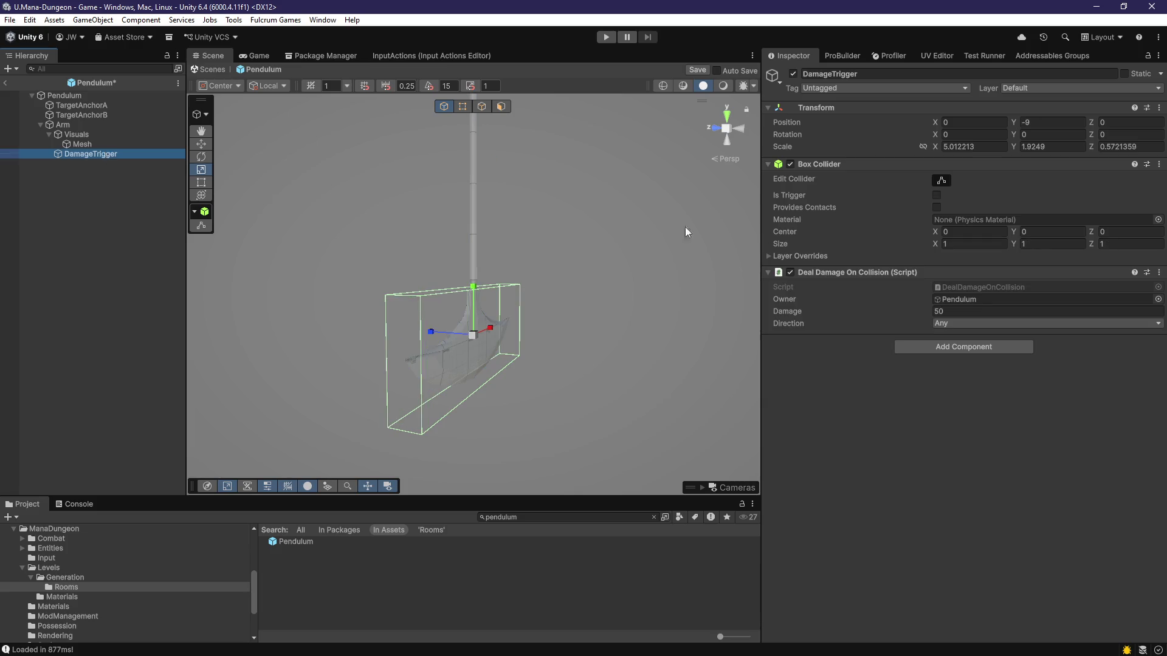
- Copy Deal Damage On Collision, delete DamageTrigger and paste the component onto Arm
right_click(847, 271)
click(898, 364)
click(636, 299)
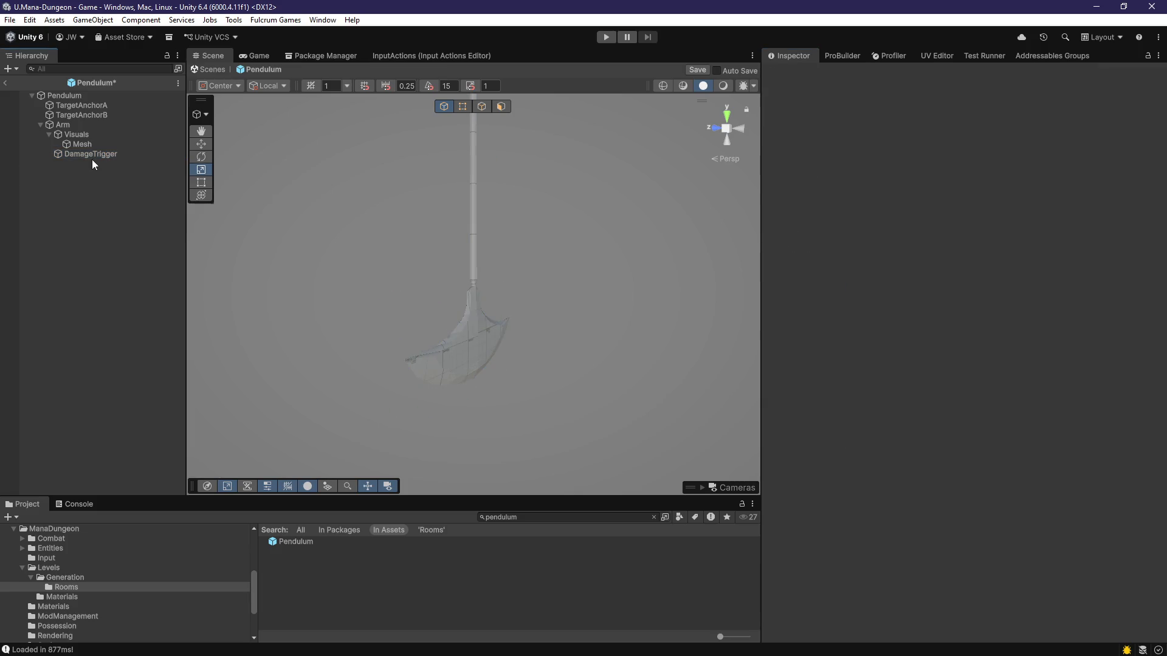
click(92, 153)
key(Delete)
click(82, 128)
right_click(843, 167)
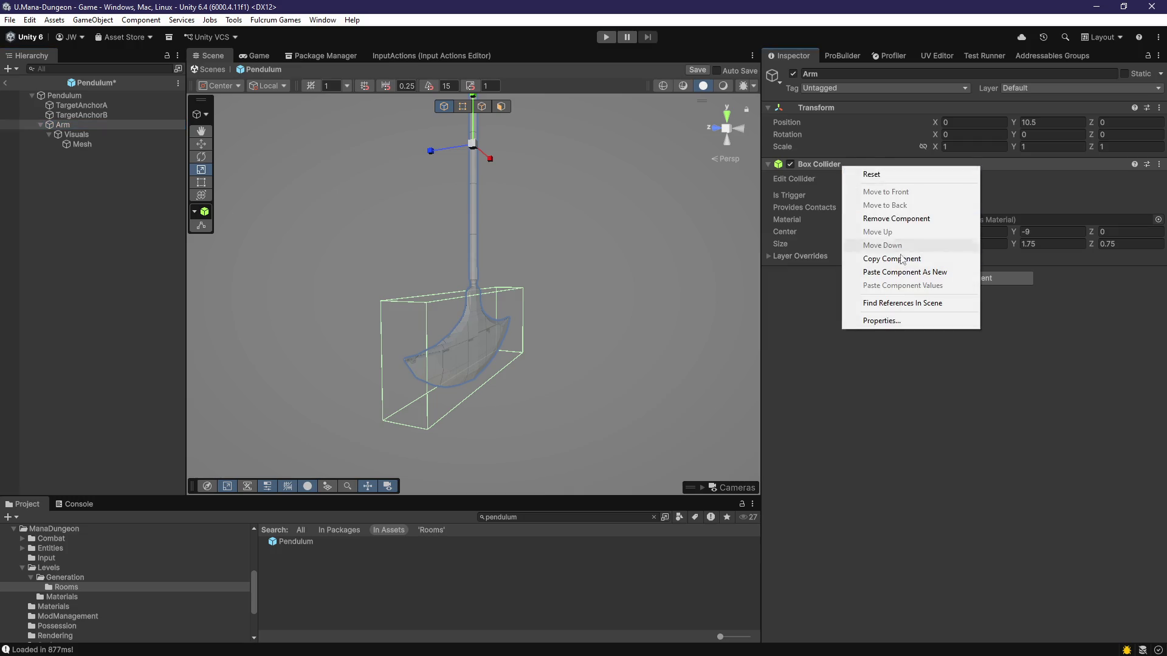
click(889, 272)
- Add a kinematic, Interpolate-mode Rigidbody to Arm and save the prefab
click(964, 346)
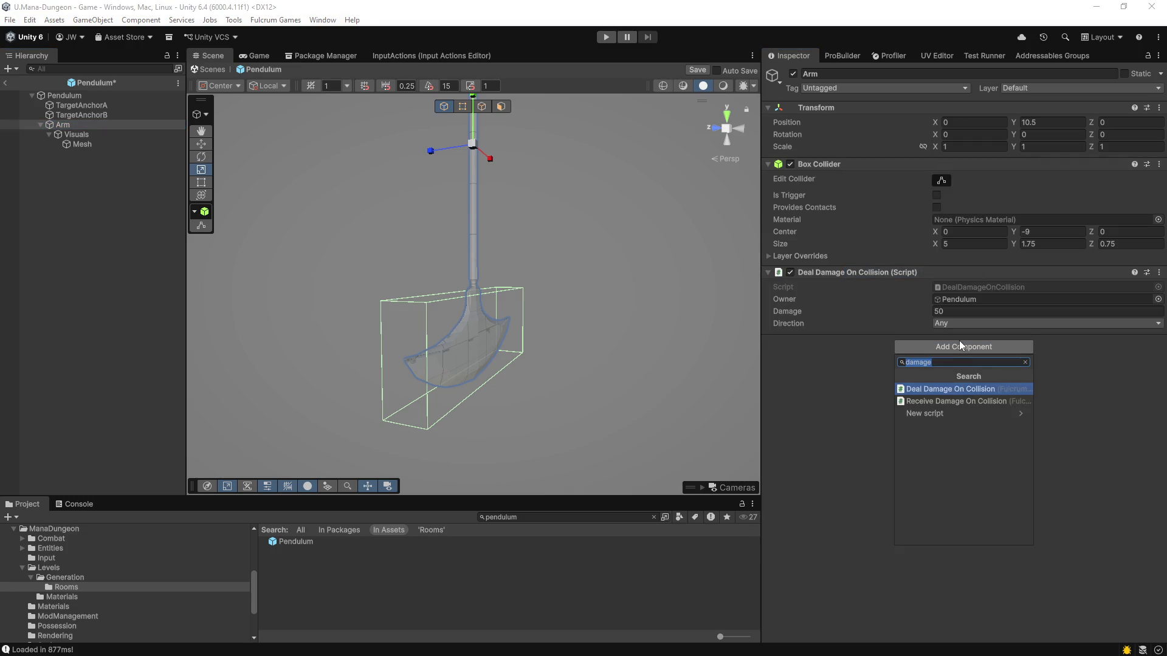
text(rigid)
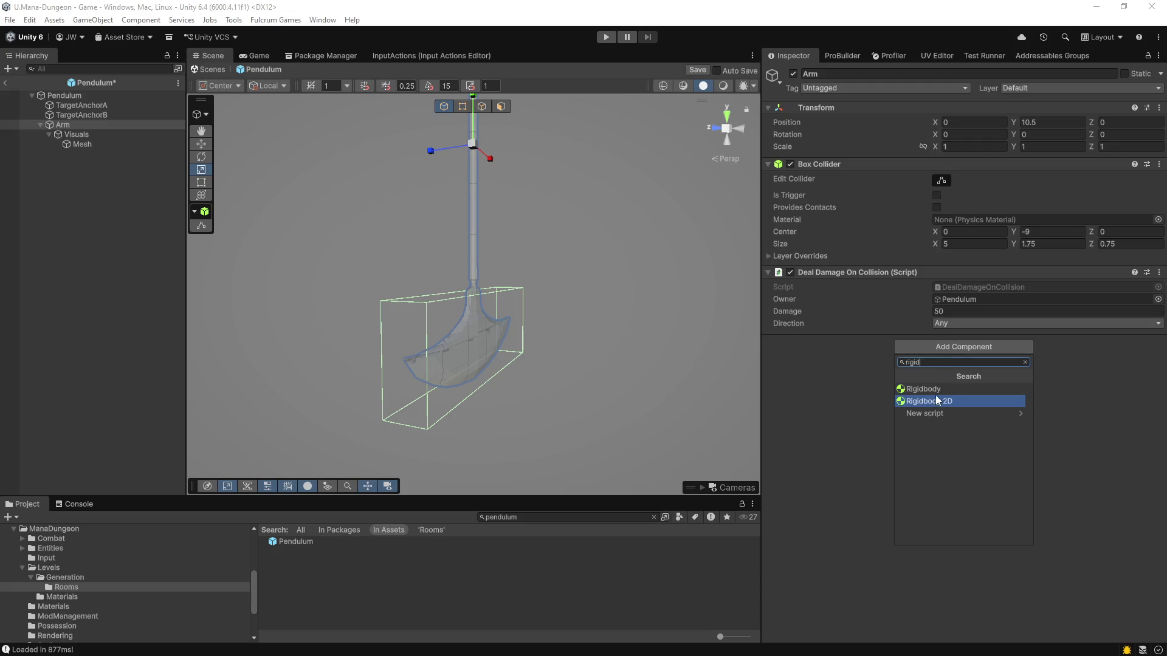
click(934, 393)
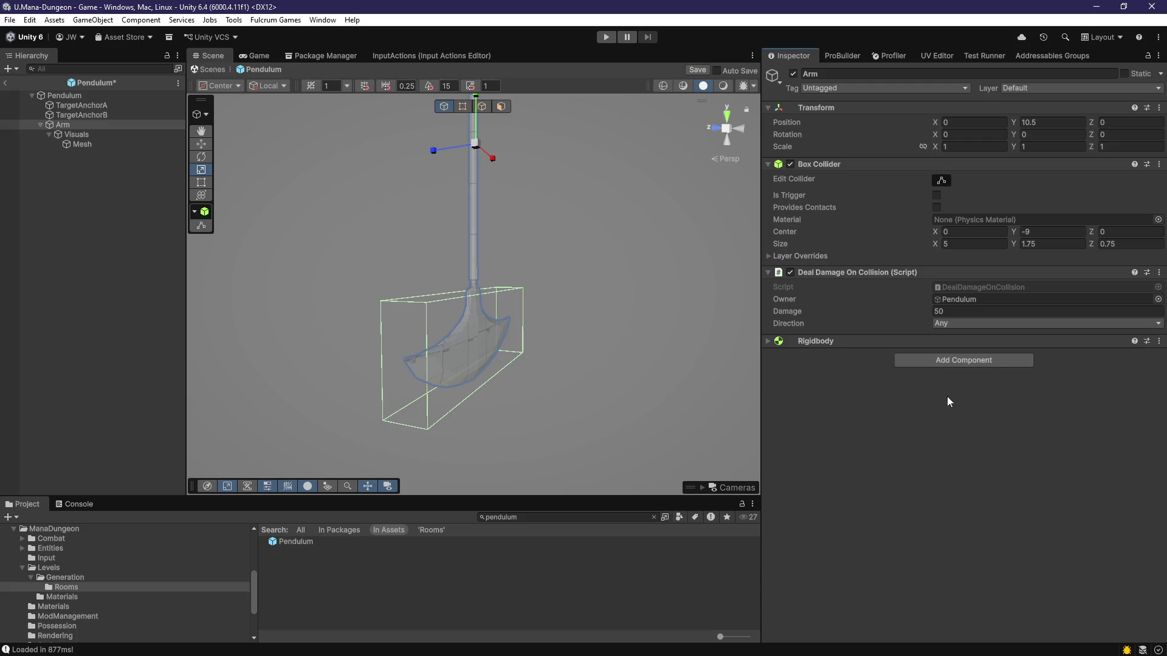
click(920, 342)
click(955, 440)
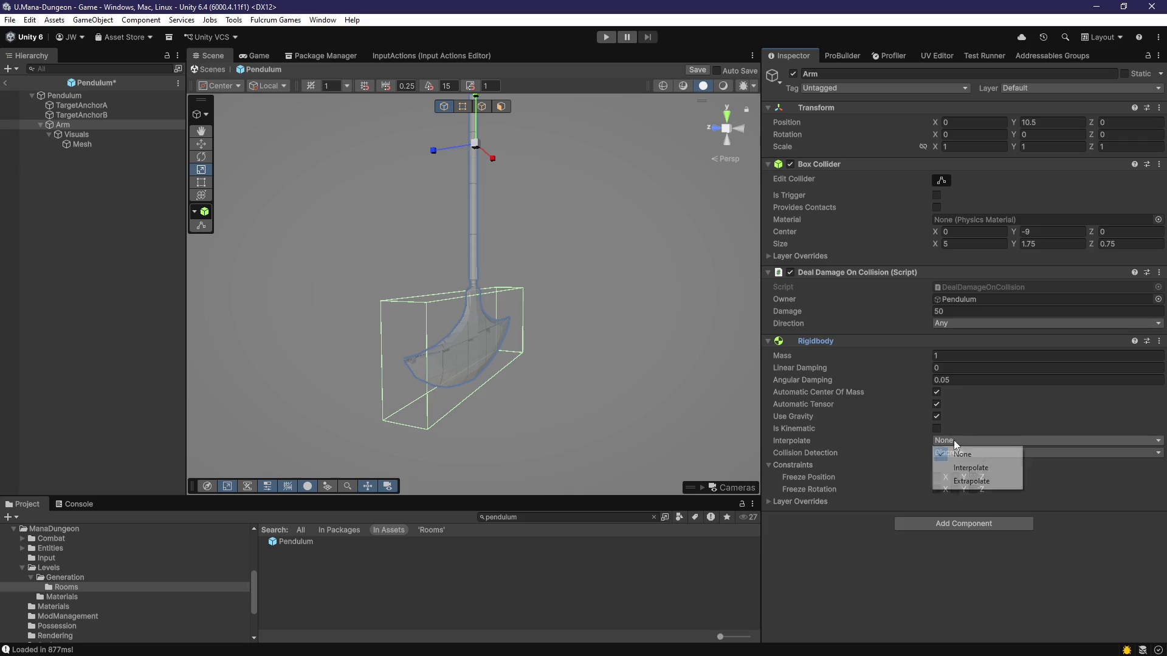
click(967, 470)
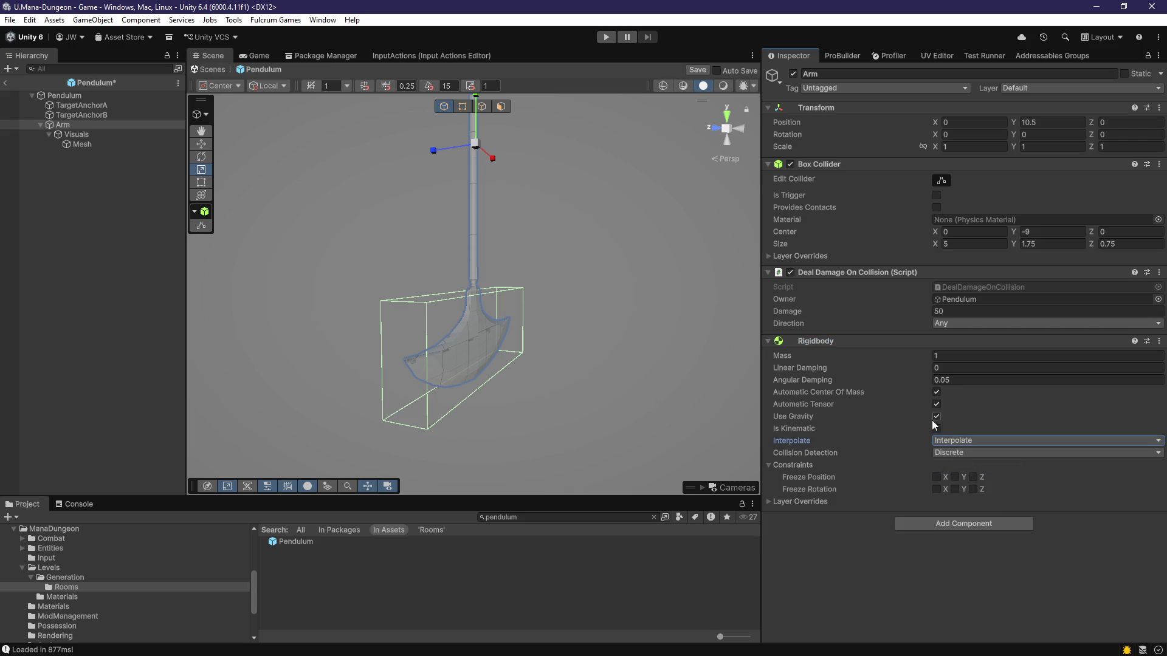
click(937, 427)
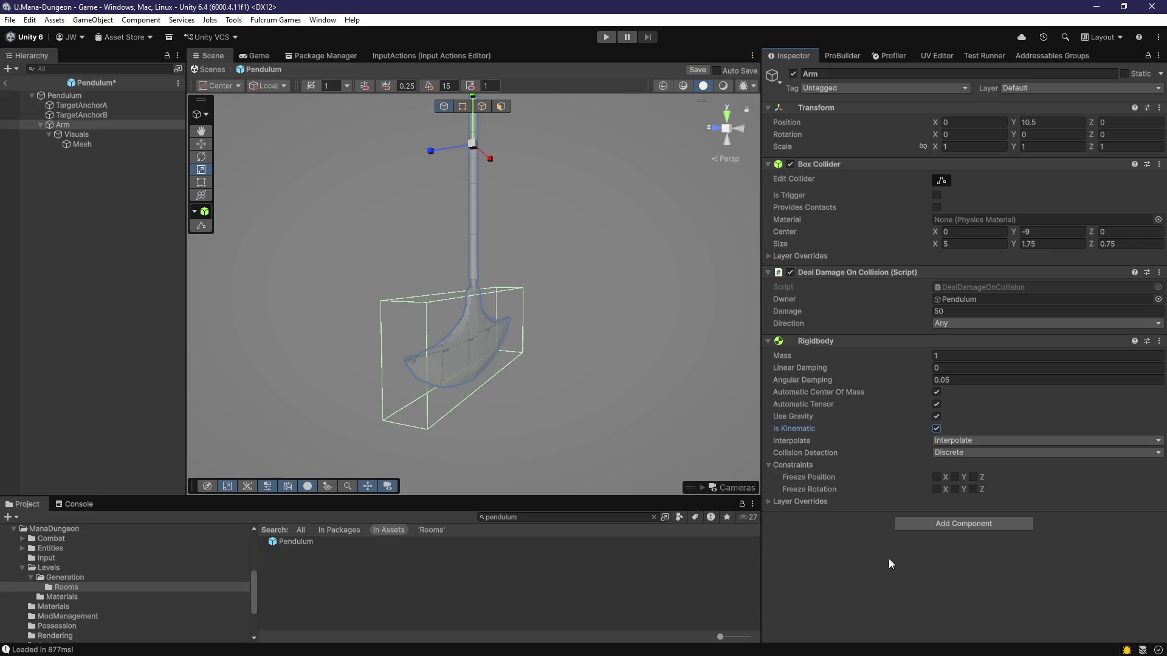
drag(574, 362, 586, 365)
key(w)
key(ctrl+s)
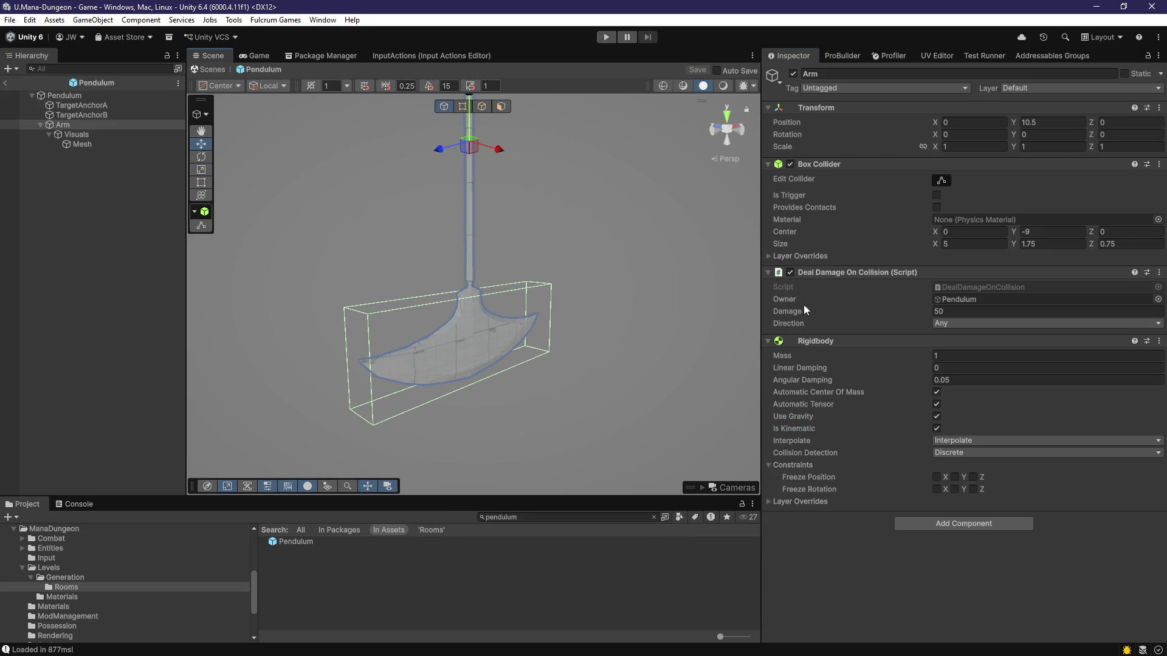
- Select the Pendulum root and open its Oscillator script for editing
click(64, 95)
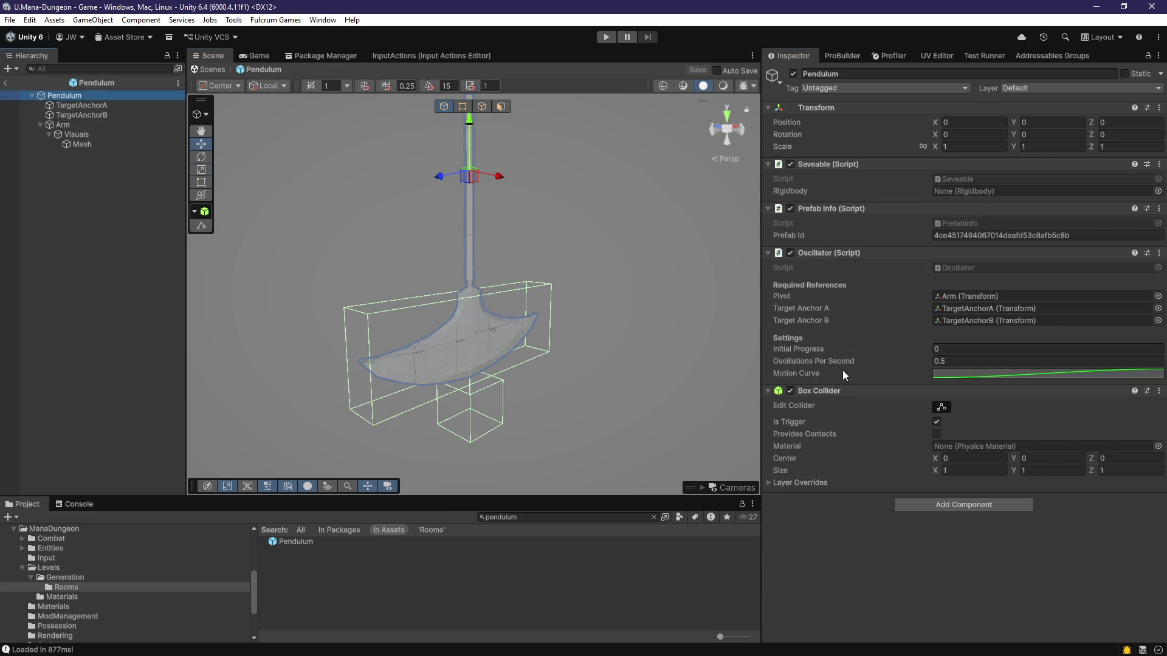
right_click(837, 252)
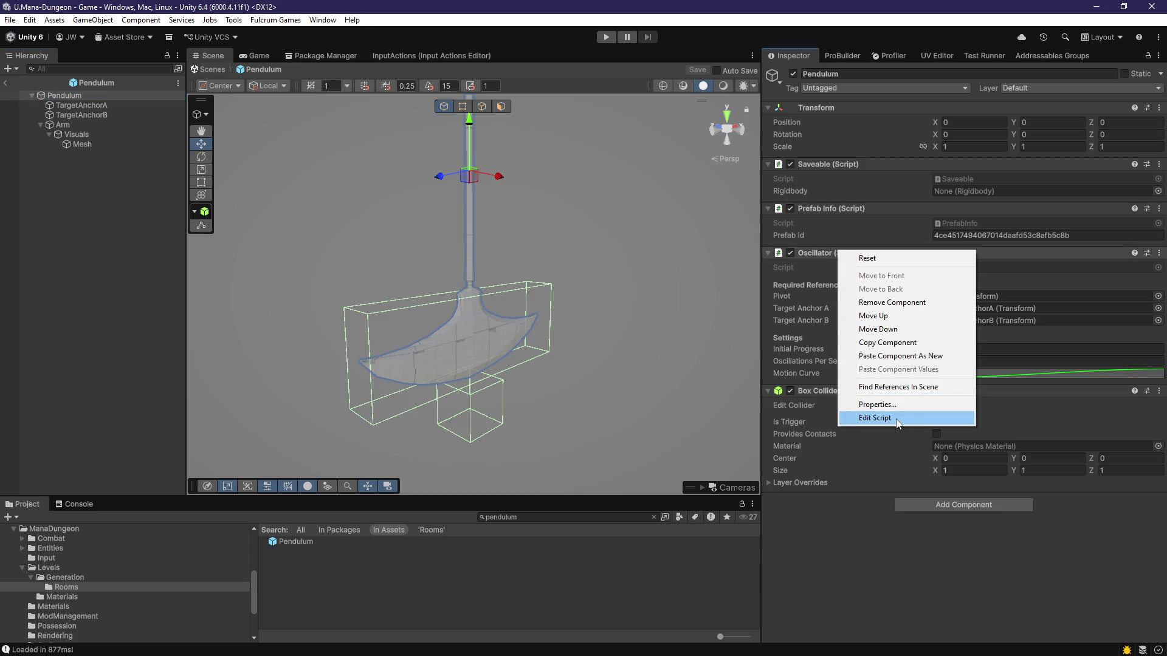
click(897, 419)
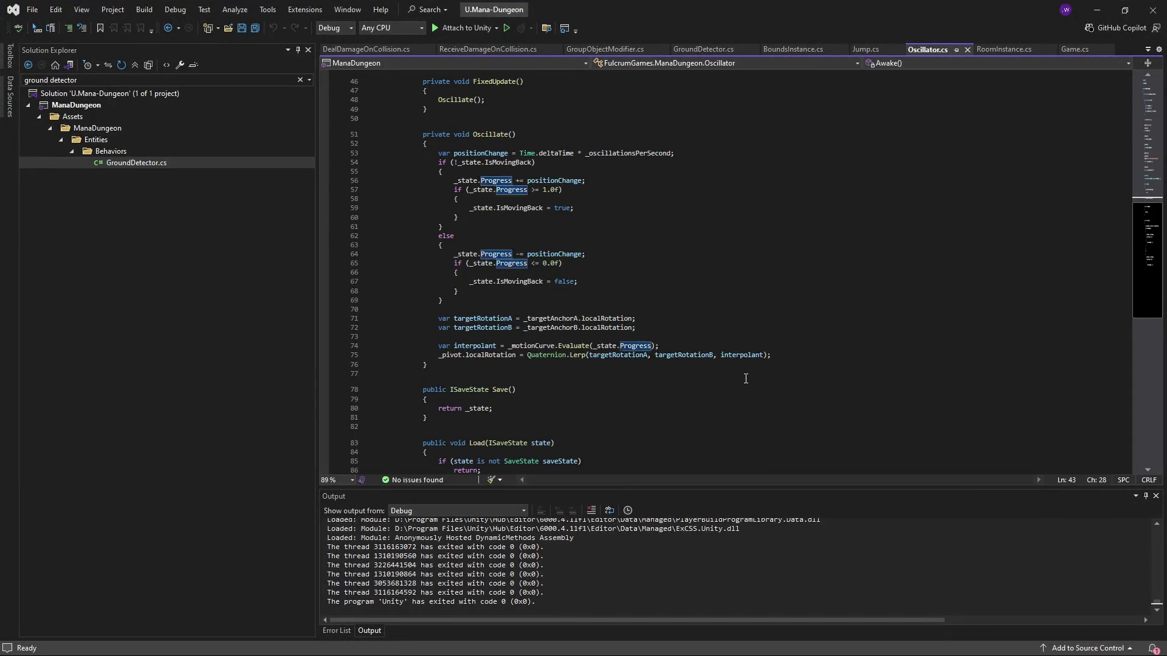
scroll(746, 378, up, 3)
scroll(746, 378, up, 5)
scroll(746, 378, up, 3)
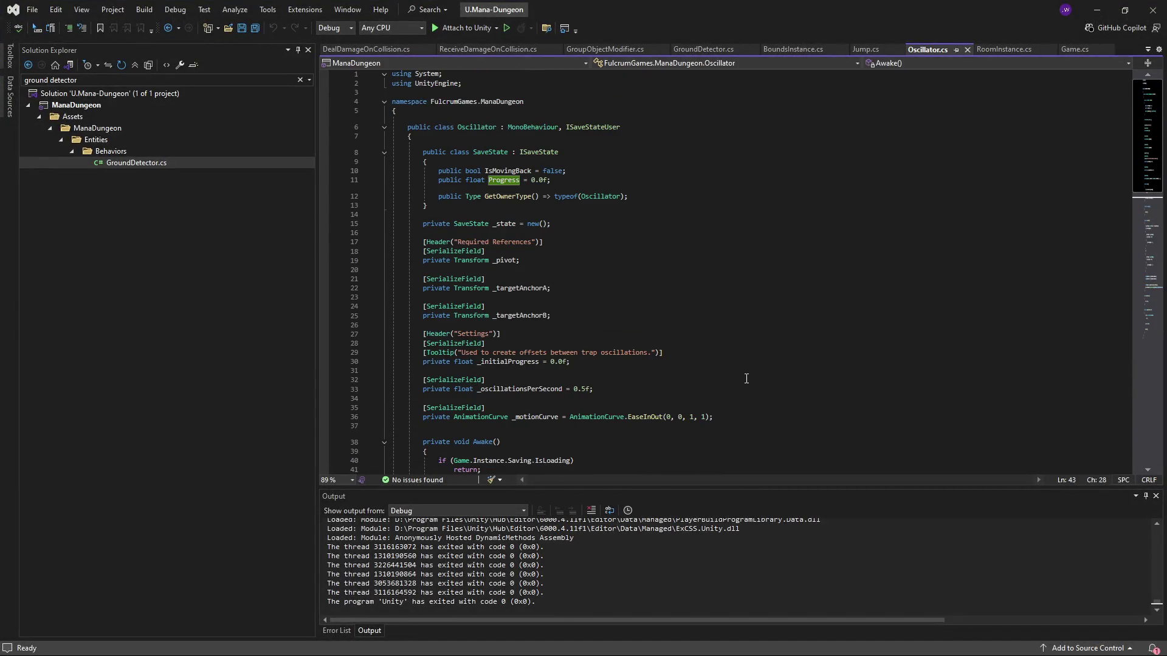
scroll(746, 378, down, 4)
scroll(746, 378, down, 3)
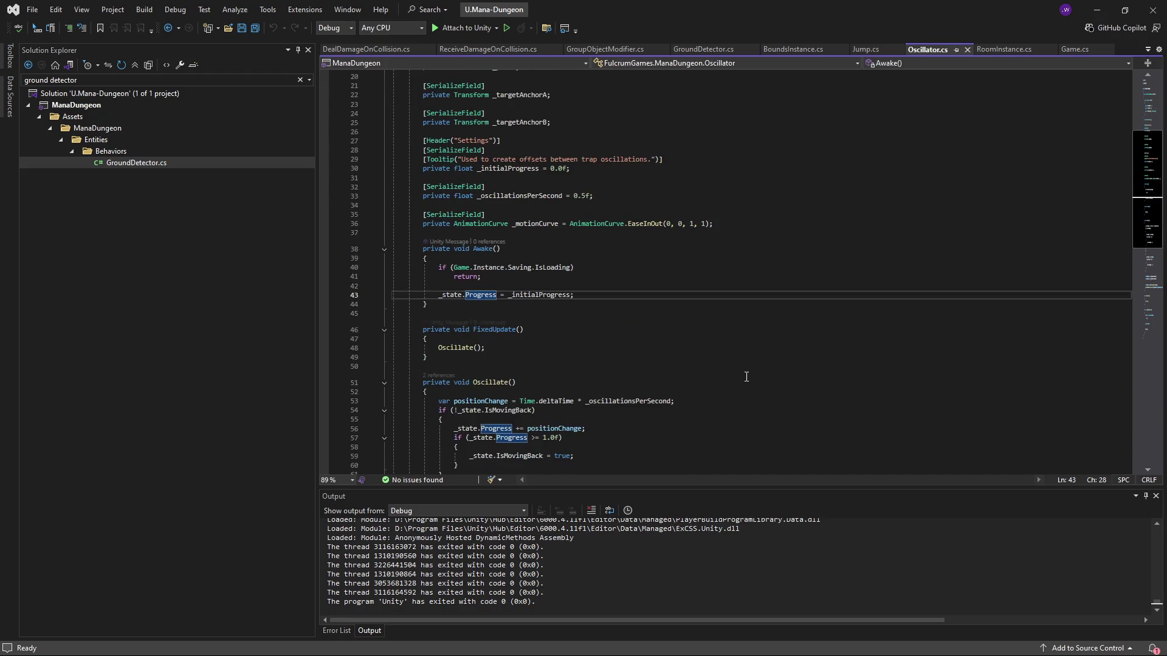
scroll(745, 374, down, 3)
scroll(744, 372, down, 2)
scroll(744, 372, down, 3)
scroll(745, 373, down, 1)
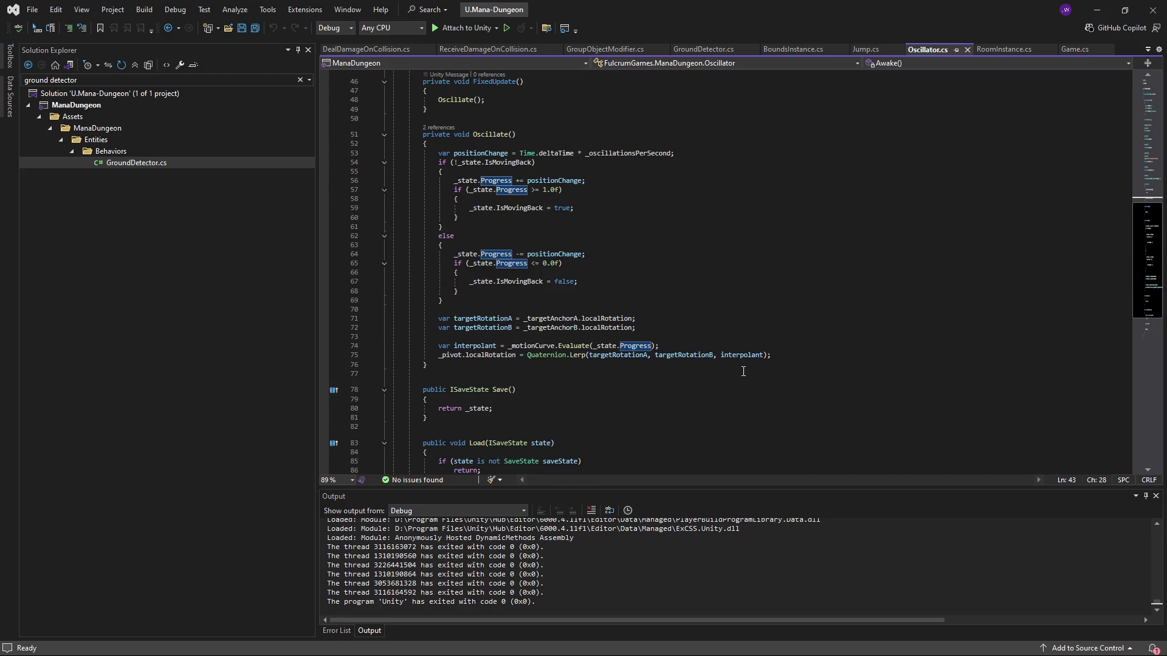
scroll(745, 347, up, 1)
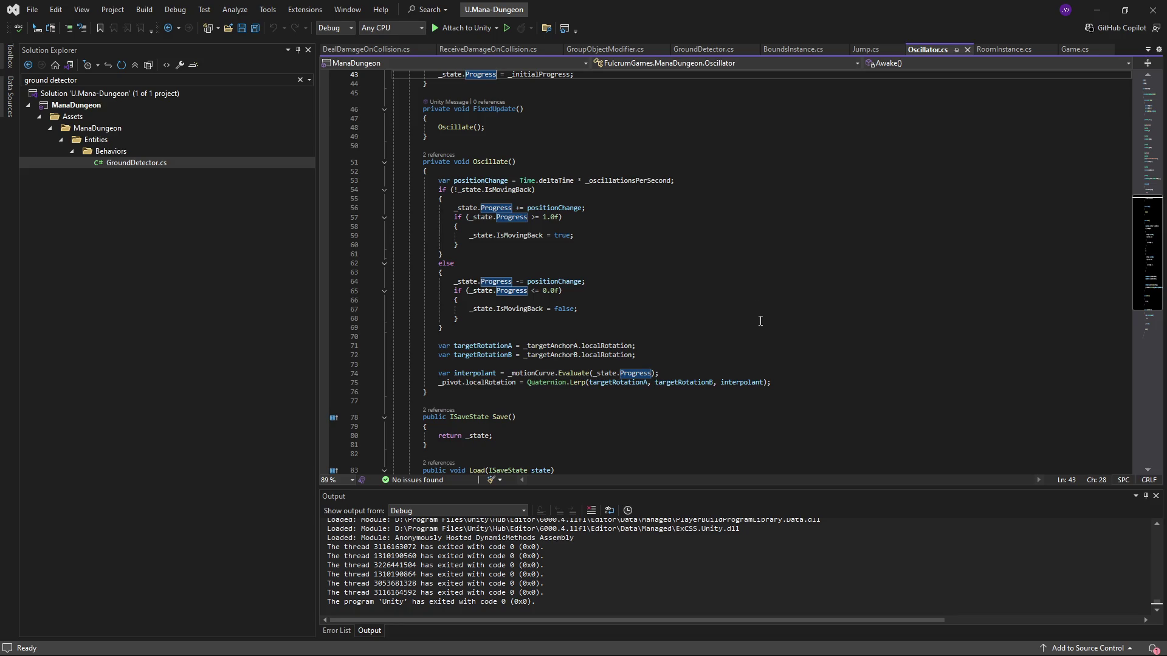
scroll(720, 329, up, 1)
scroll(692, 333, down, 1)
scroll(665, 338, down, 1)
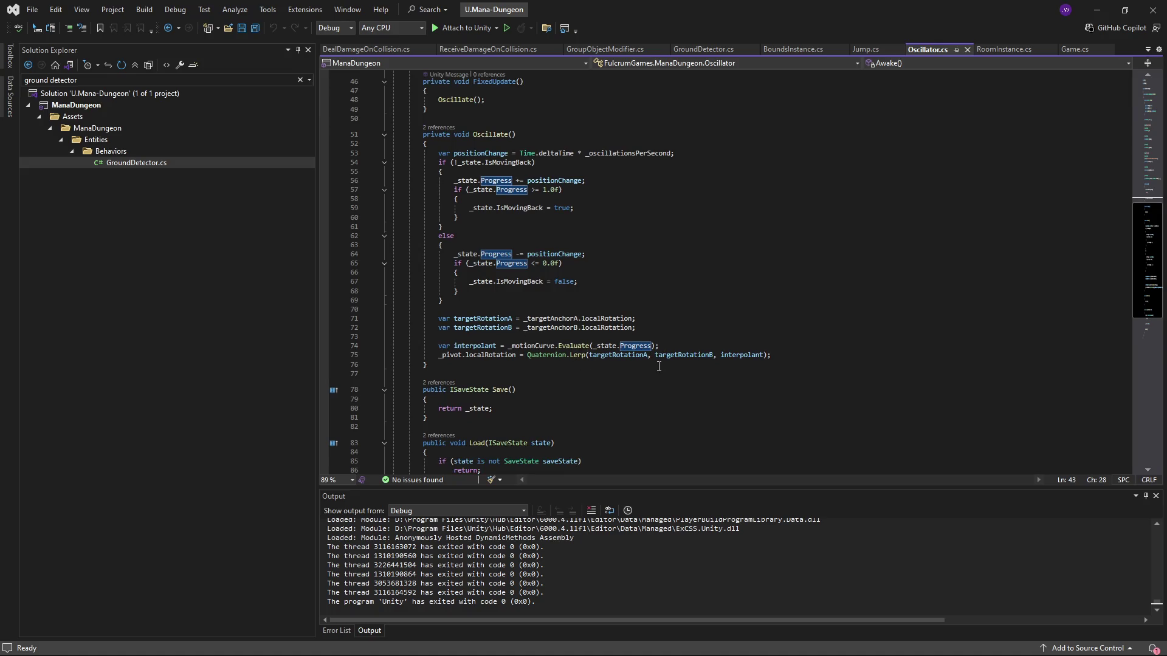
click(675, 348)
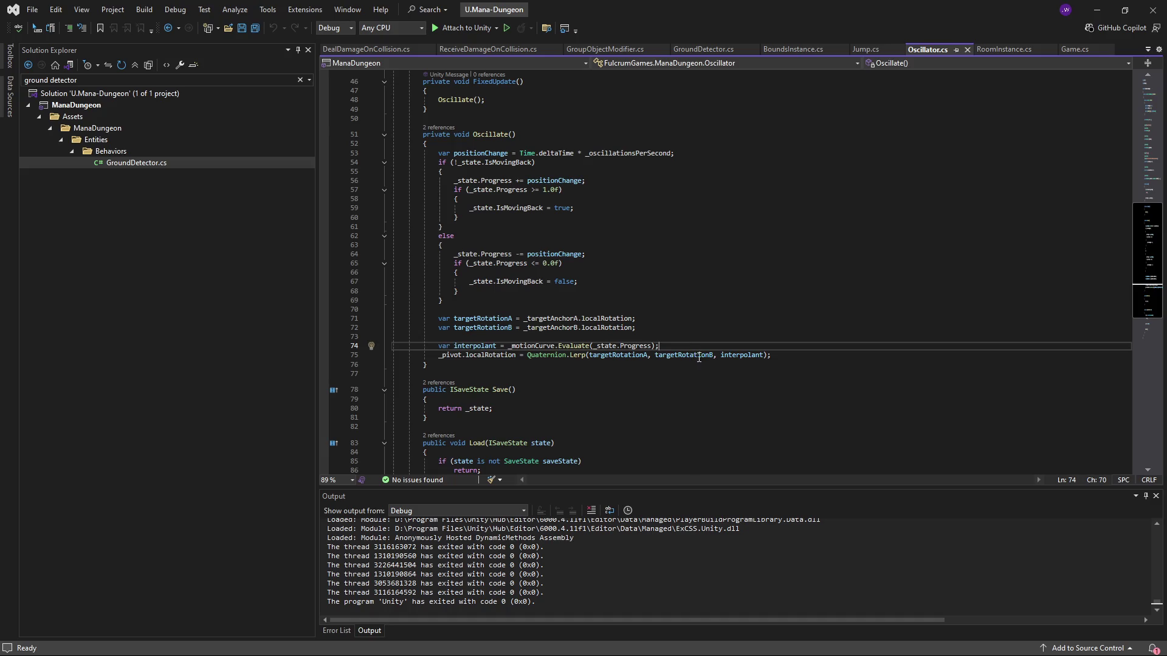
scroll(675, 316, up, 7)
scroll(674, 315, up, 6)
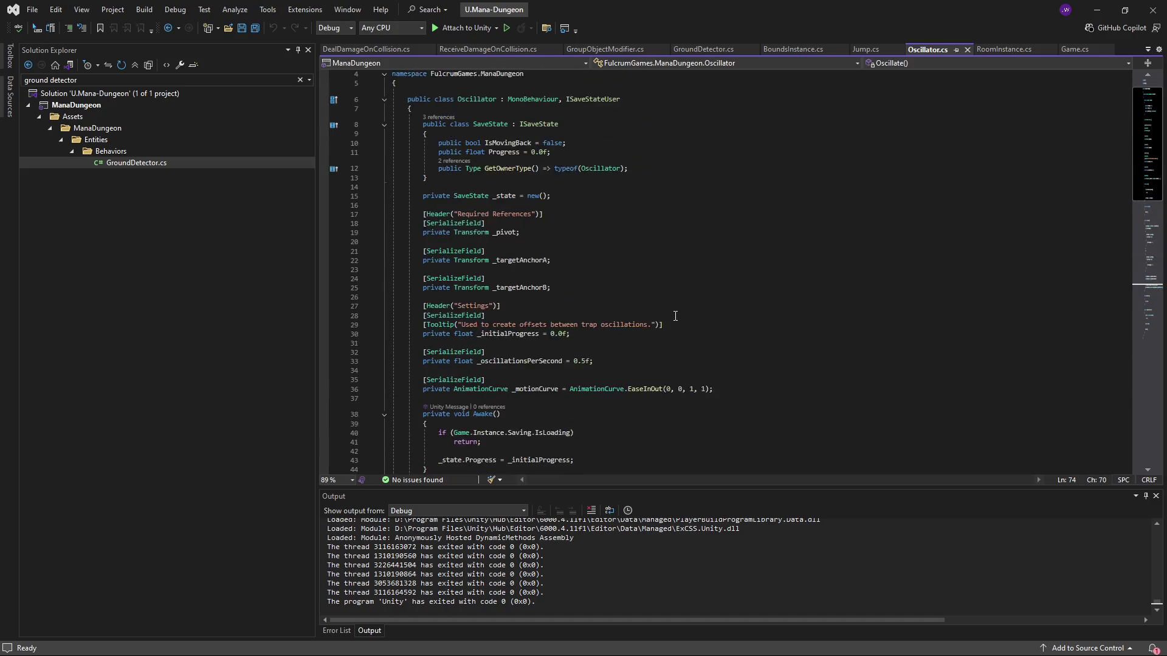
scroll(675, 315, up, 2)
- Change the _pivot field to a Rigidbody and rename it to _arm
click(489, 261)
text(Rigi)
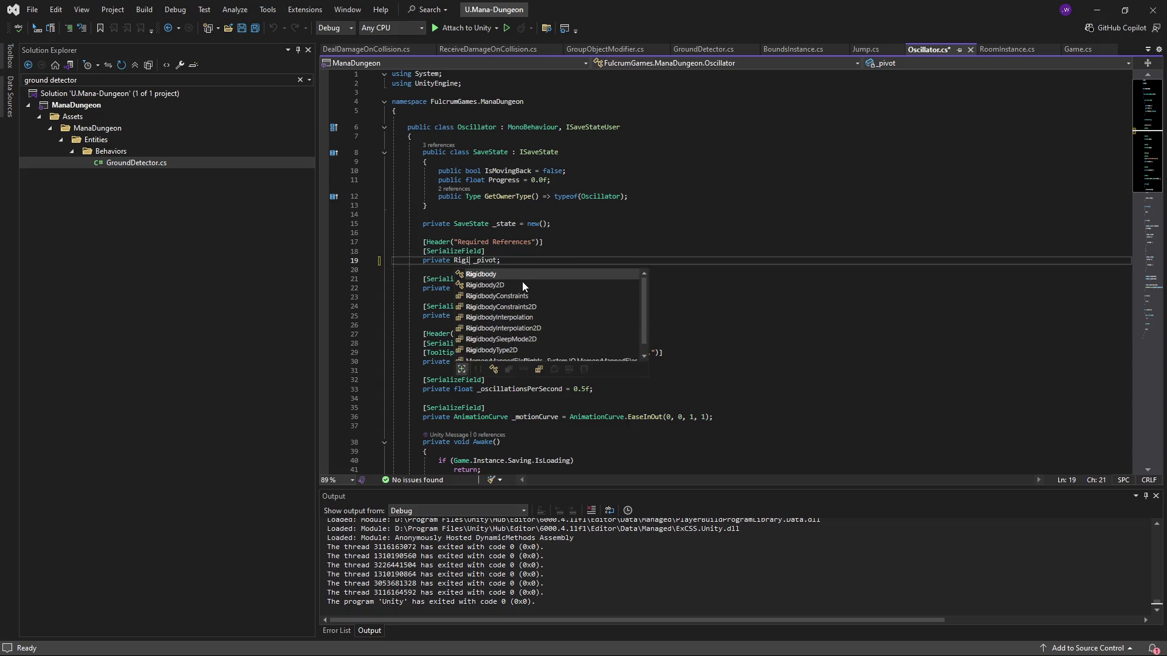
text(dbody)
click(577, 280)
scroll(577, 281, down, 3)
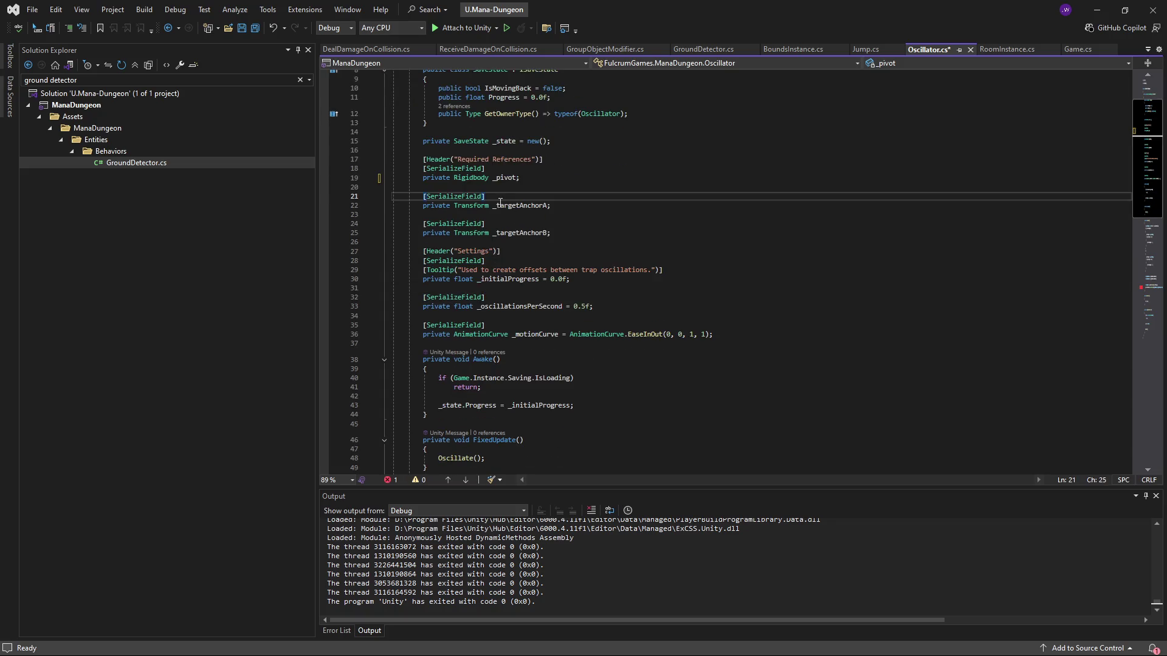
click(506, 179)
key(ctrl+r)
key(ctrl+r)
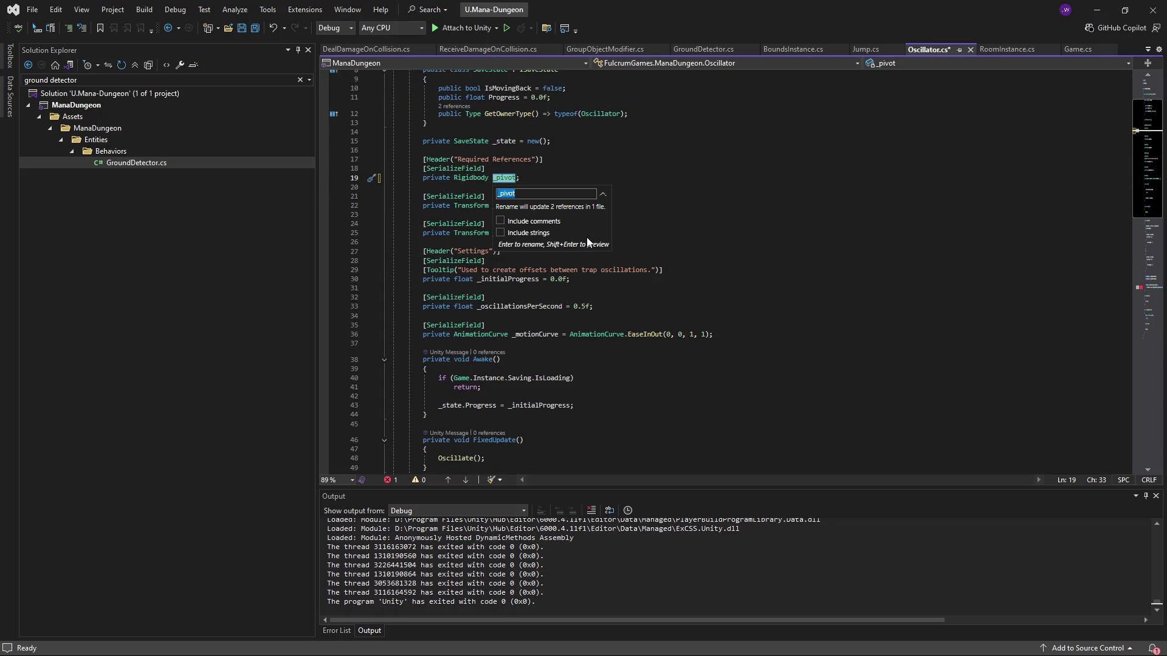
text(_arm)
key(Return)
scroll(585, 237, down, 4)
scroll(586, 237, down, 8)
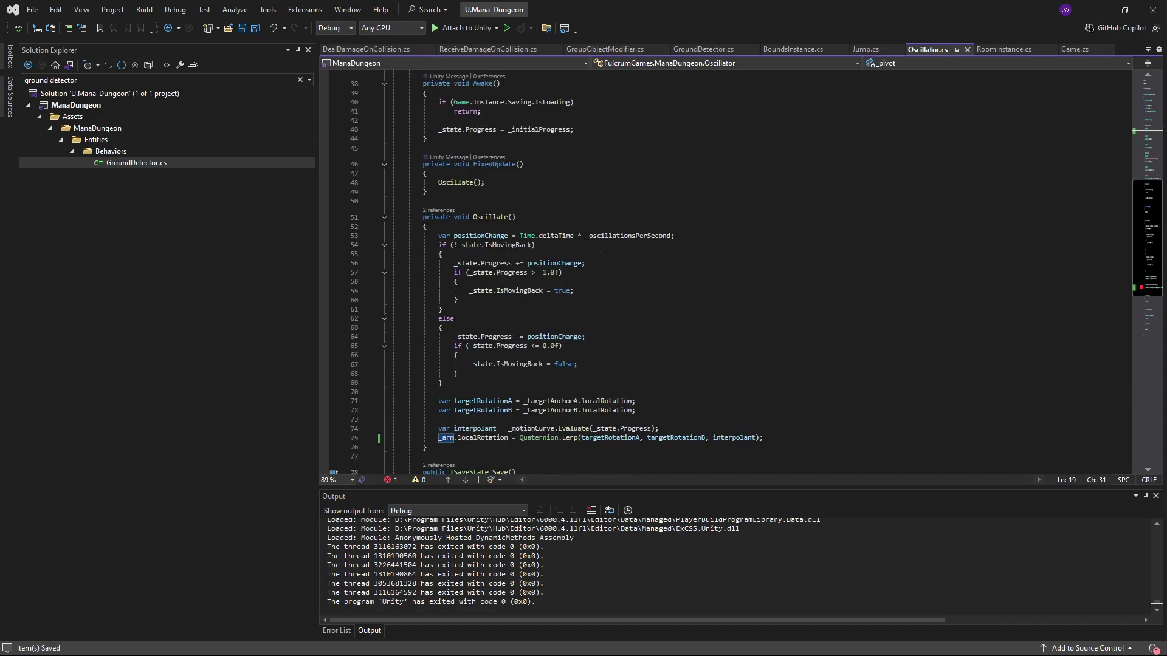
scroll(547, 274, down, 2)
scroll(511, 313, down, 1)
- Move the Quaternion.Lerp into a newRotation variable and apply it via _arm.MoveRotation(newRotation)
double_click(483, 326)
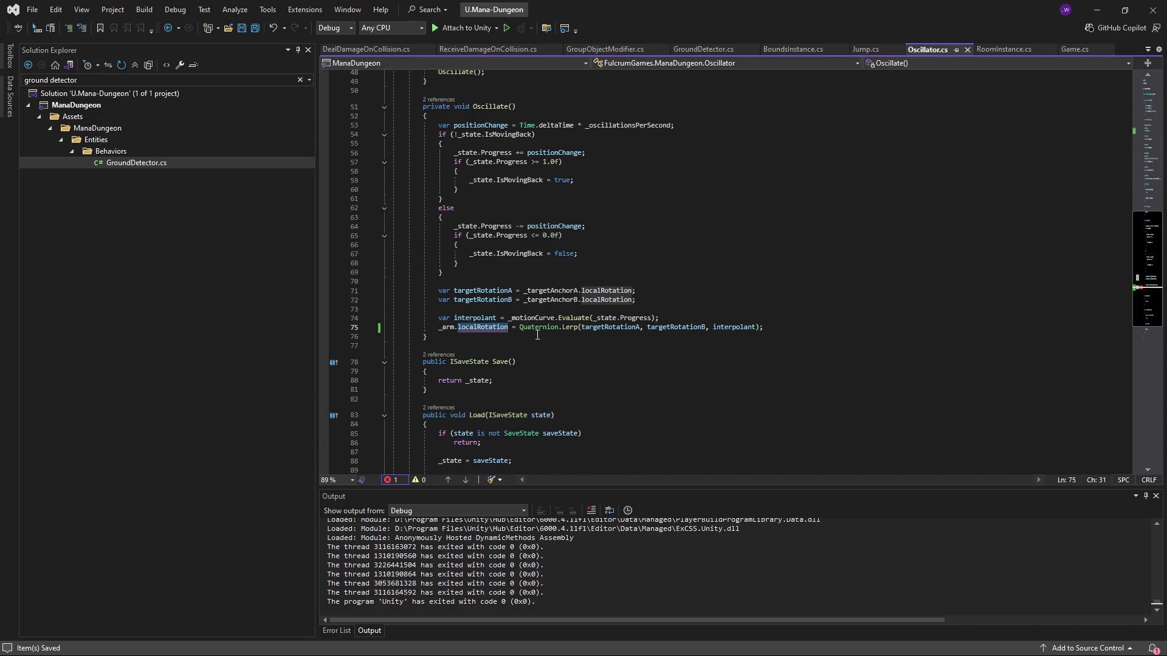
text(MoveRotati)
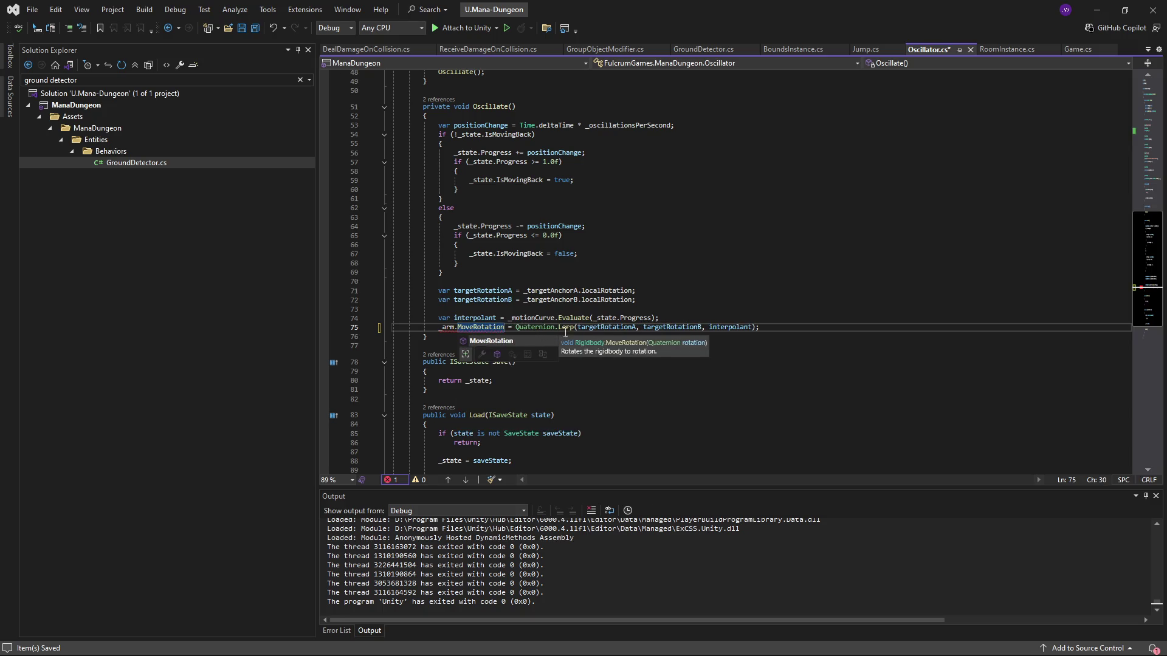
key(ctrl+s)
click(674, 319)
key(Return)
text(var newRotation =)
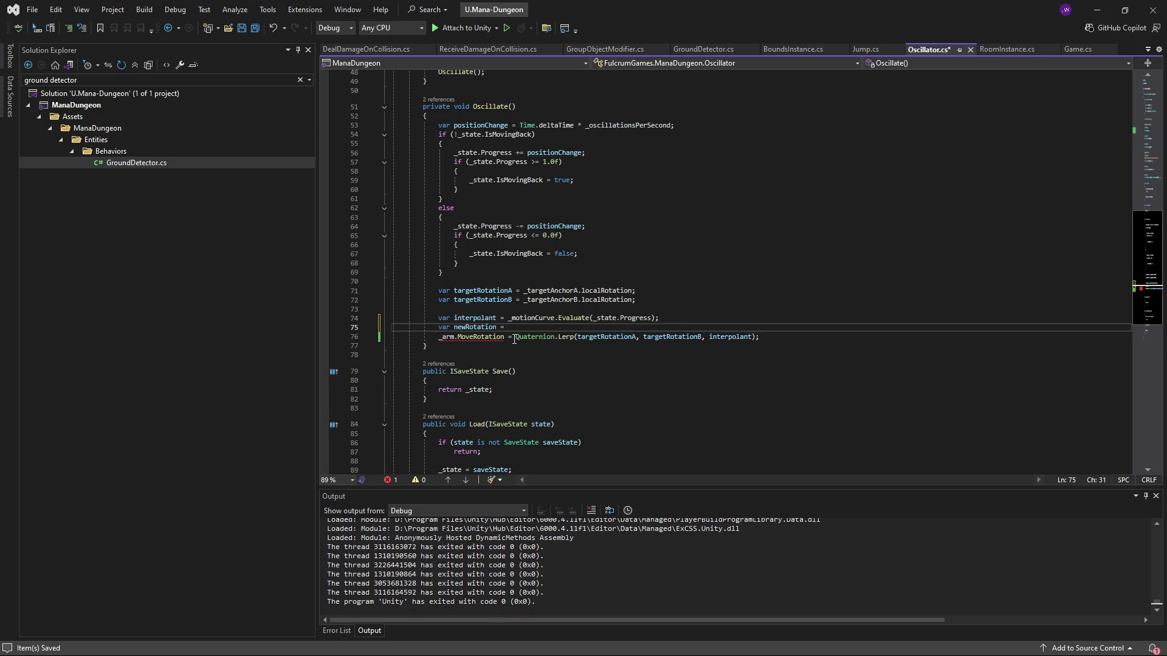
drag(514, 339, 751, 339)
key(ctrl+x)
click(756, 328)
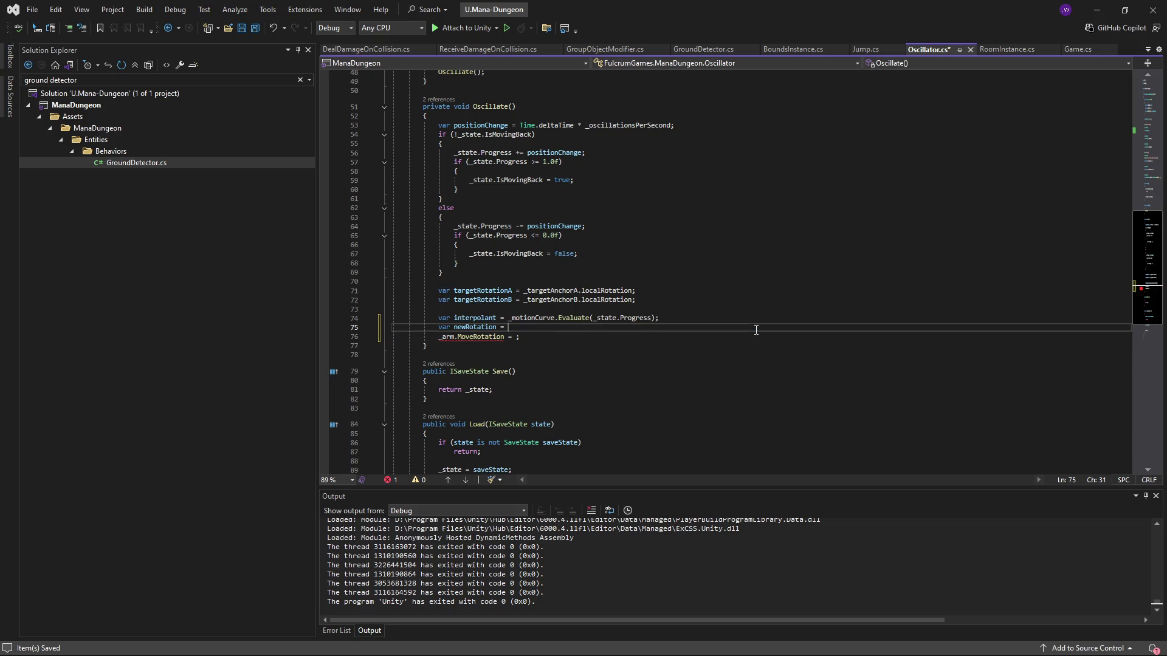
key(Down)
key(Left)
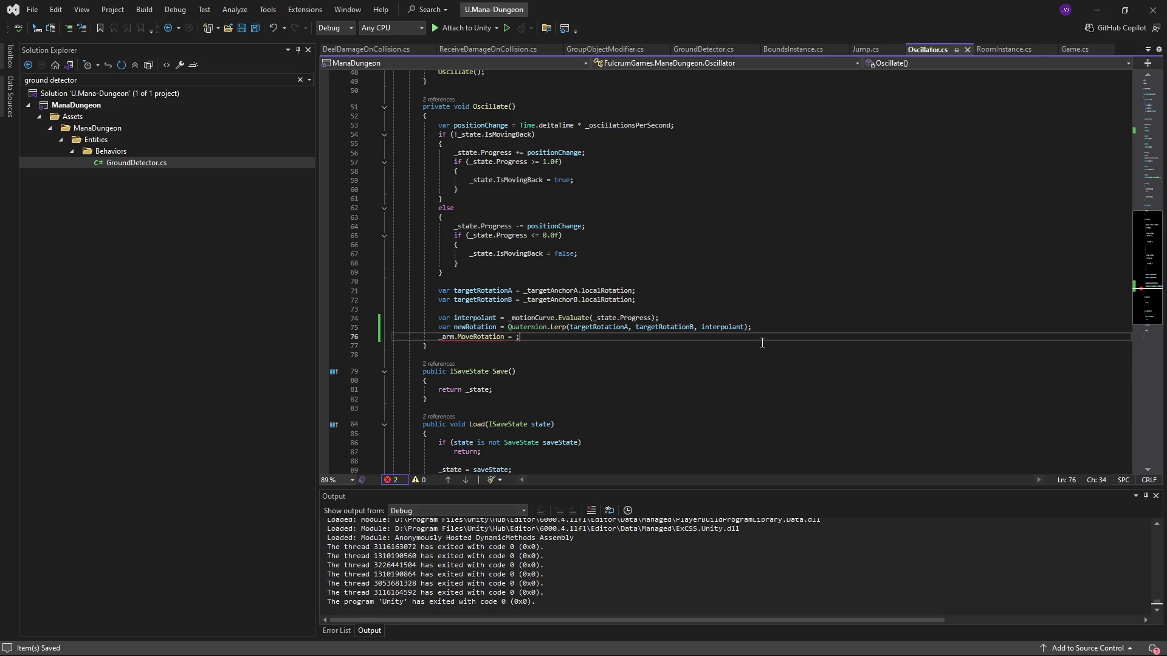
scroll(763, 343, down, 2)
key(Up)
key(End)
click(570, 286)
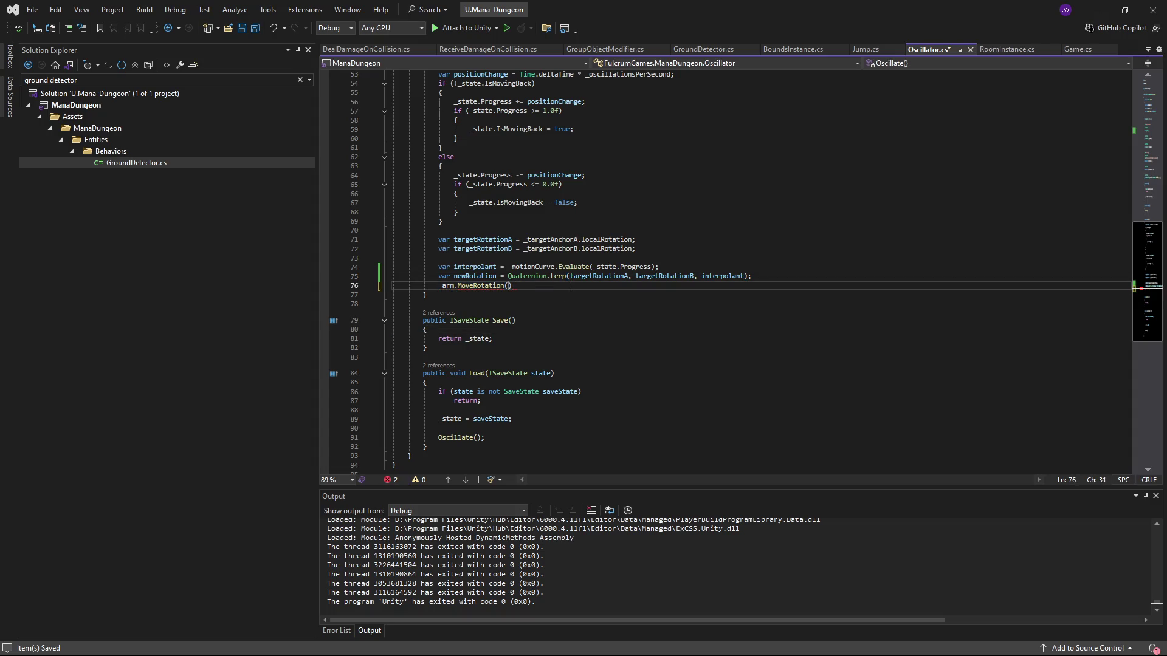
text(newRotation);)
- Review the Save and Load methods of Oscillator.cs
right_click(598, 297)
click(666, 338)
scroll(689, 312, up, 1)
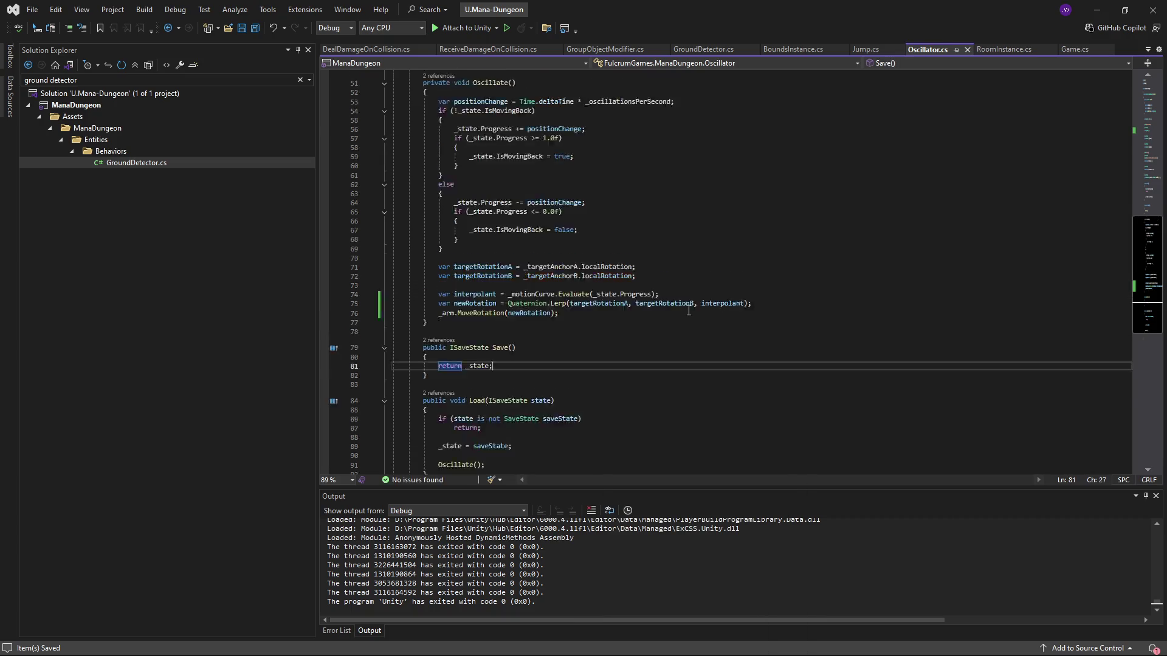
scroll(688, 312, up, 5)
scroll(689, 313, down, 2)
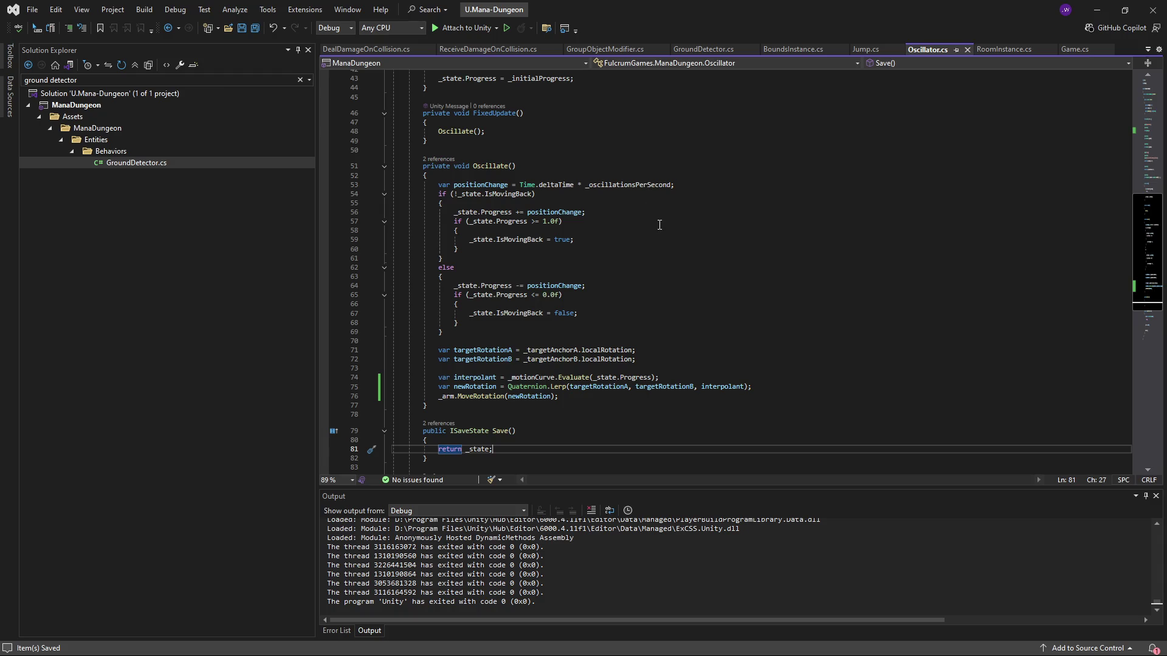
scroll(663, 236, up, 1)
scroll(539, 286, up, 4)
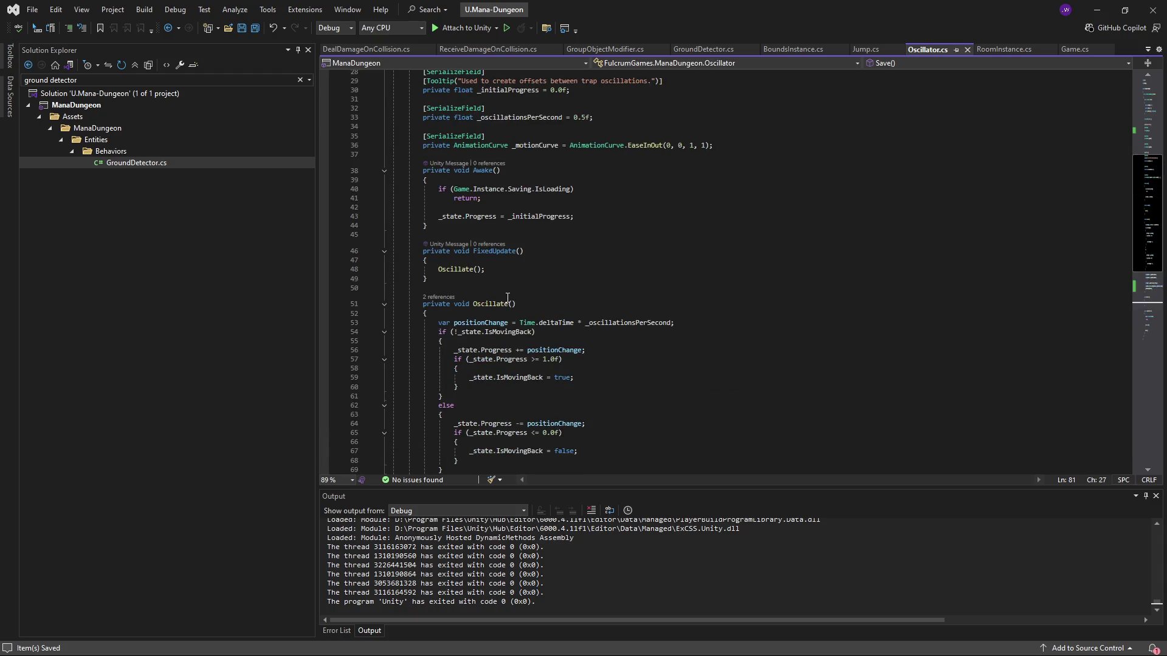
scroll(690, 371, down, 6)
click(691, 373)
scroll(624, 347, down, 5)
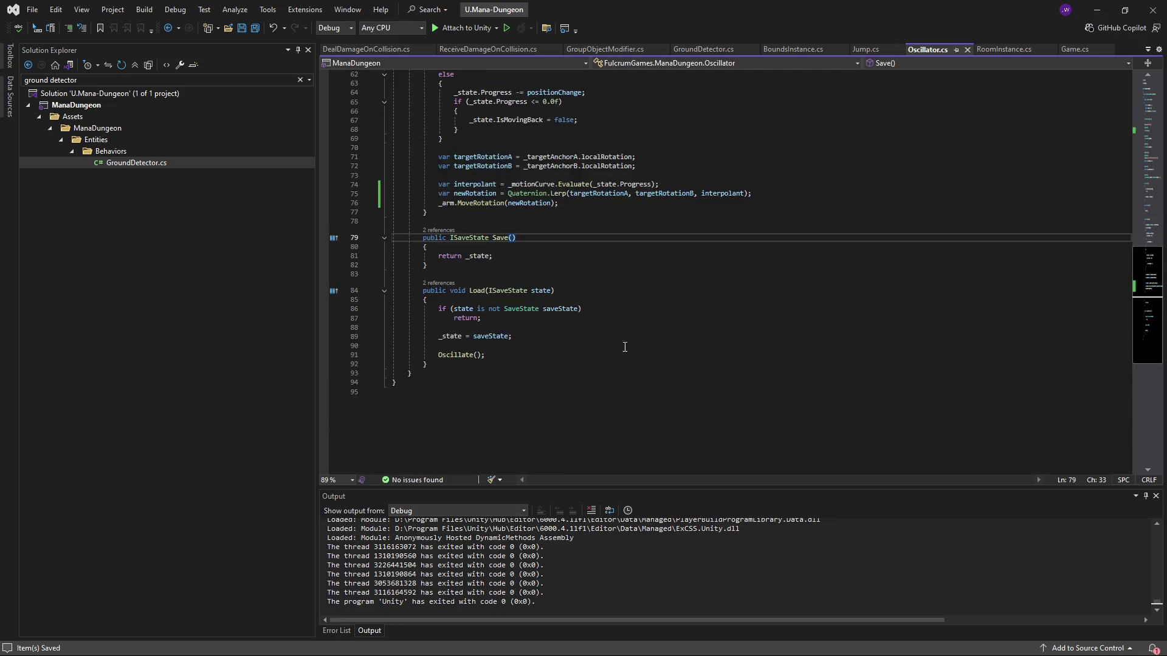
scroll(625, 348, down, 2)
click(460, 292)
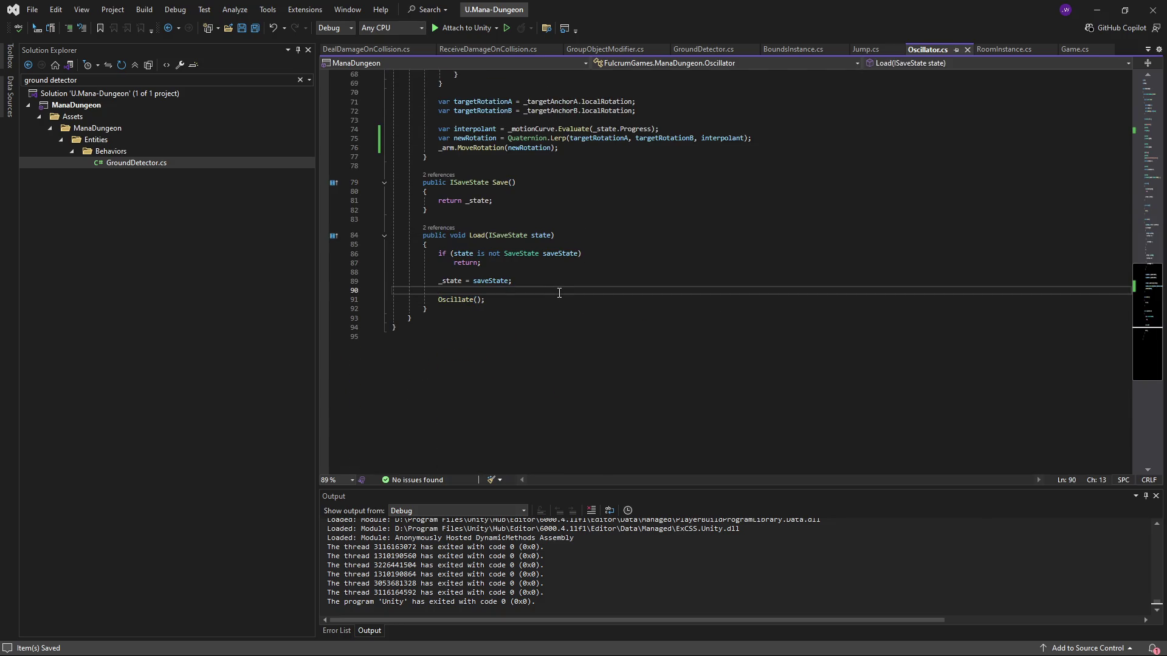
- Return to Unity, look over the Pendulum root and clear the Console log
click(1094, 9)
click(90, 95)
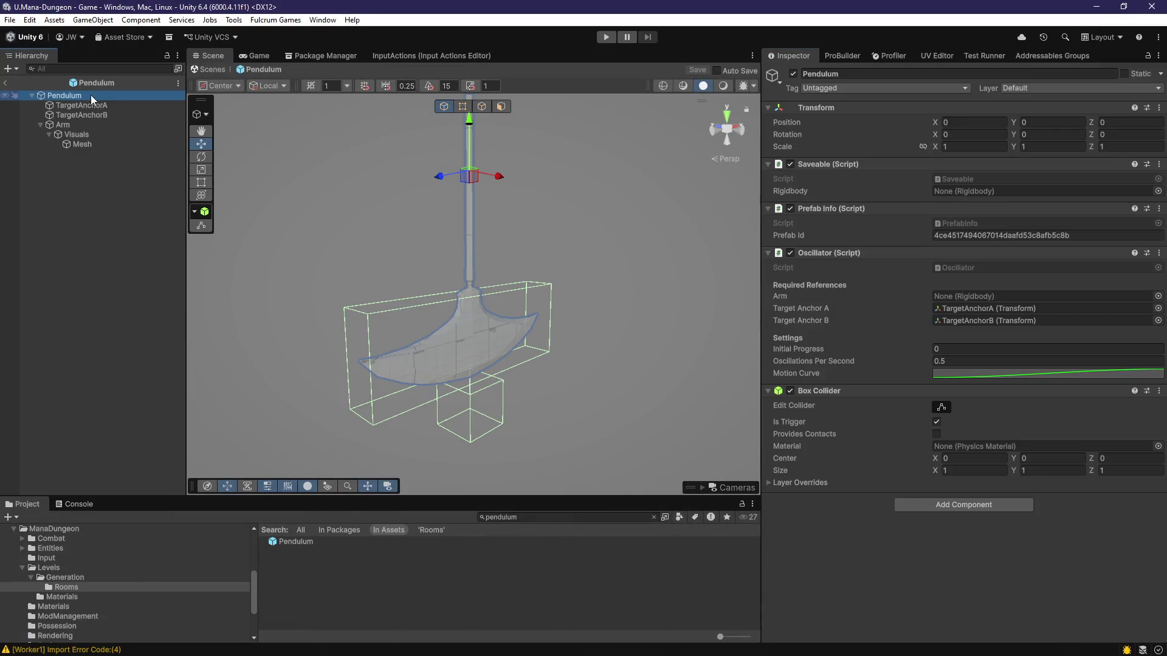
mouse_move(375, 325)
mouse_down()
mouse_move(569, 360)
mouse_move(471, 310)
mouse_up()
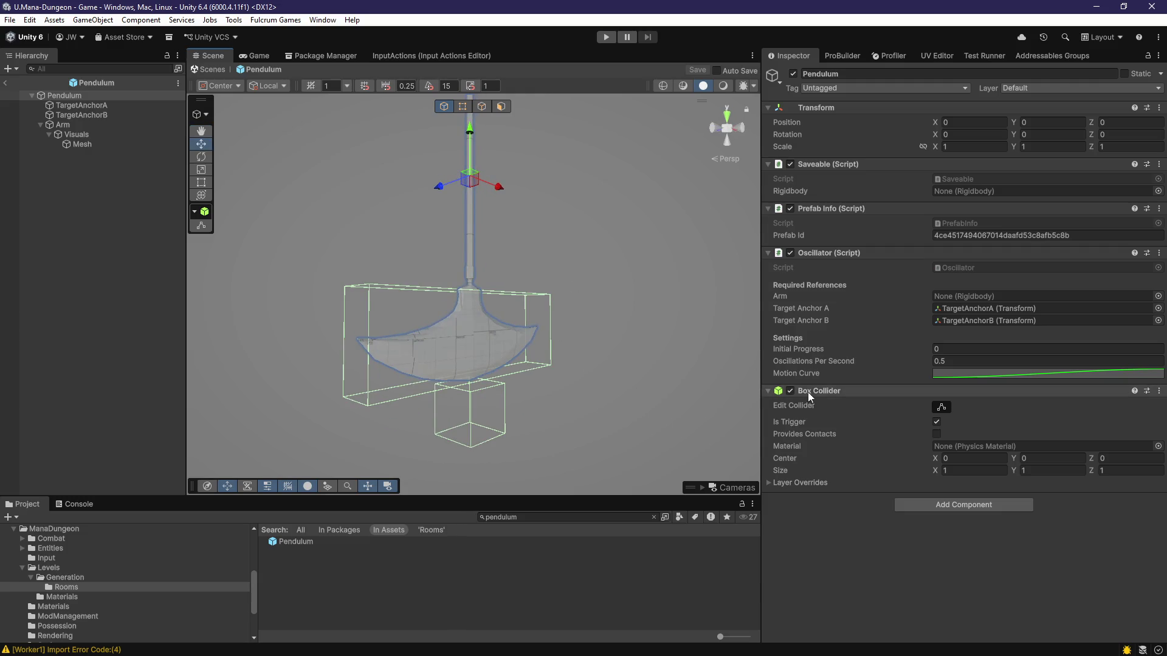
click(219, 285)
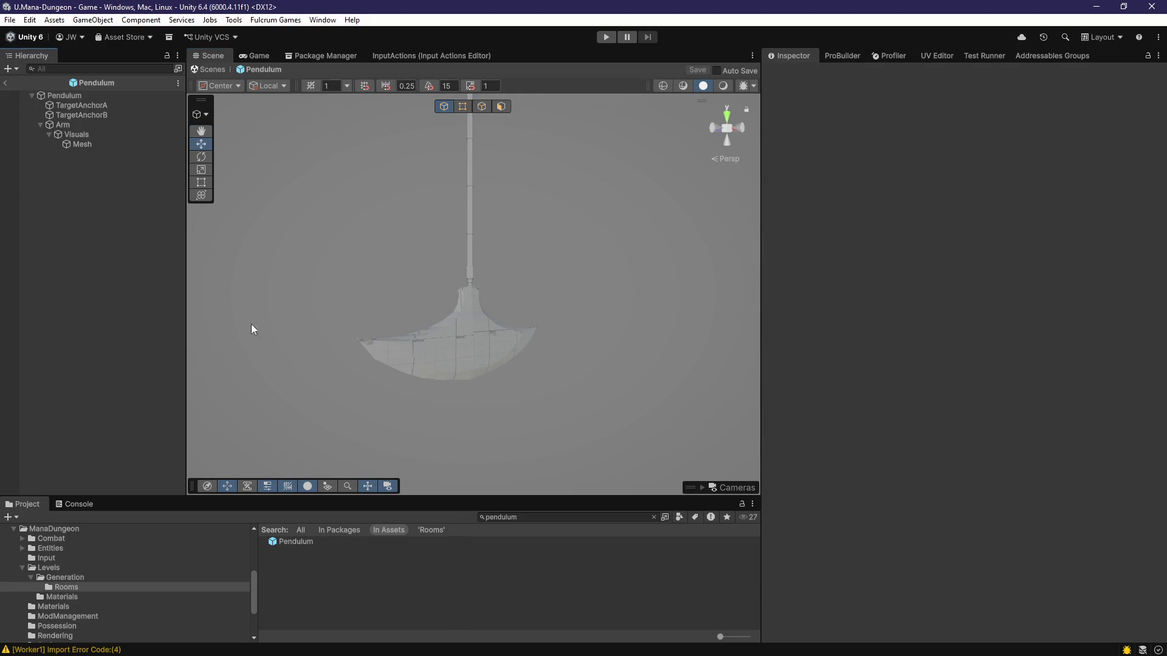
click(75, 503)
click(15, 516)
click(23, 503)
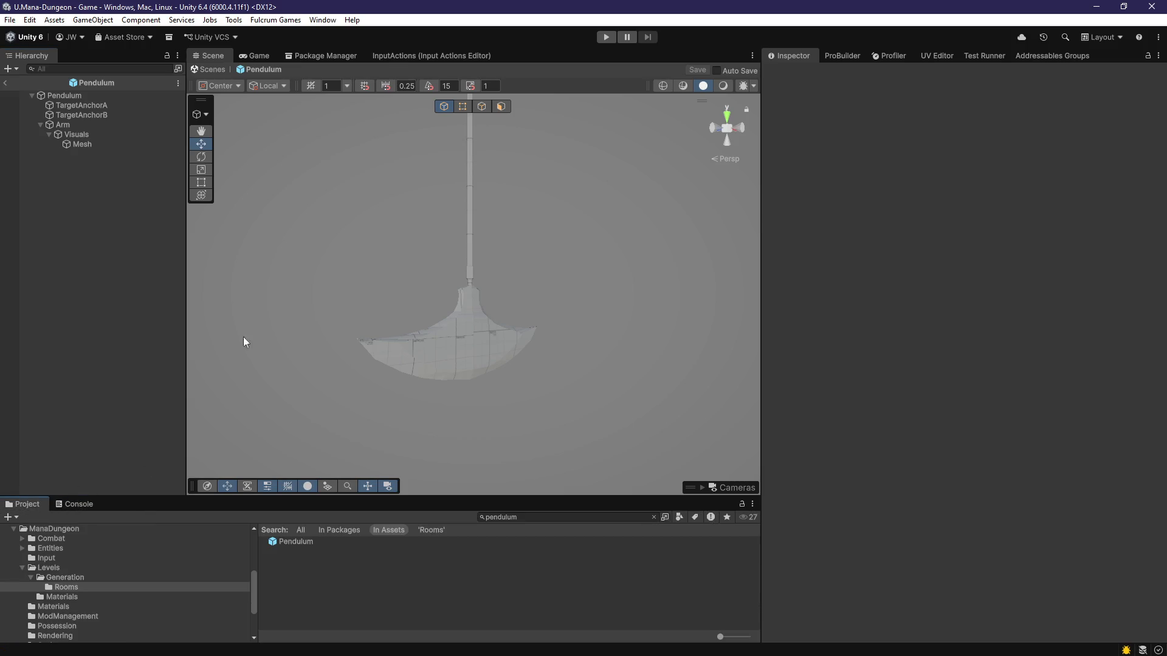
- Play-test from Prefab Mode, read the unassigned _arm errors, and stop play mode
key(ctrl+p)
click(607, 373)
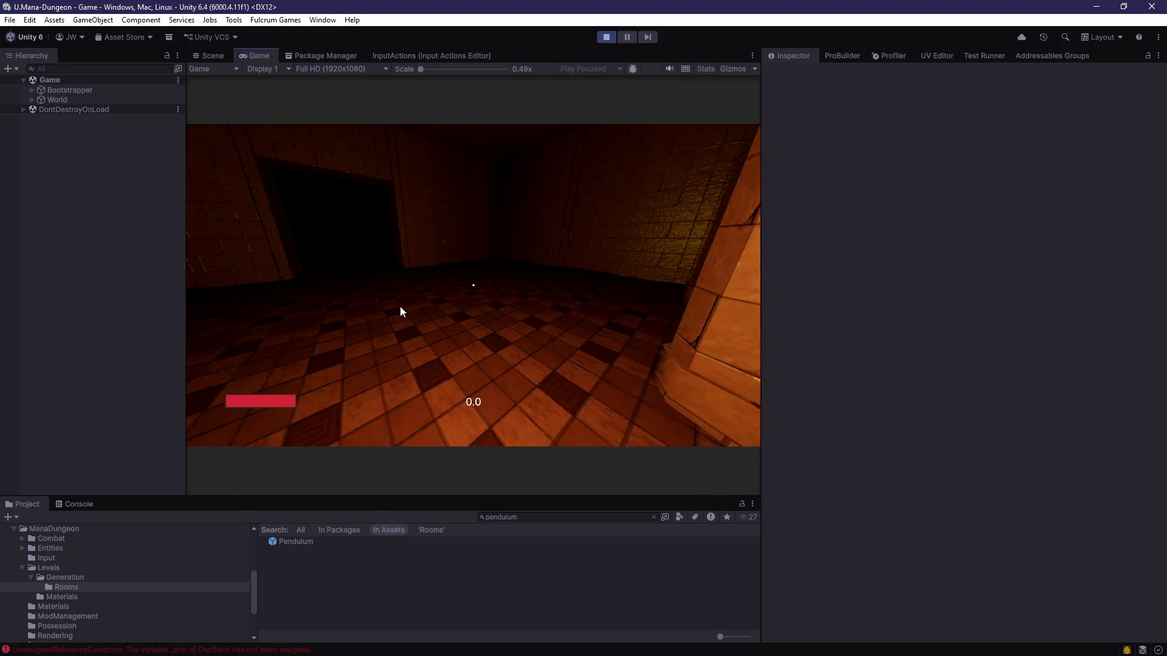
click(89, 506)
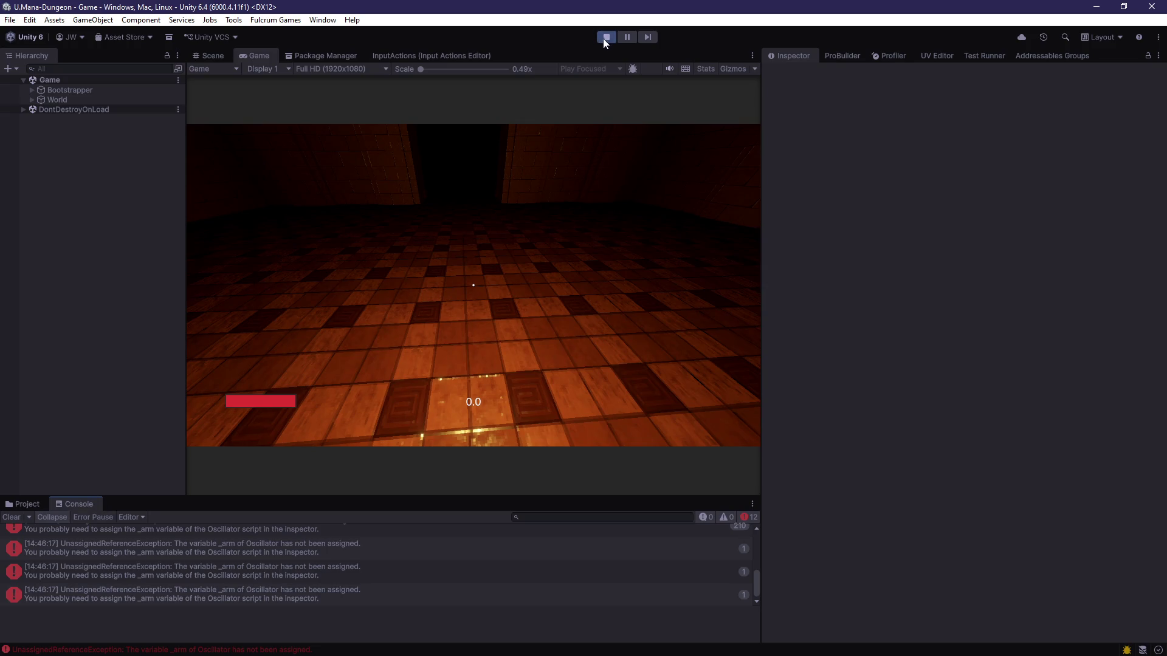
click(604, 39)
click(34, 504)
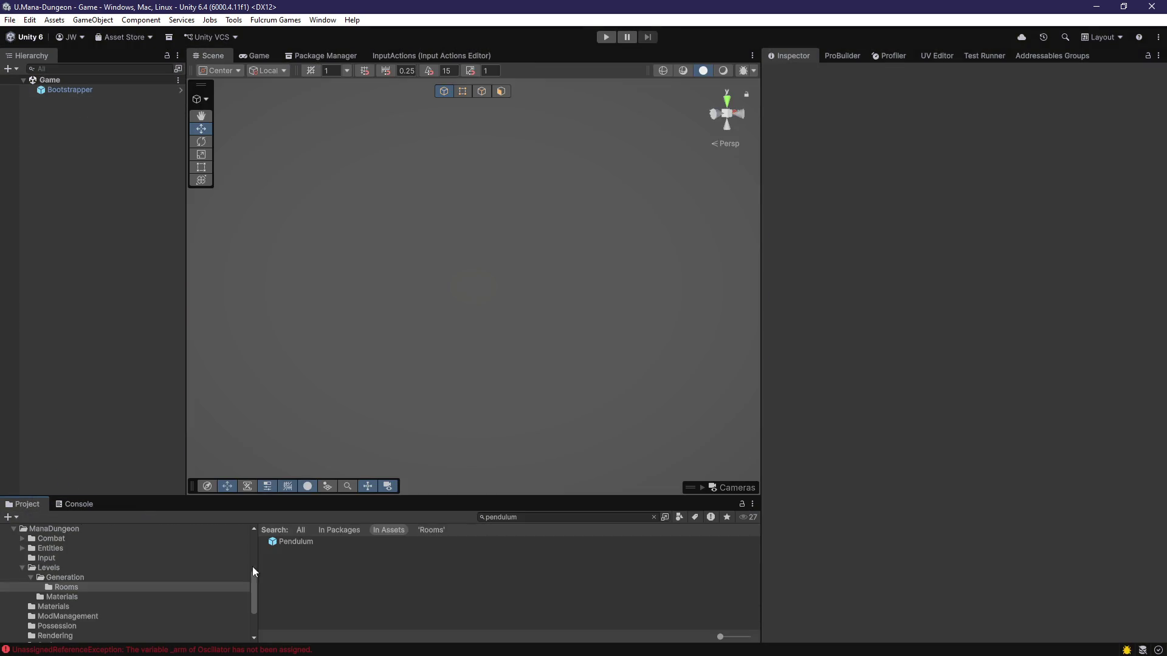
- Assign Arm's rigidbody to the Oscillator's Arm field and start play mode
double_click(304, 546)
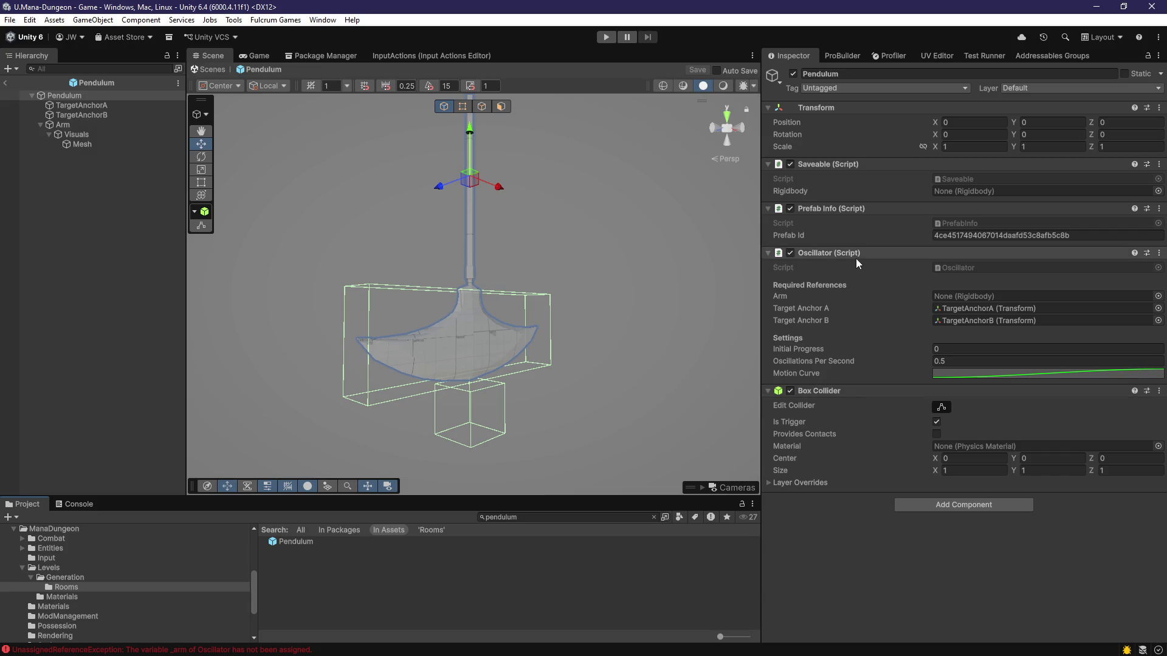
drag(259, 156, 979, 296)
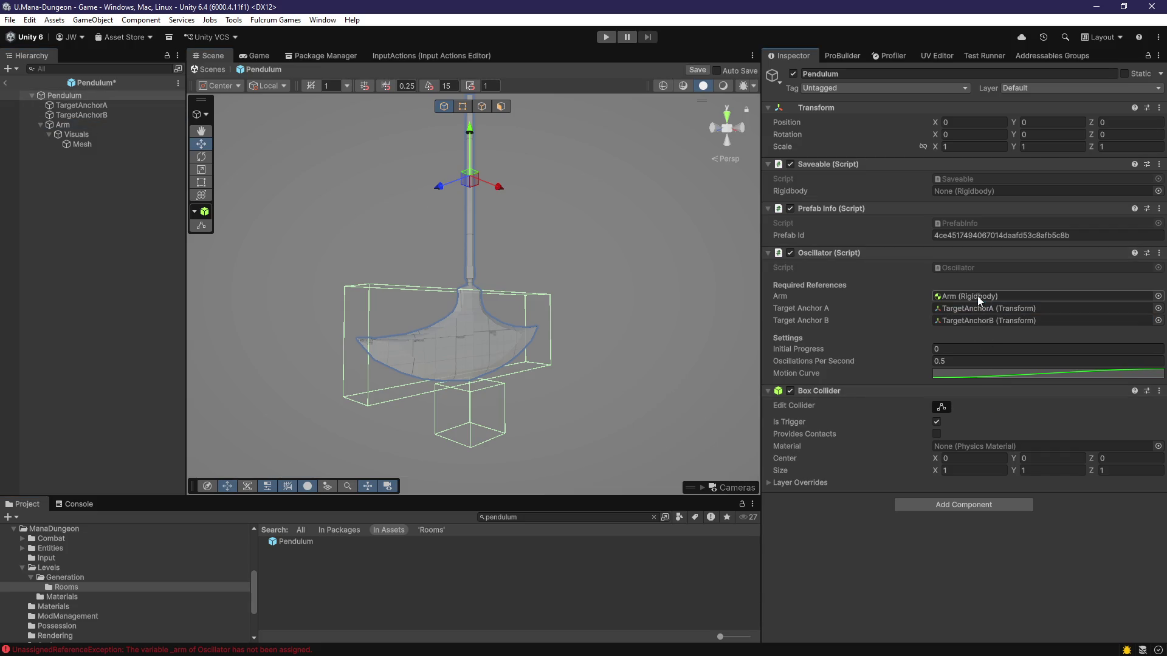
click(606, 37)
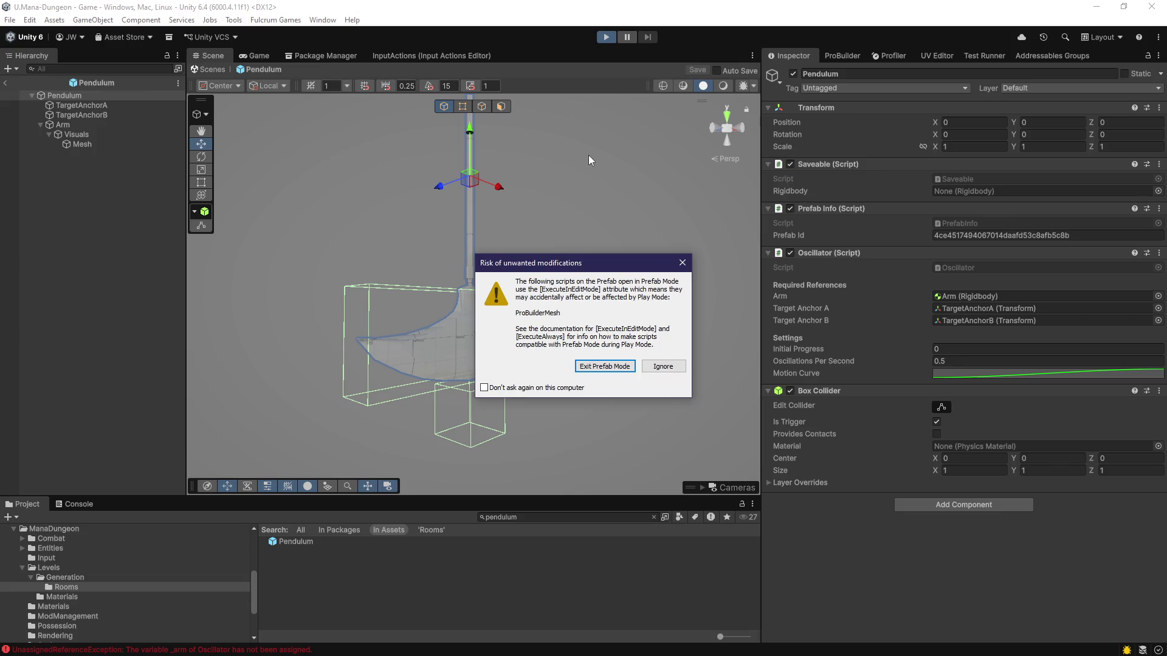
click(613, 367)
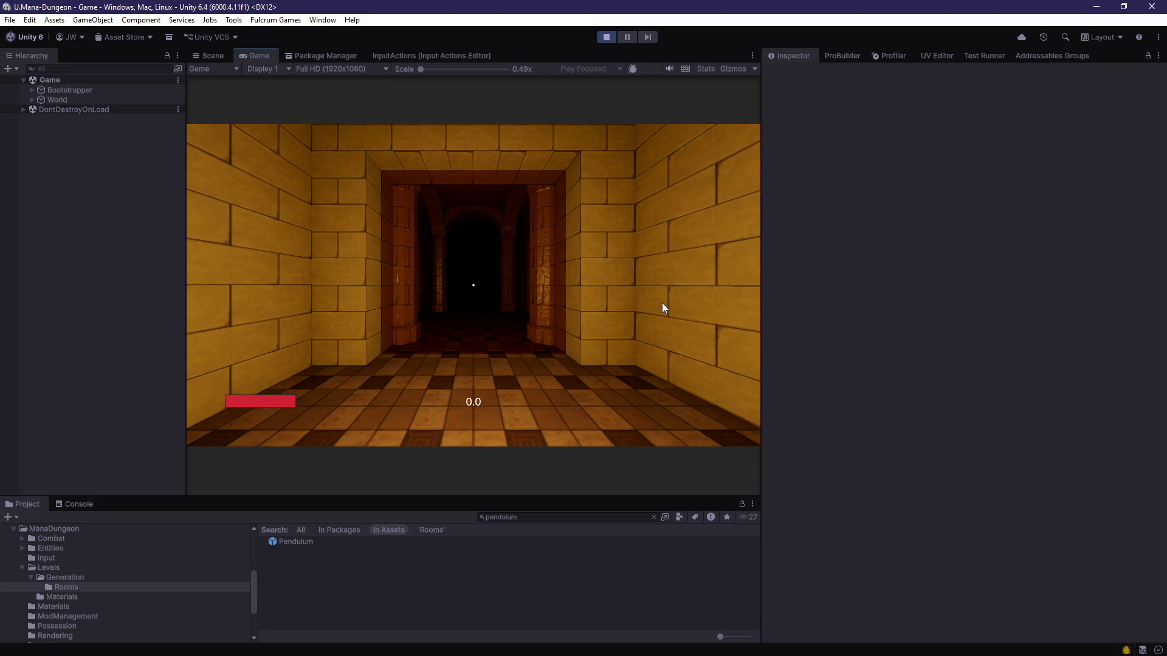
- Walk through the dungeon corridors to the swinging pendulum blade, then stop play mode
key(w)
key(w)
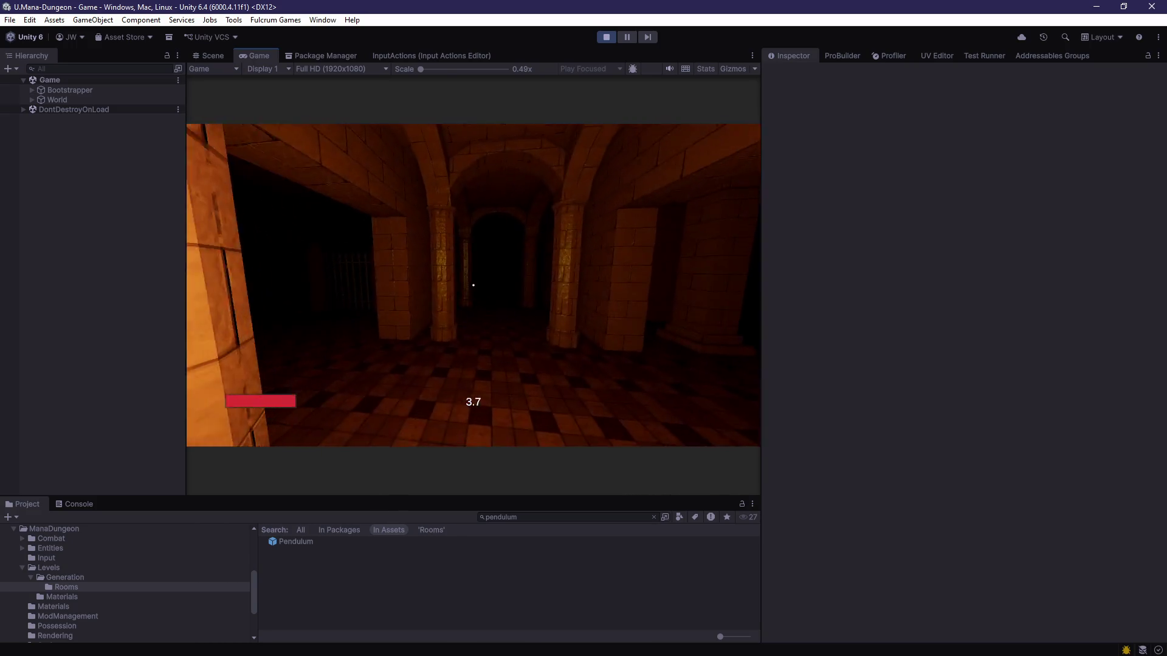
key(w)
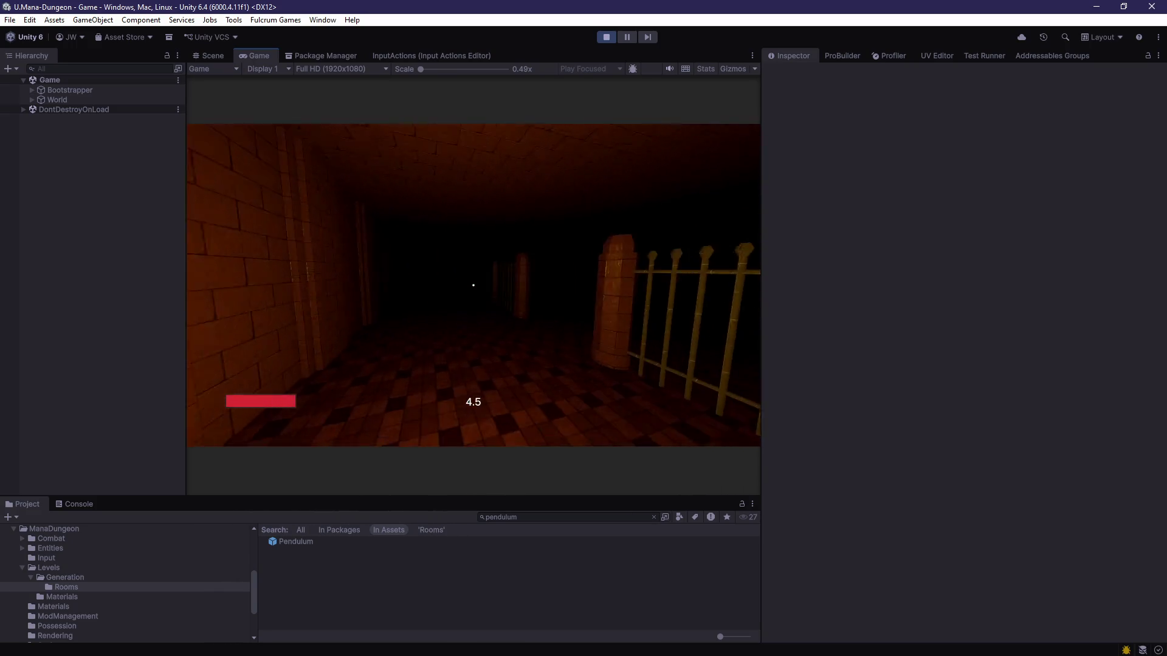
key(w)
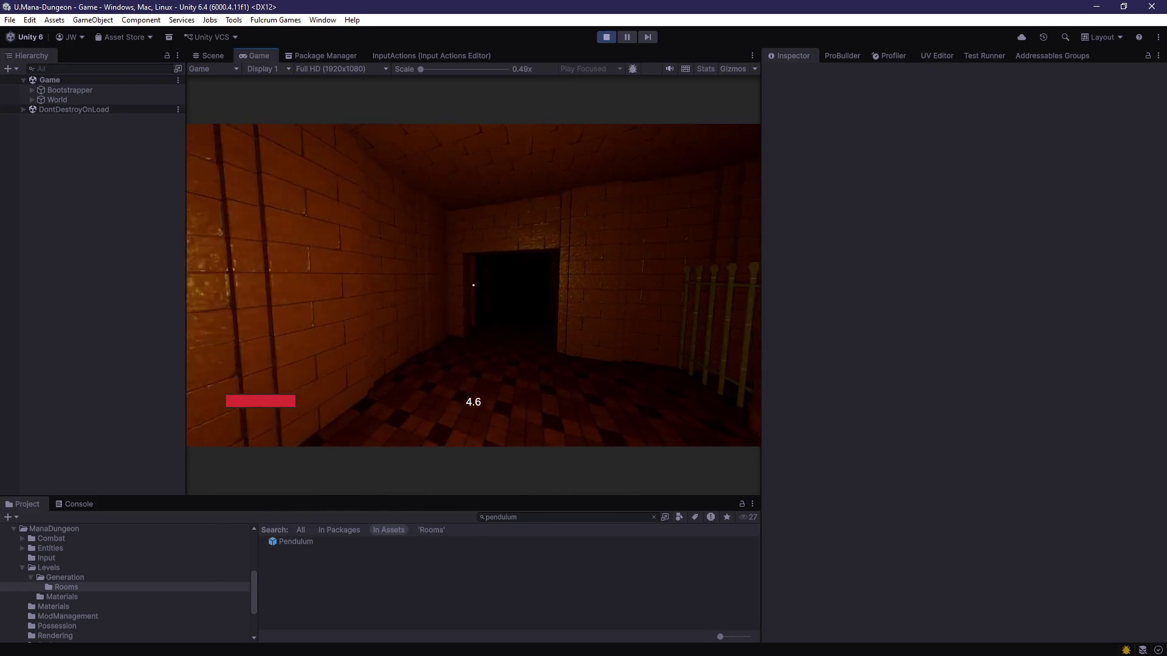
key(w)
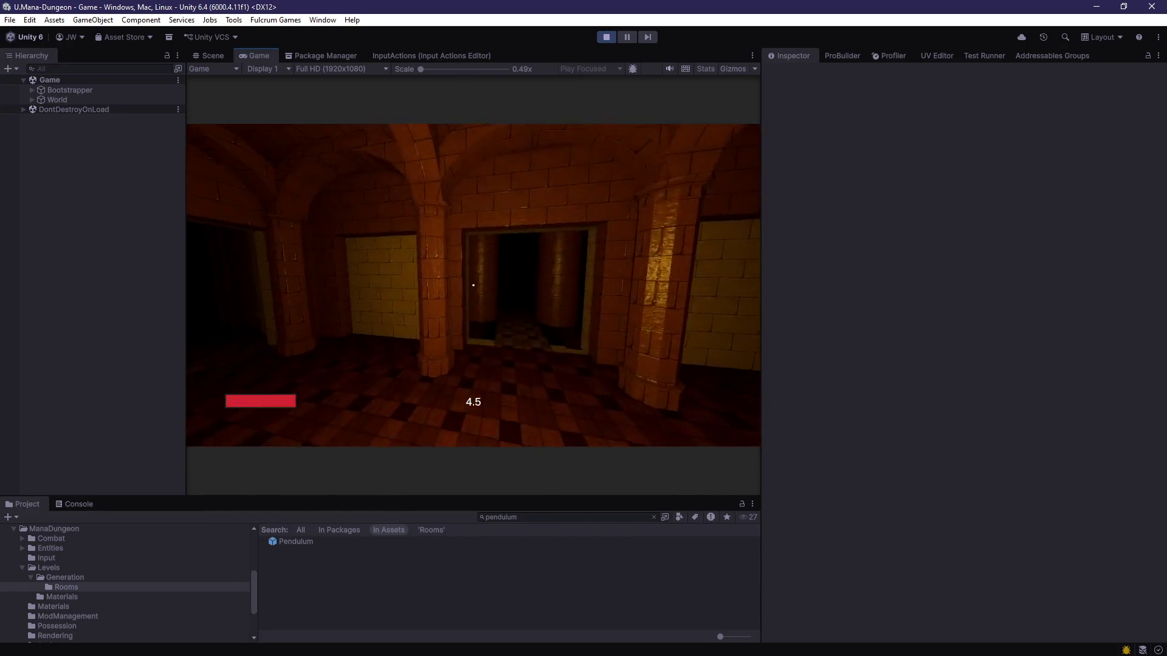
key(w)
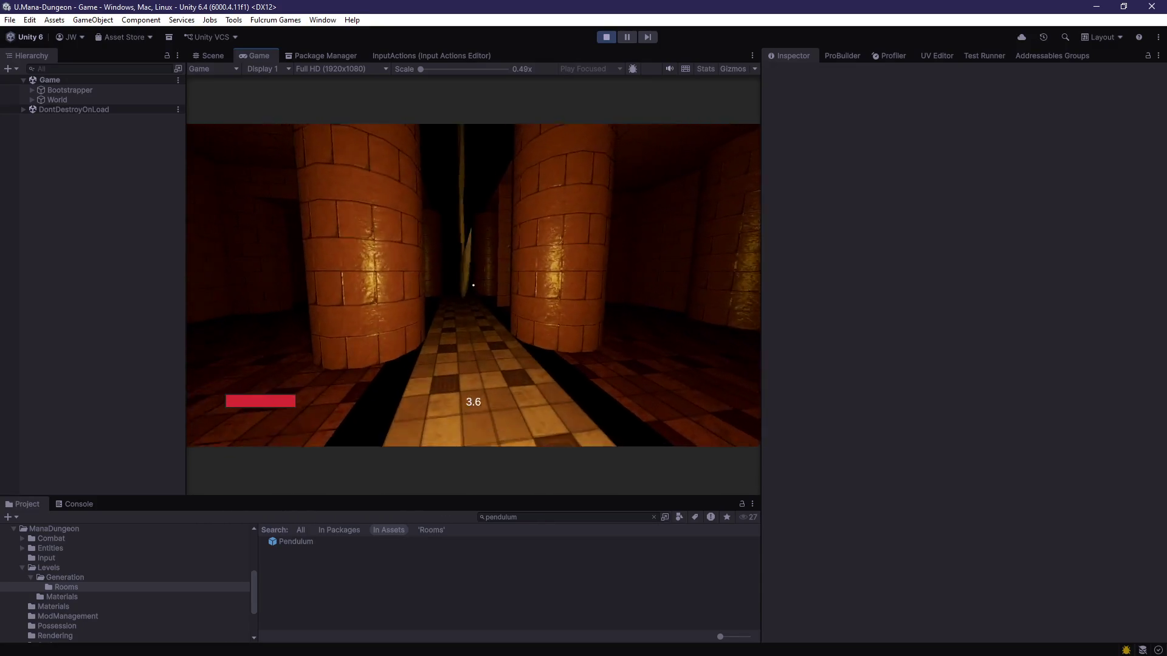
key(w)
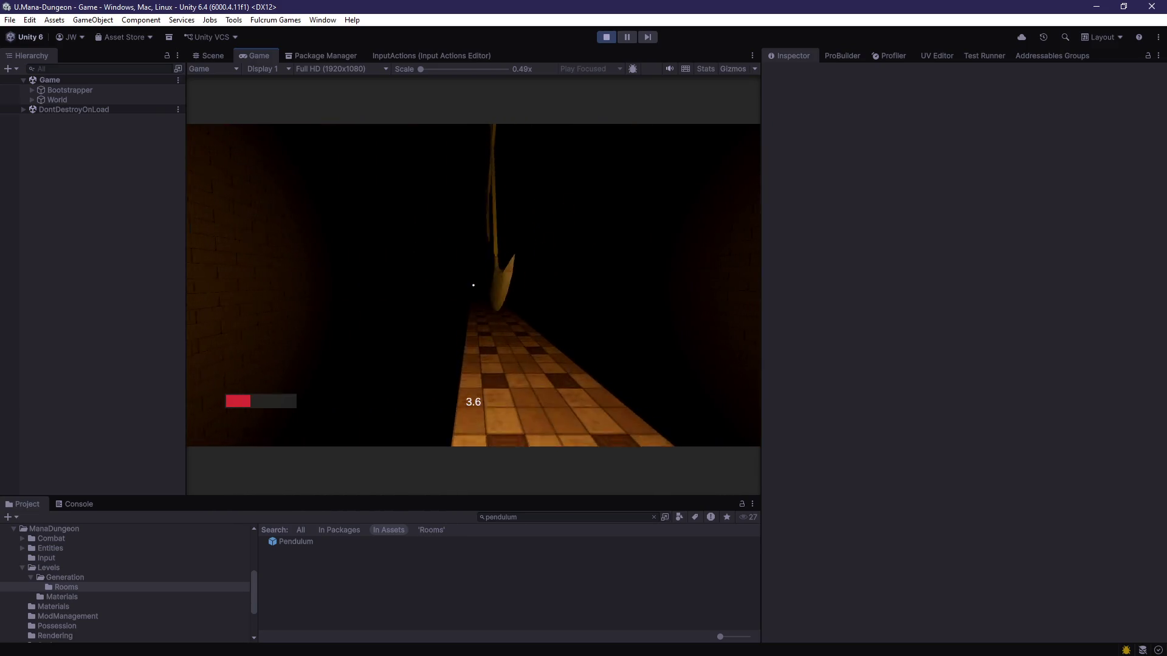
key(w)
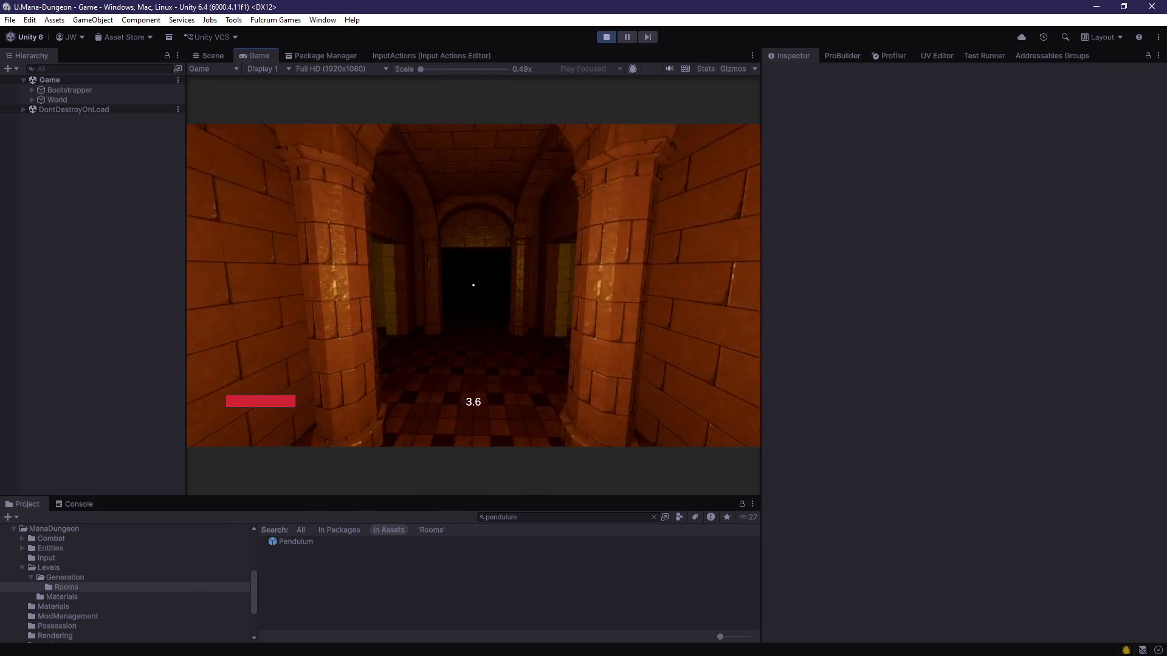
key(w)
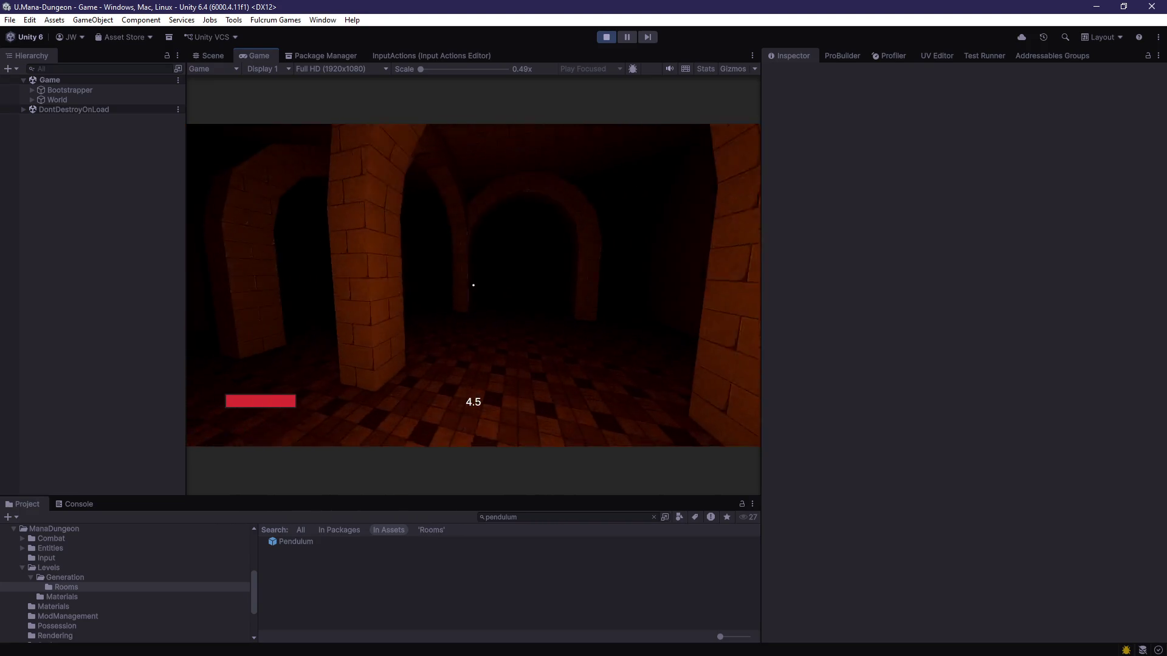
key(Escape)
click(622, 37)
- Run Fulcrum Games > Refresh Prefab Maps and start play mode again
click(275, 20)
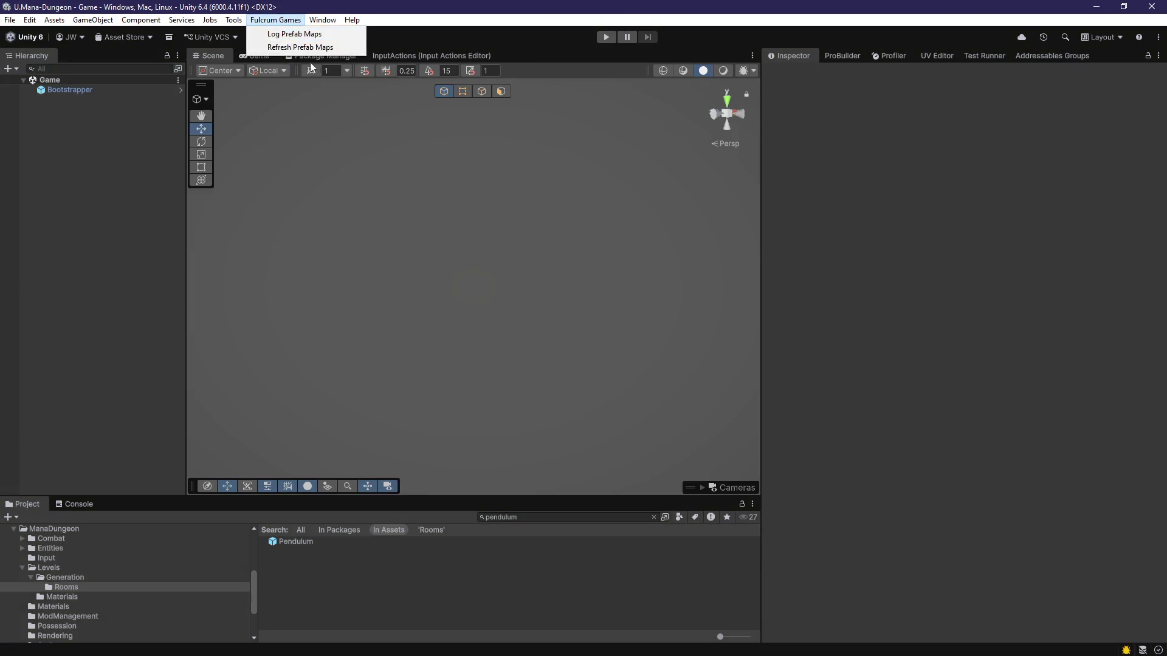
click(301, 47)
click(609, 37)
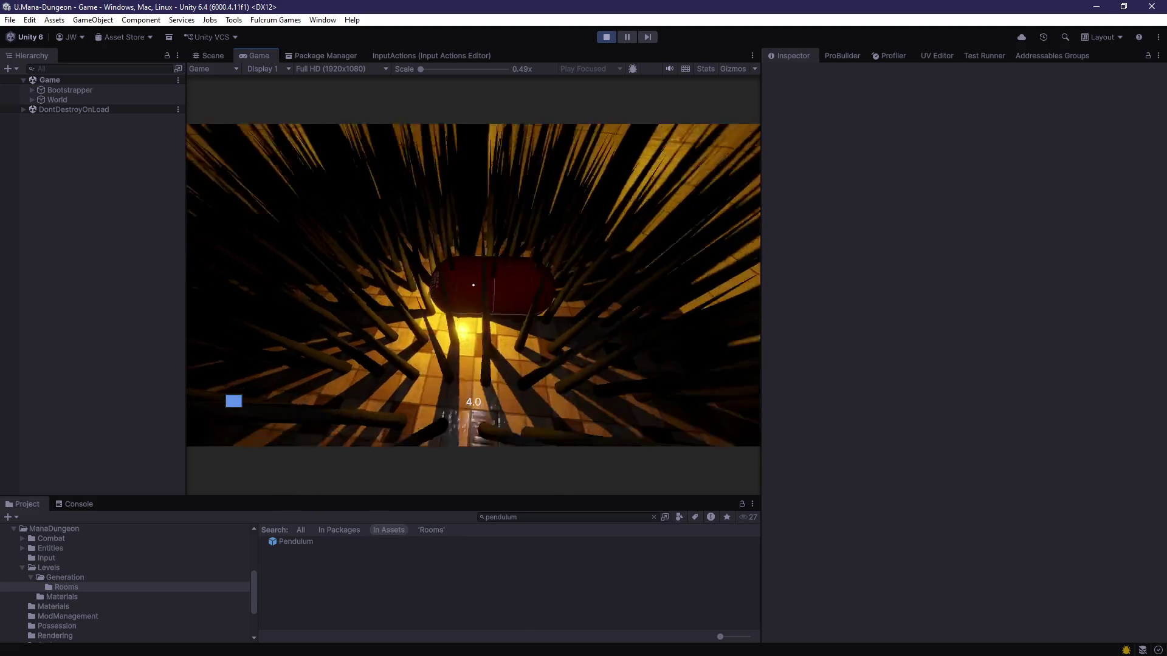
- Walk the brick corridor, attempt a save during play, then stop the running game
key(w)
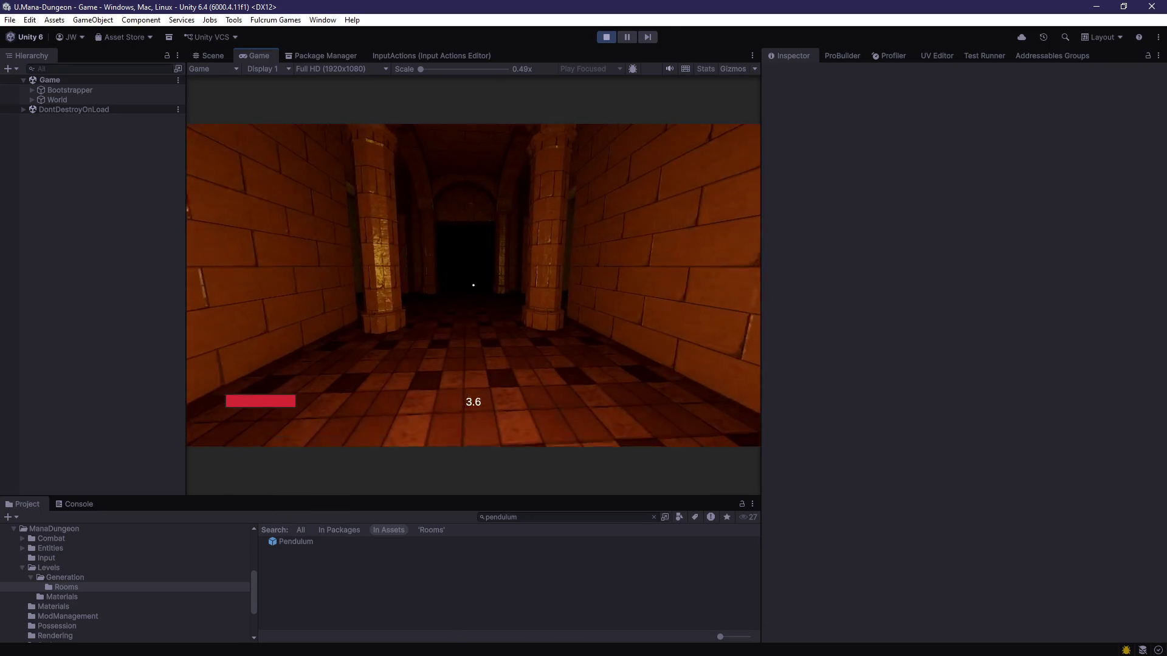
key(w)
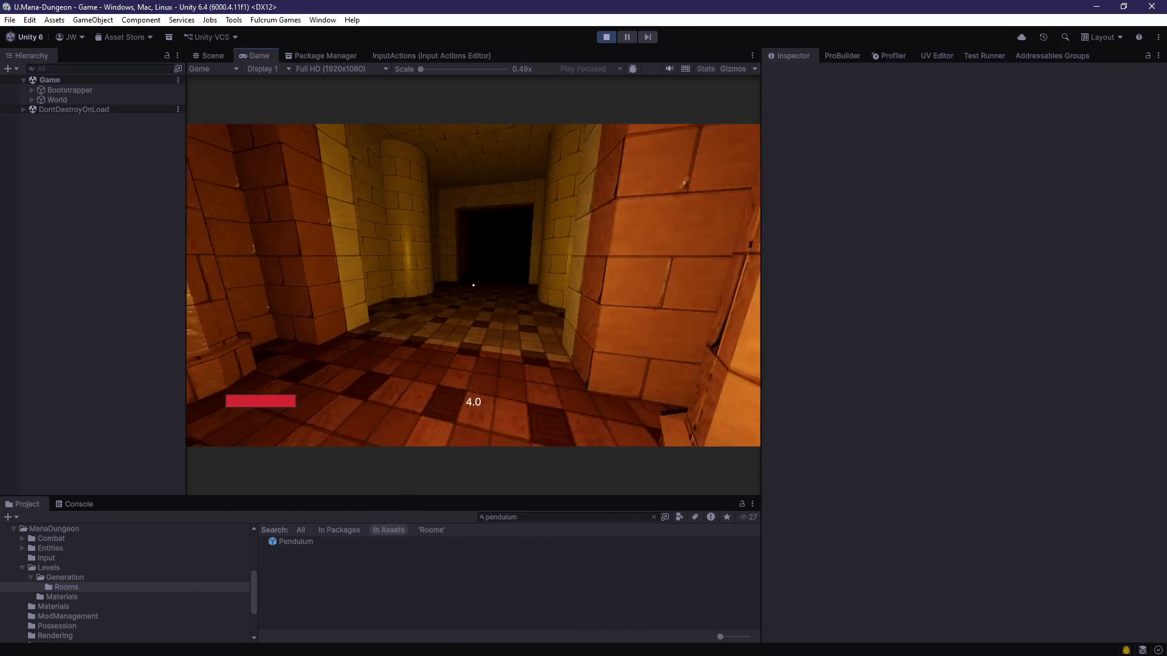
key(w)
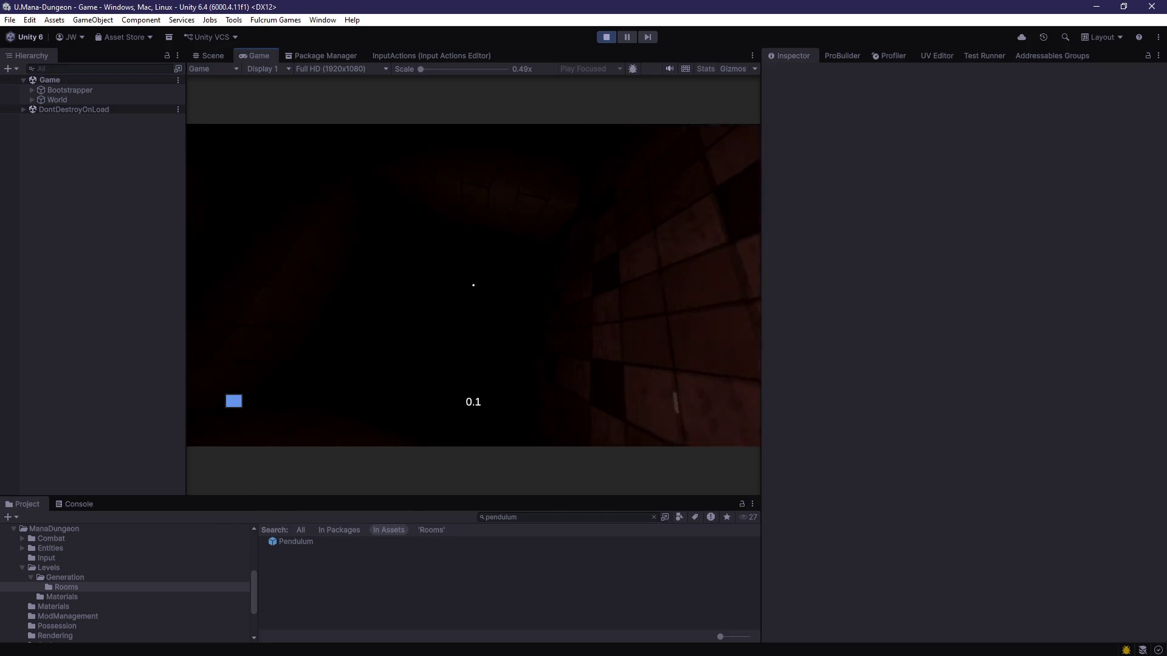
key(ctrl+s)
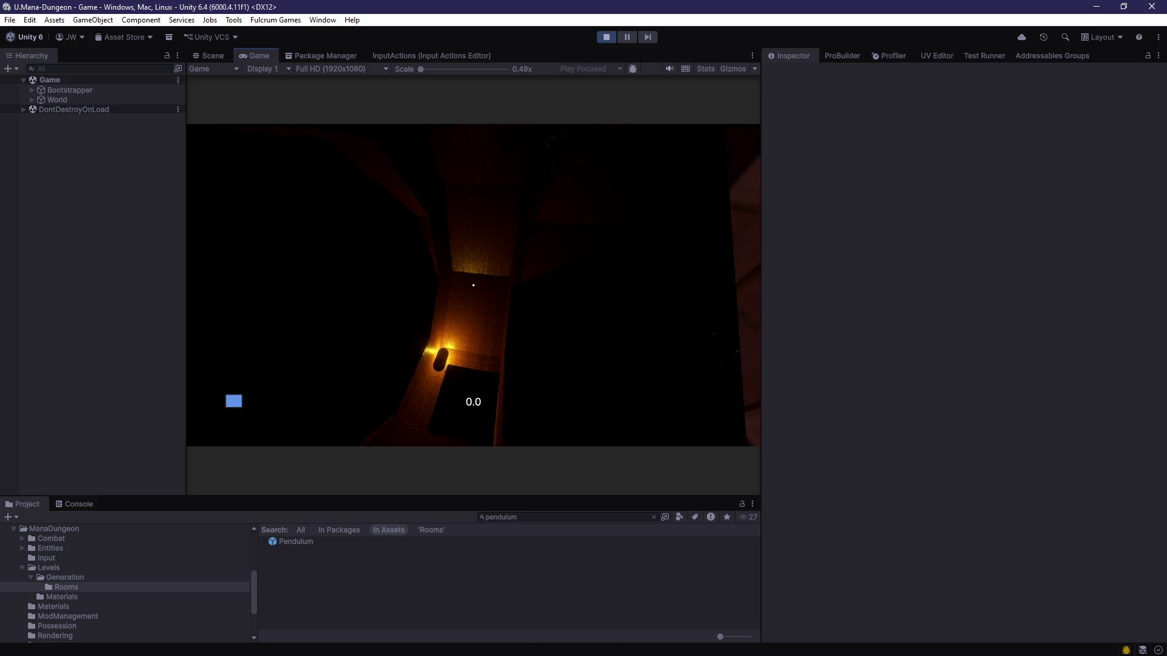
click(605, 38)
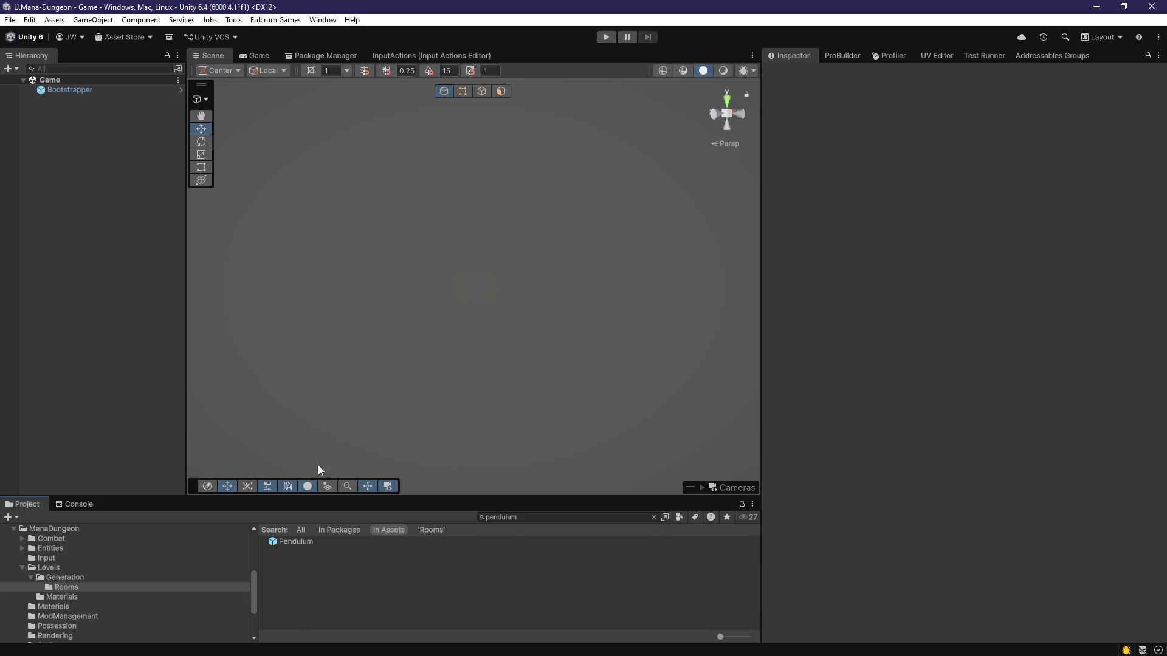
click(607, 38)
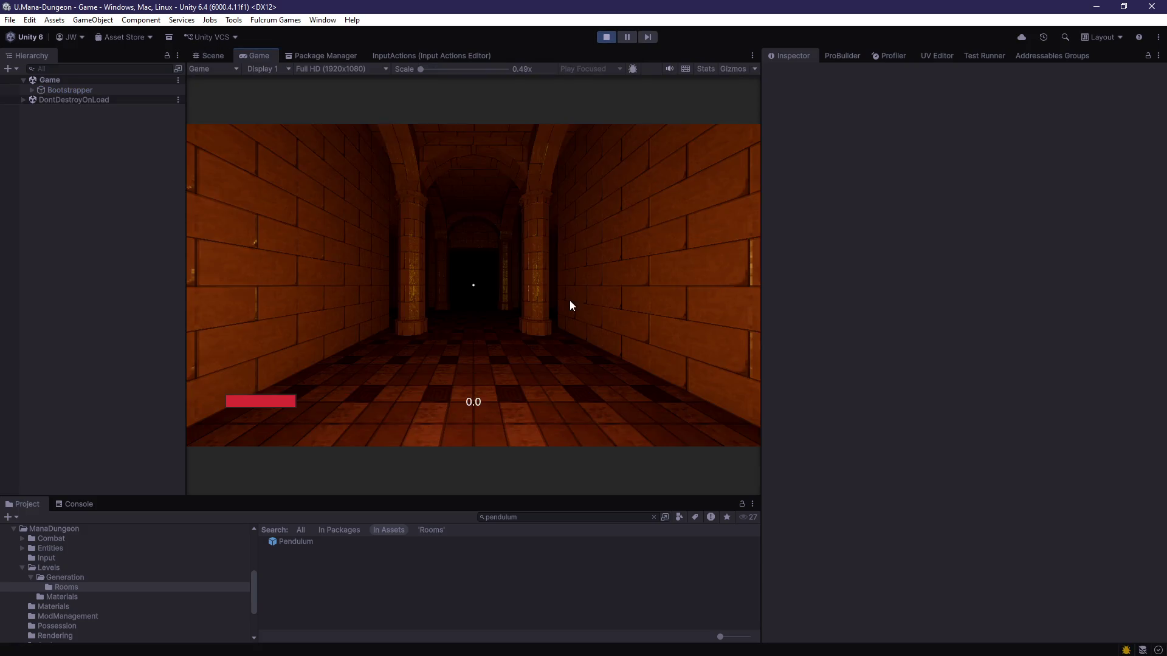
click(570, 306)
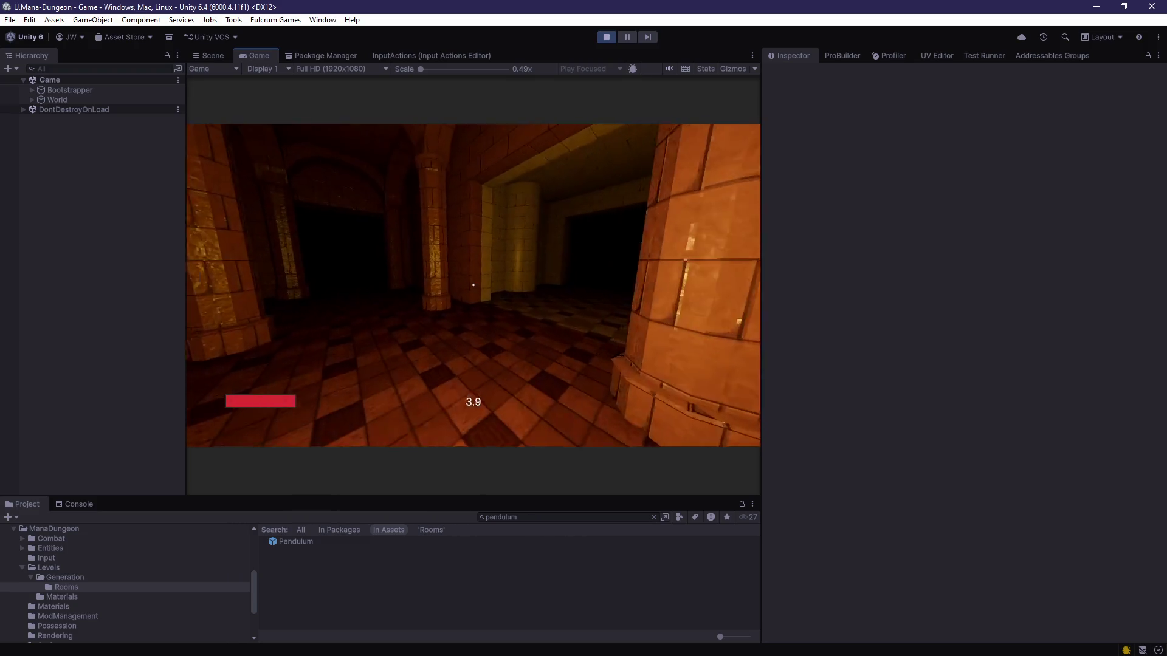
key(w)
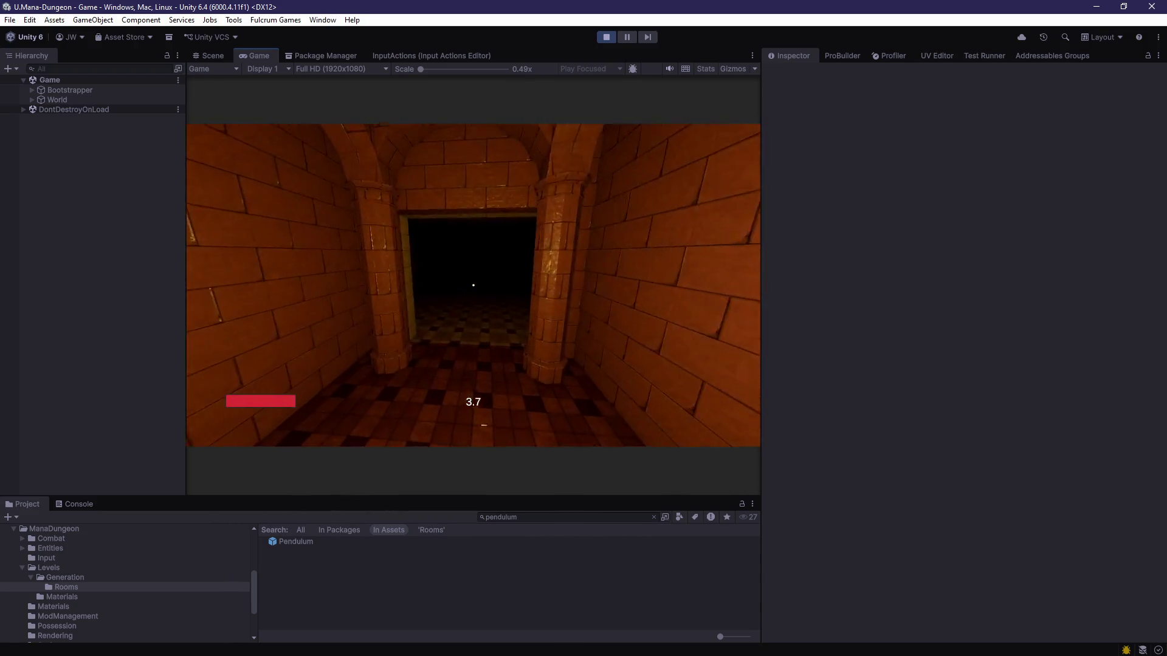
key(w)
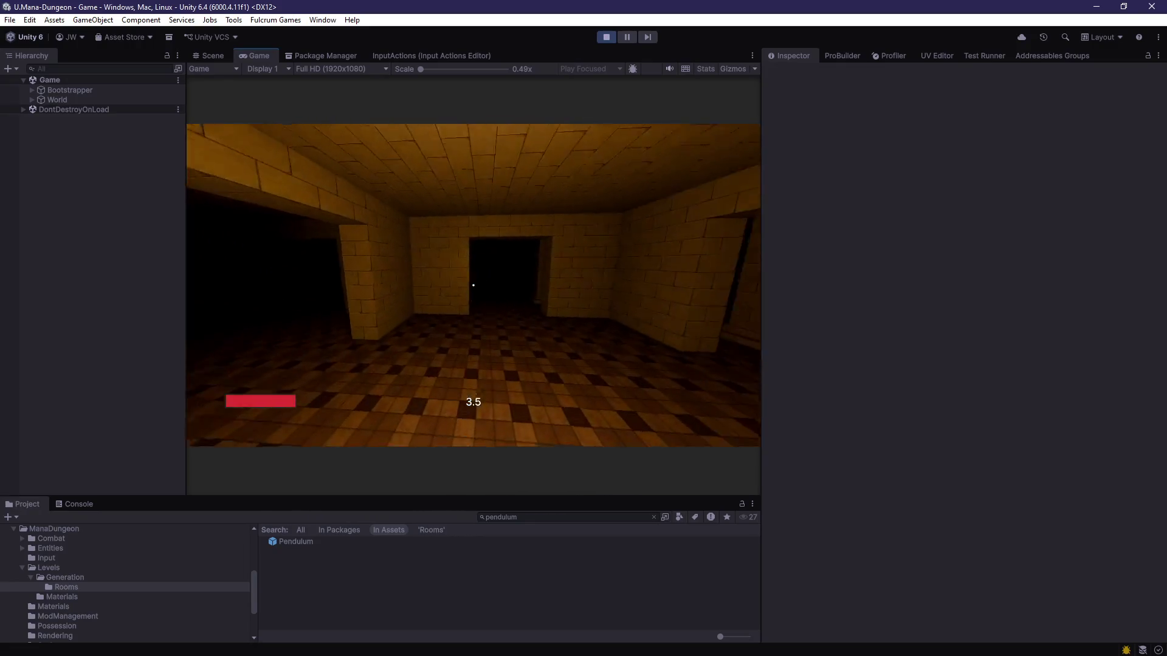
key(w)
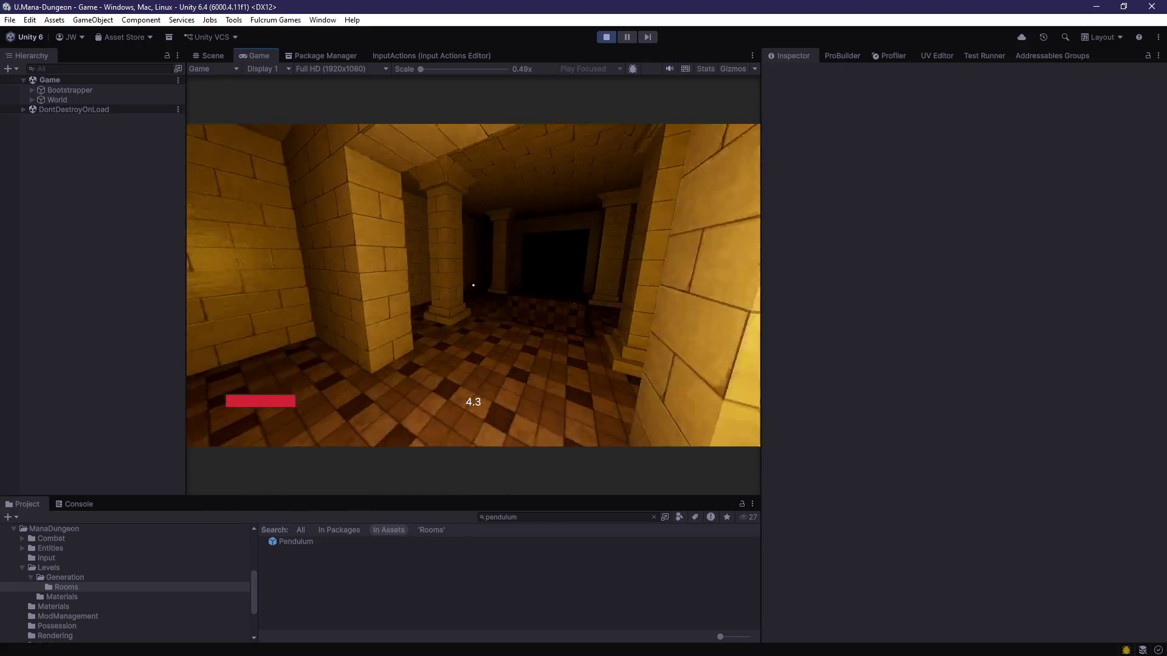
key(w)
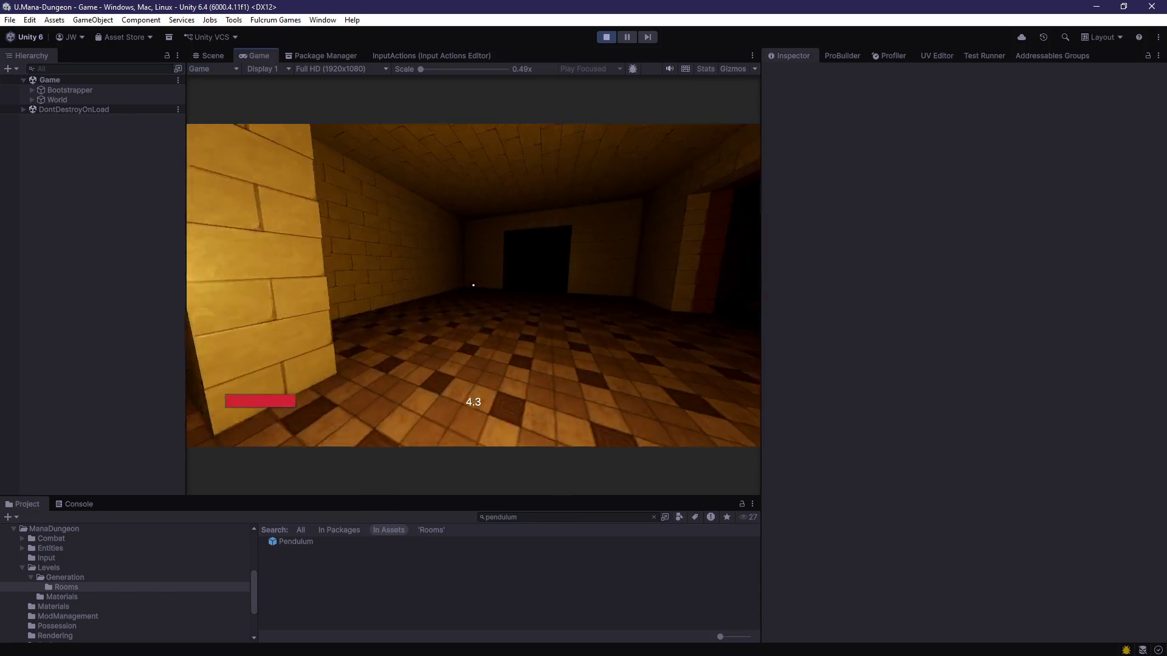
key(w)
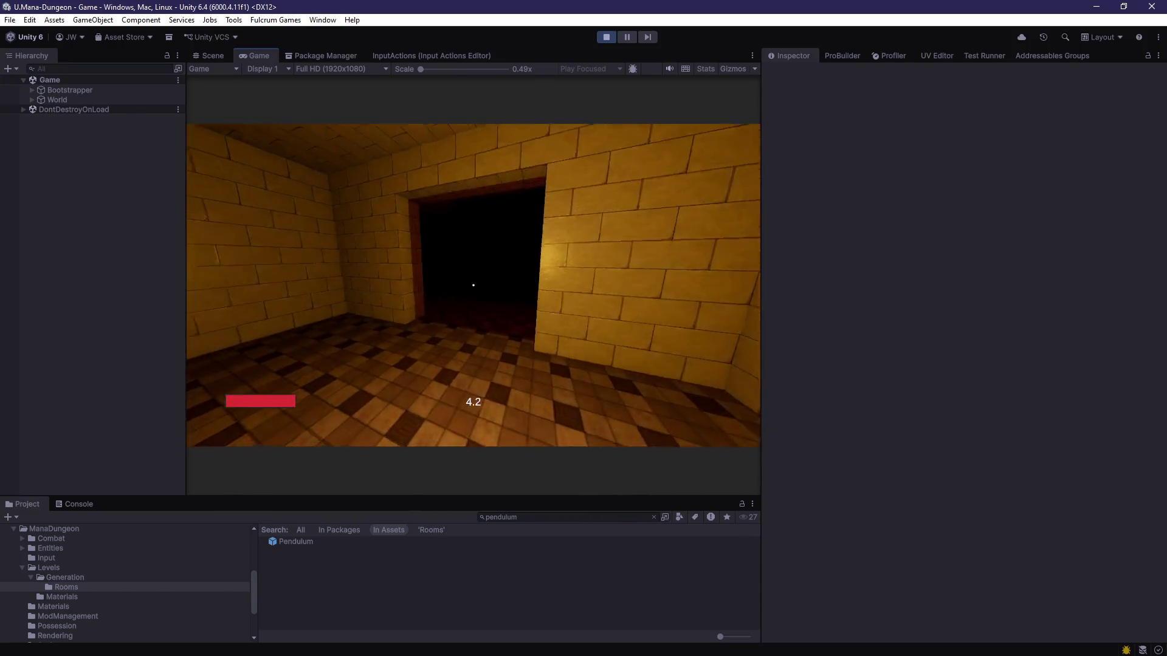
key(w)
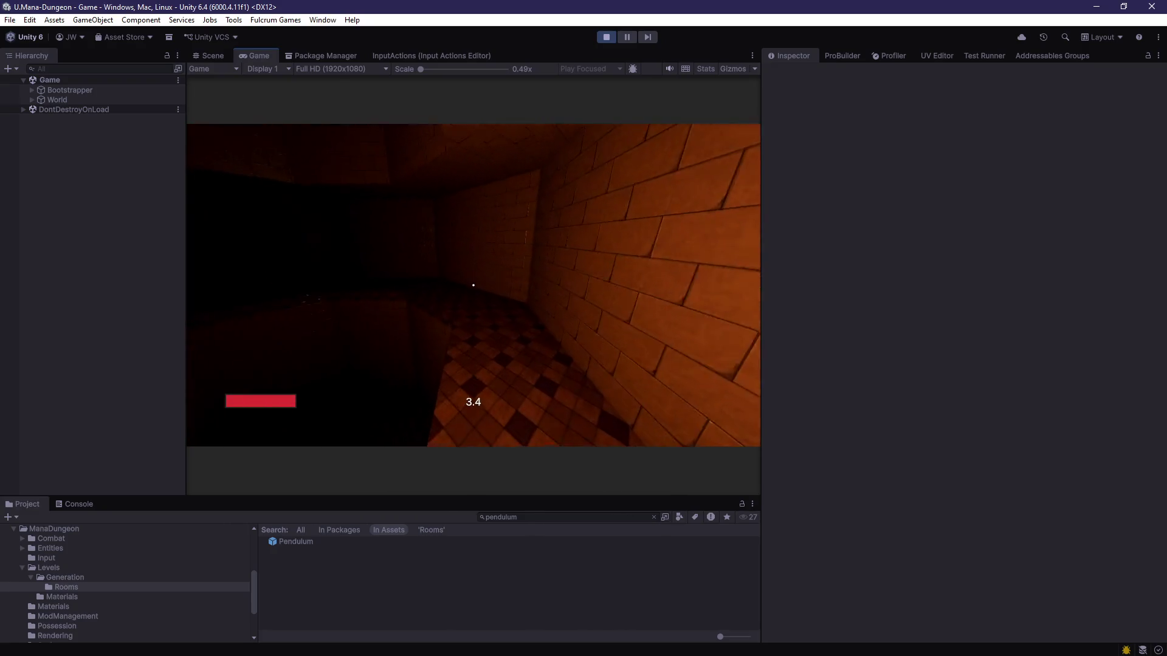
key(w)
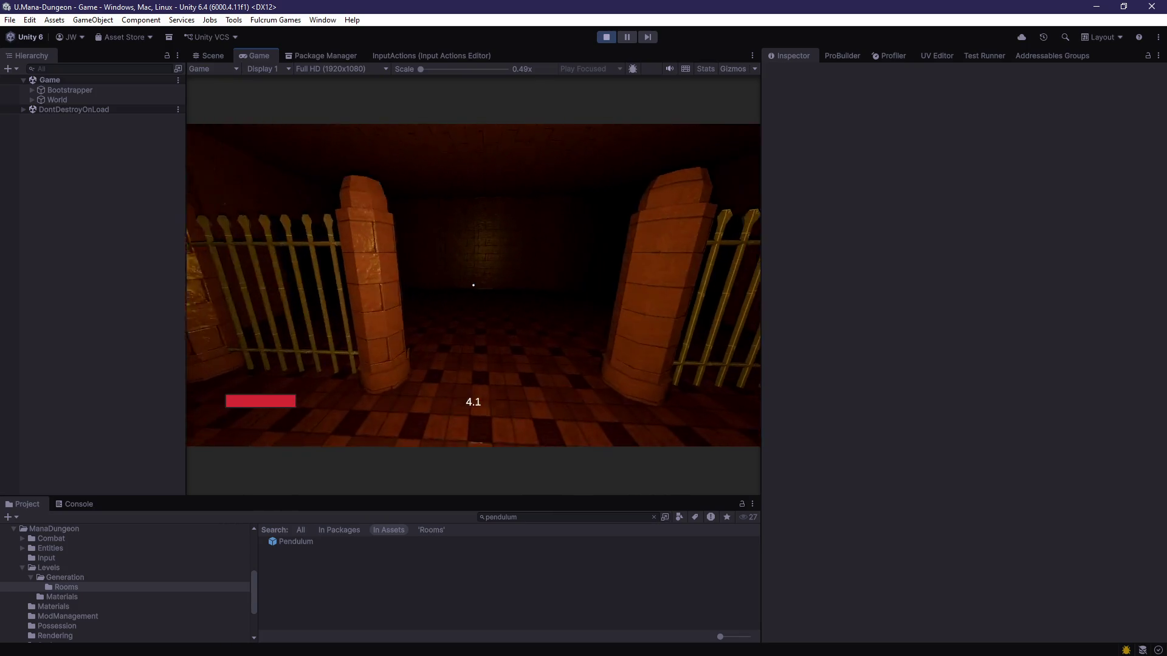
key(w)
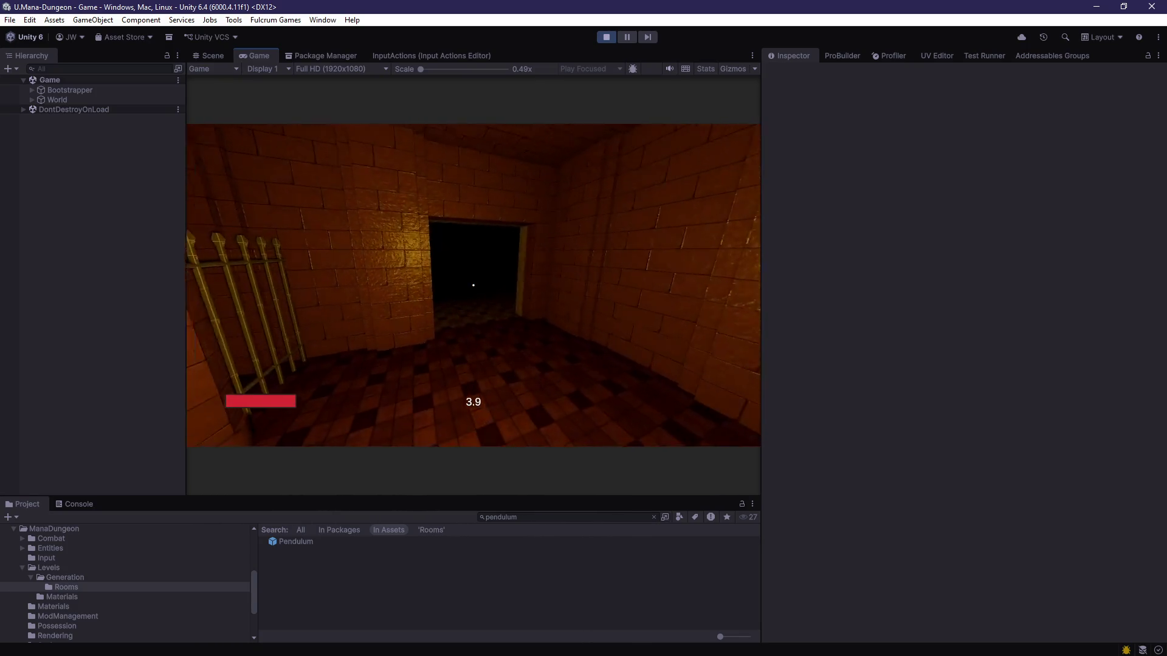
key(w)
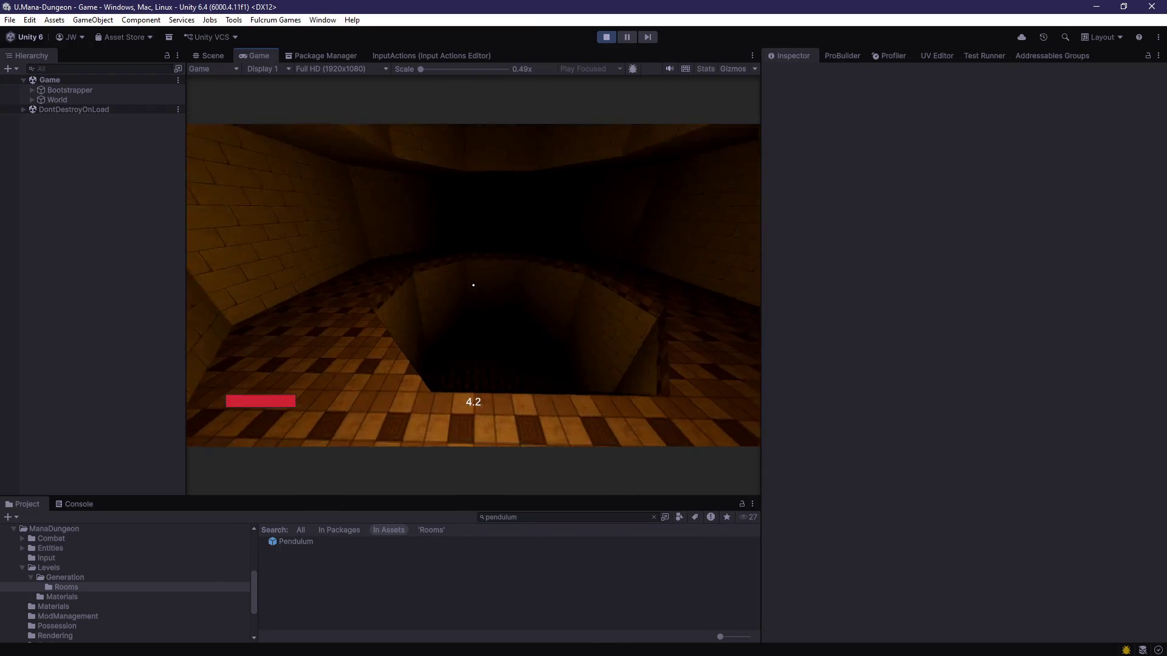
key(w)
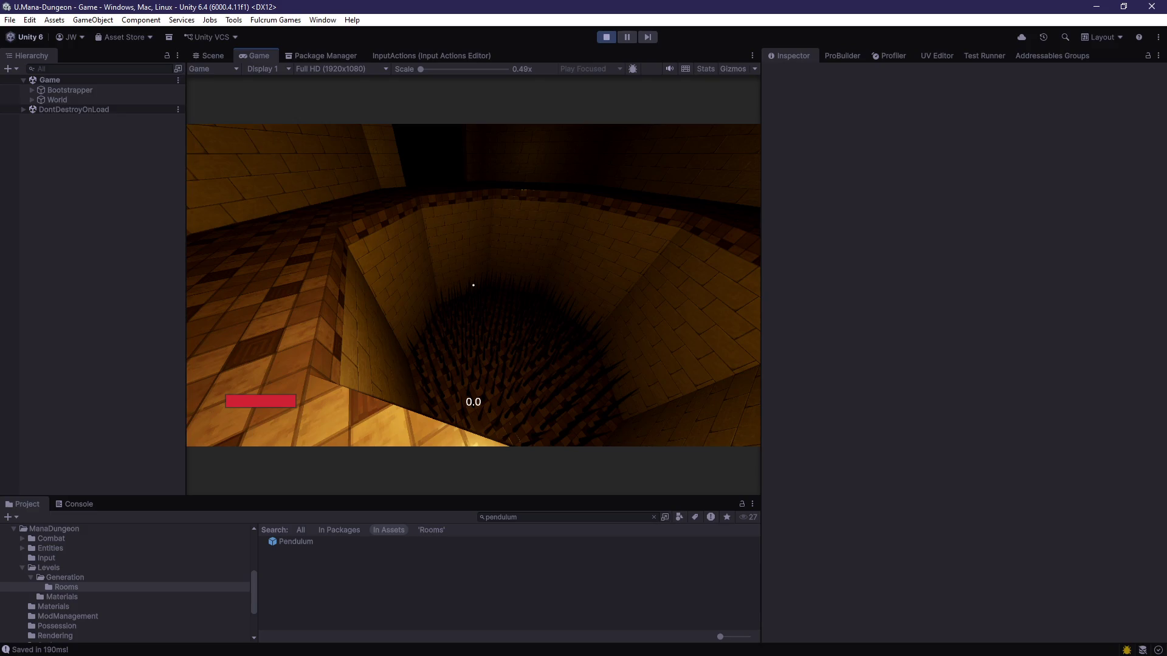
key(w)
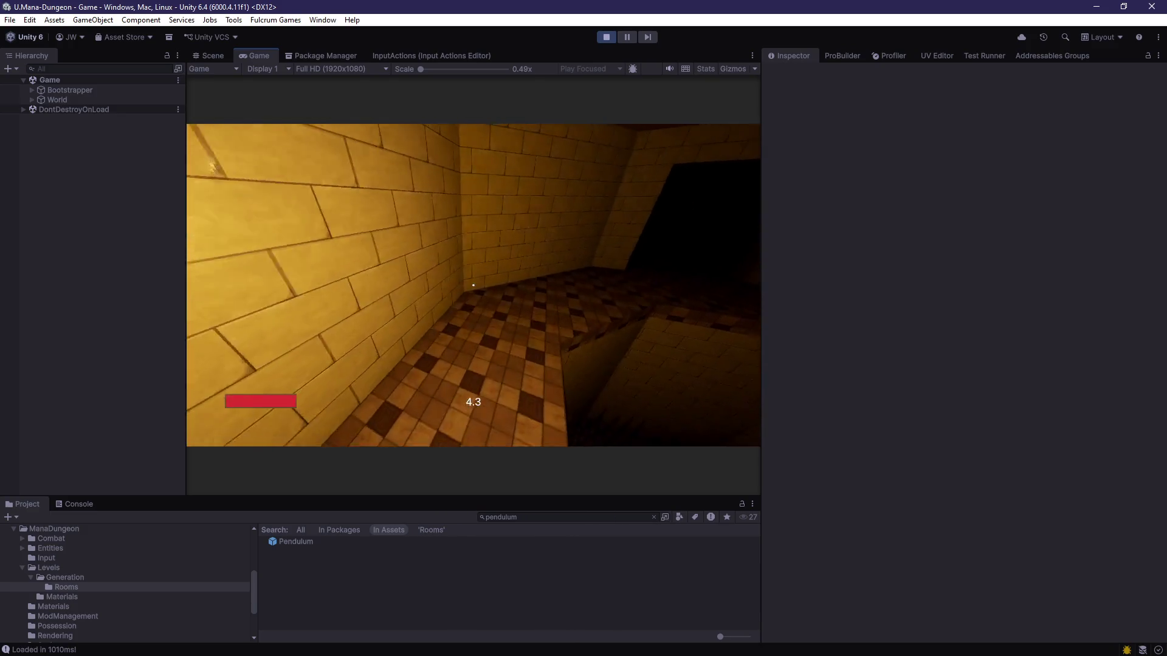
key(w)
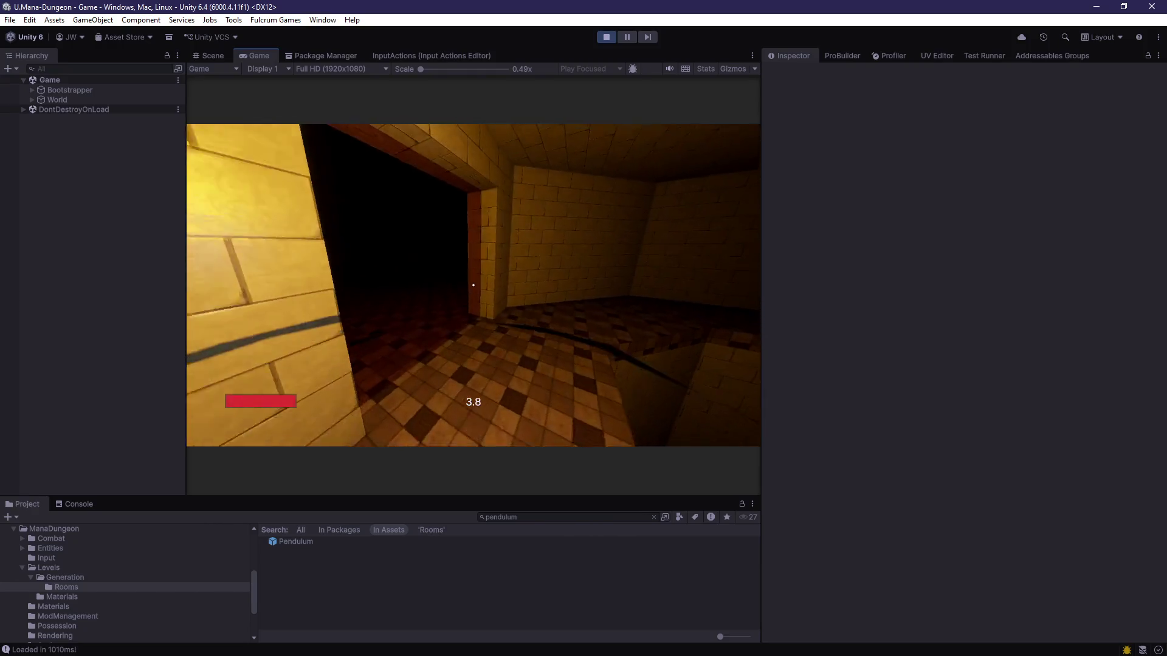
key(w)
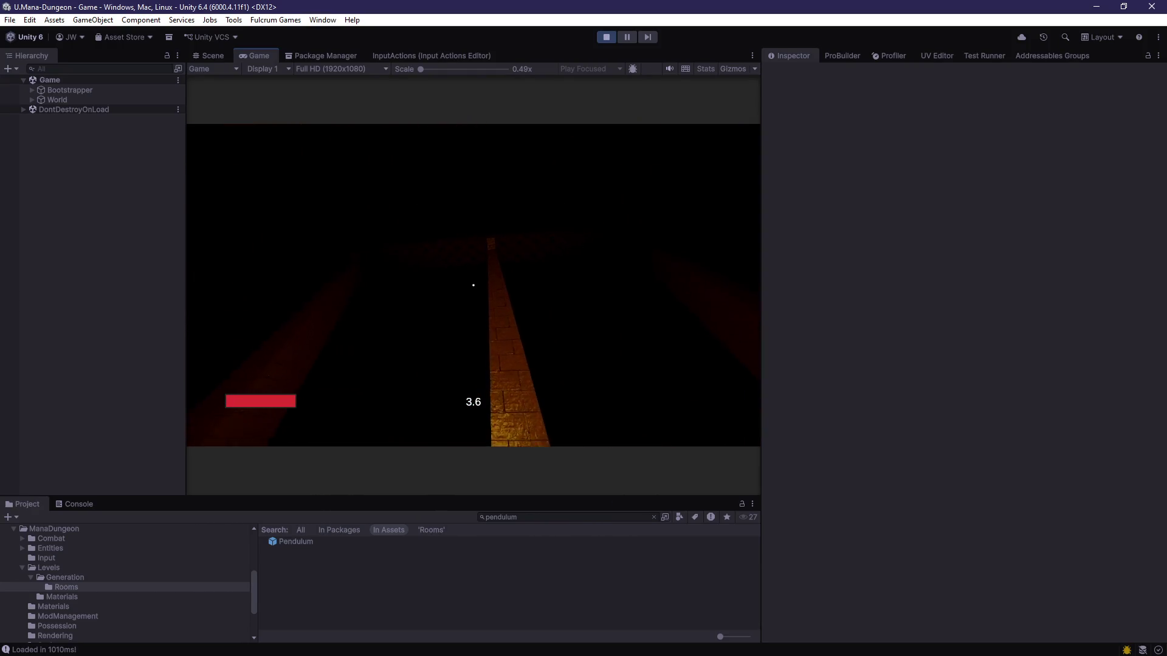
key(w)
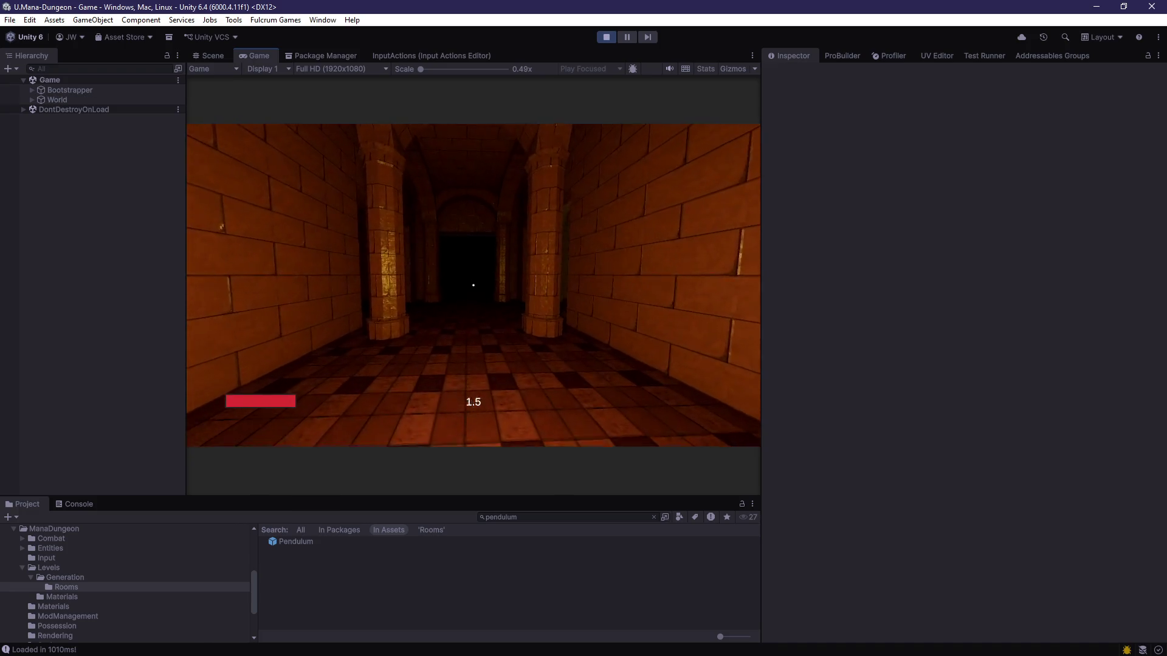
click(615, 38)
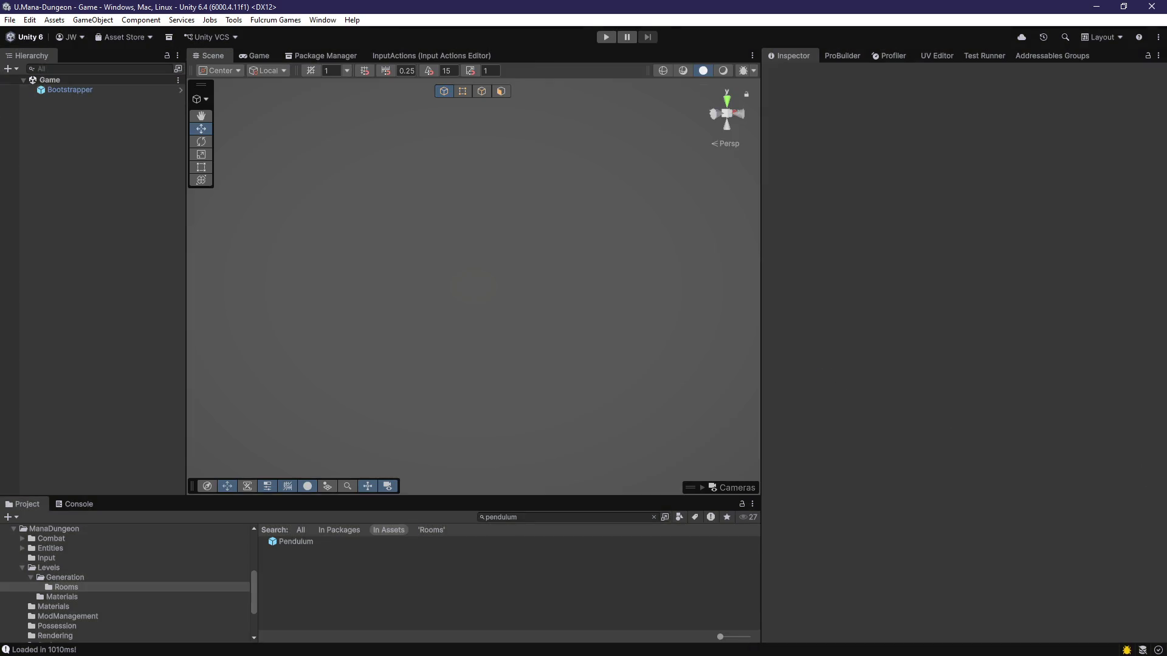
- Lower the Pendulum prefab Arm's Deal Damage On Collision damage to 25, then to 30
key(alt+Tab)
key(alt+Tab)
double_click(389, 541)
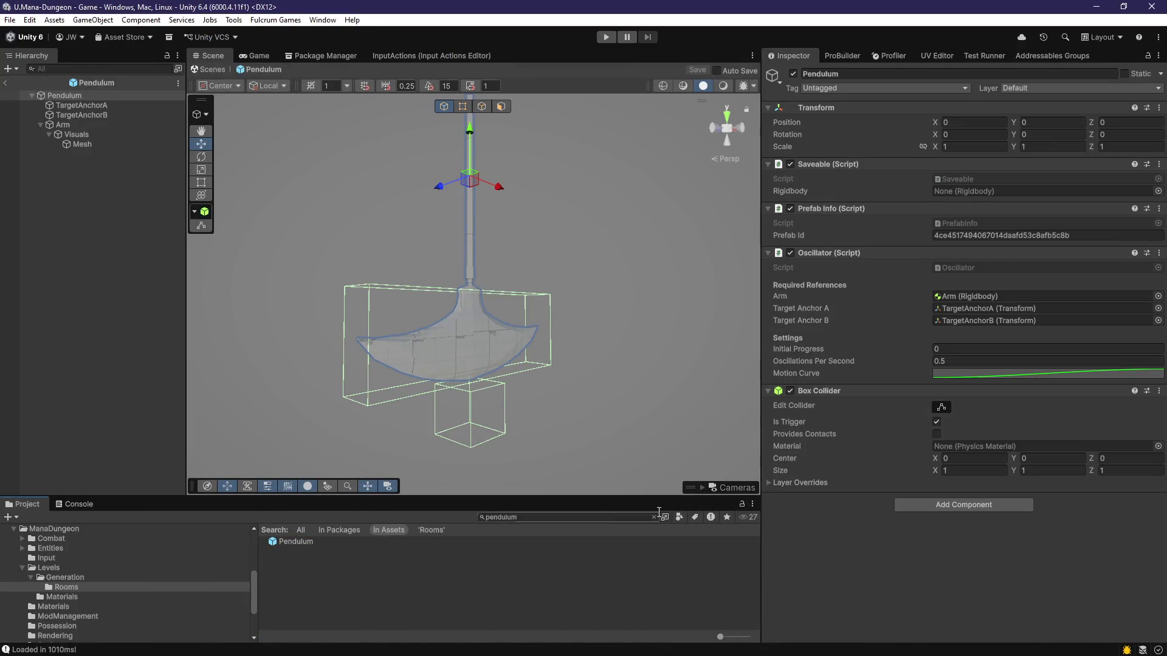
click(83, 114)
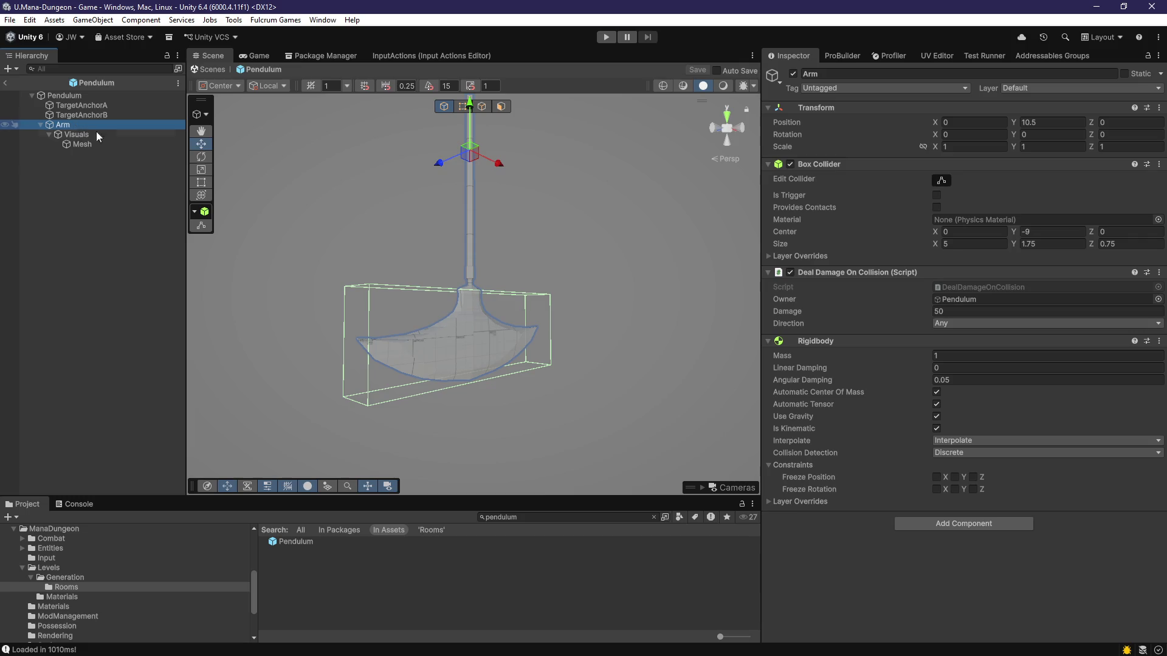
click(967, 310)
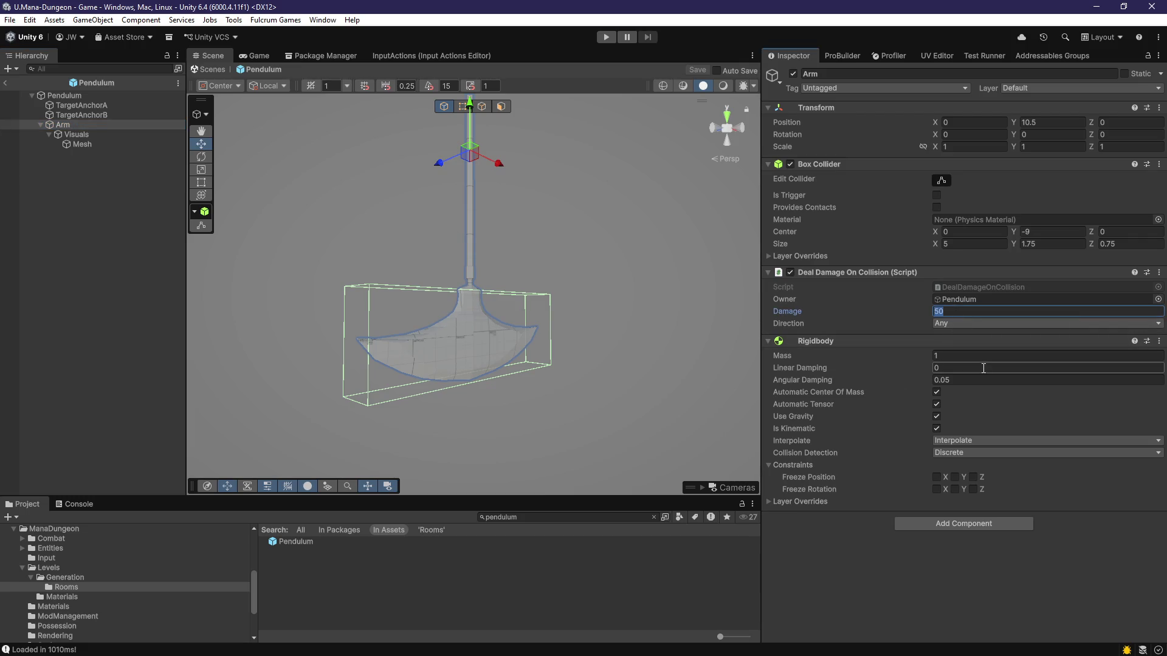
text(25)
key(Return)
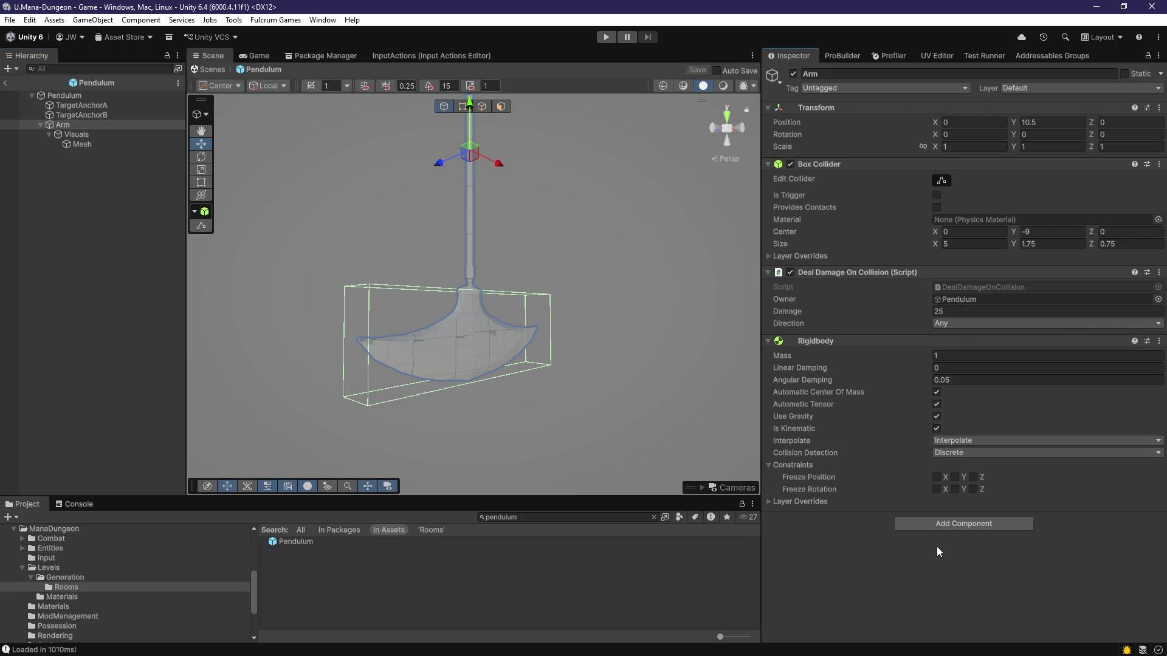
click(966, 311)
text(30)
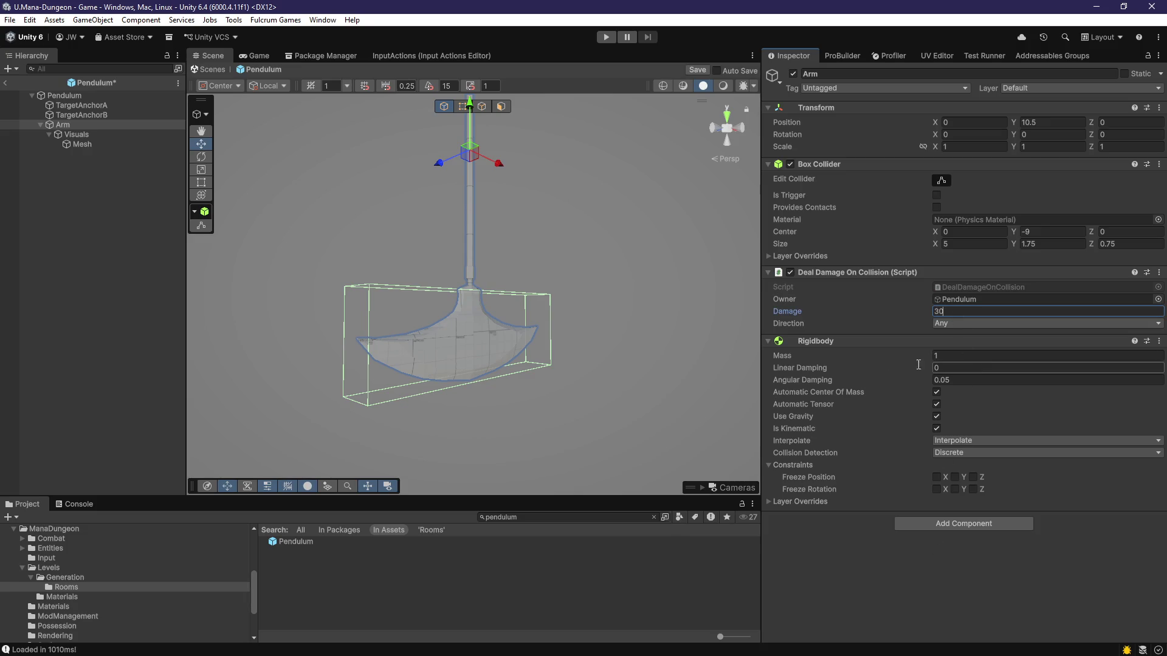
key(Return)
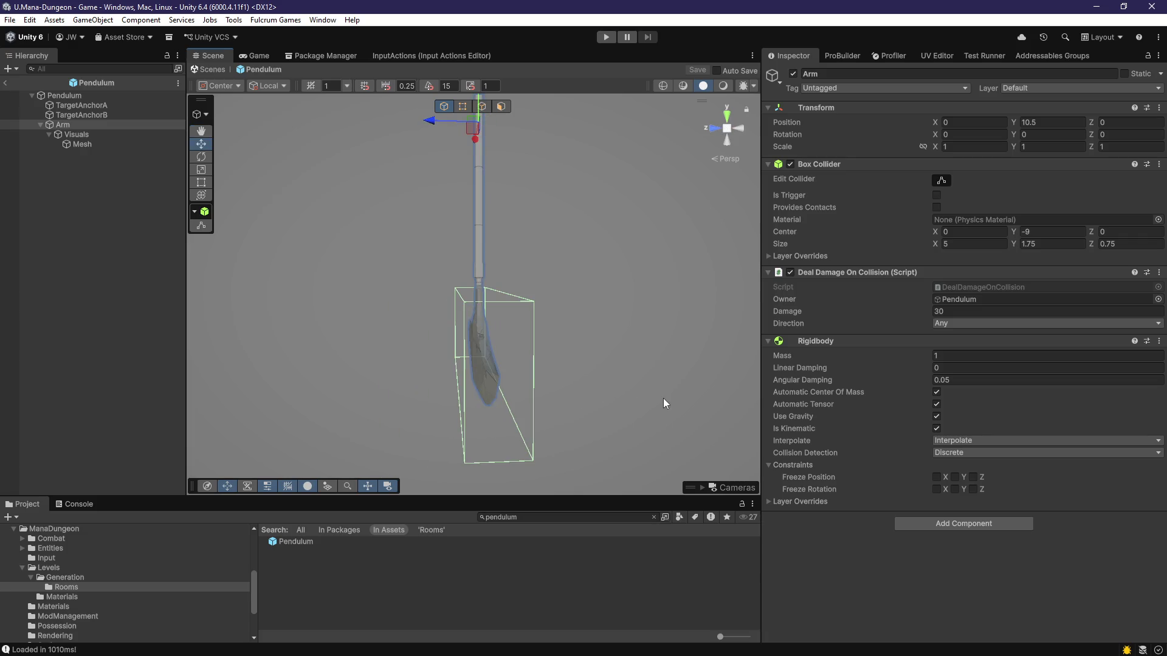
- Clear the pendulum search and look through the Room_Core_001, 002 and 003 prefabs
click(540, 518)
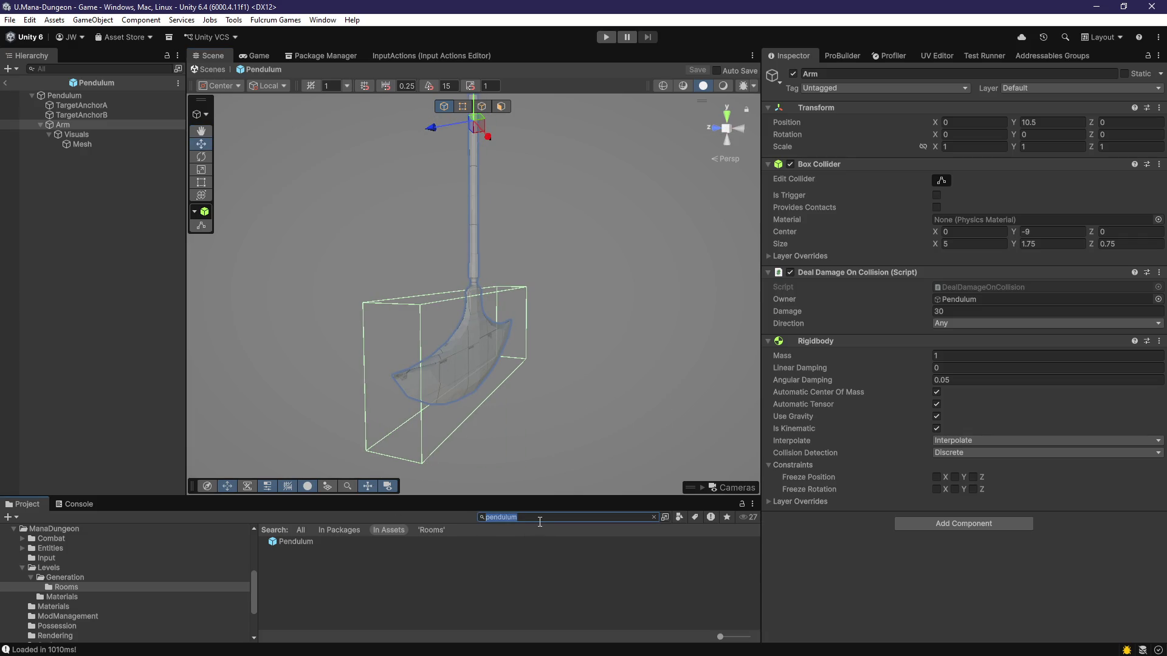
key(BackSpace)
double_click(319, 543)
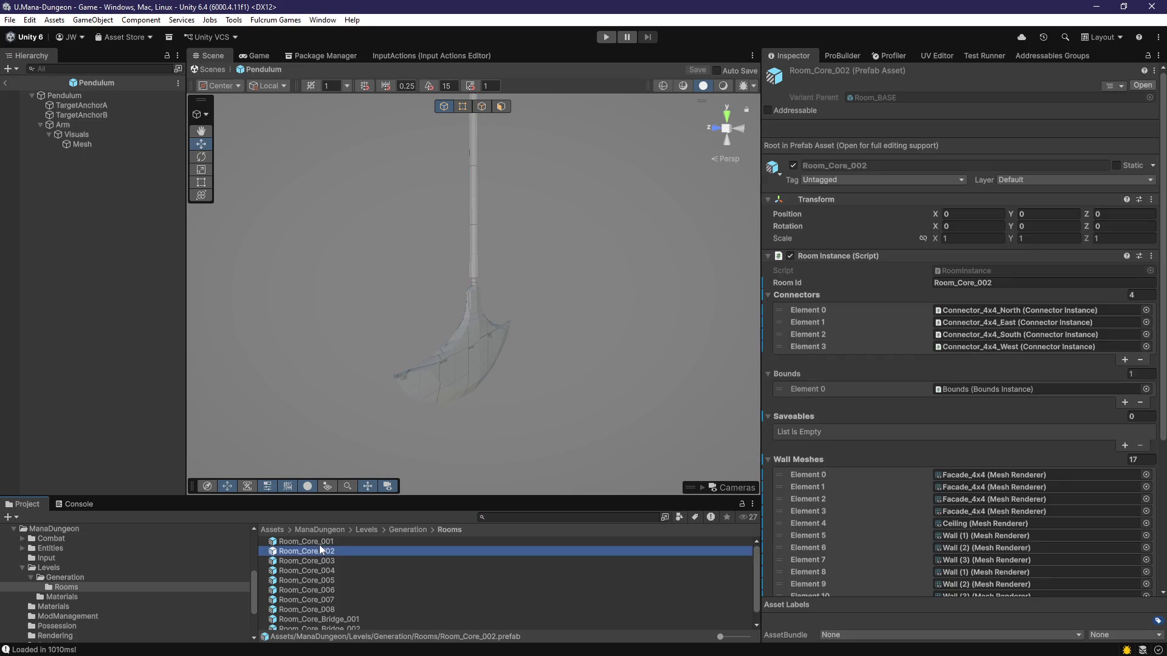
scroll(400, 411, up, 3)
double_click(336, 551)
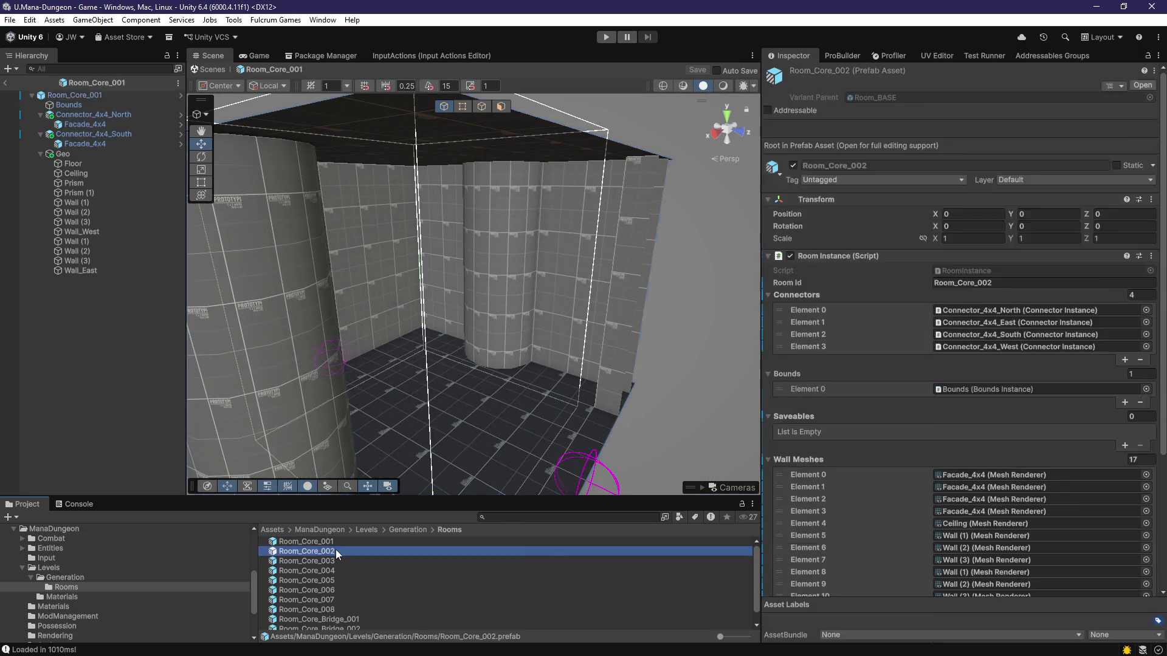
click(330, 561)
double_click(330, 560)
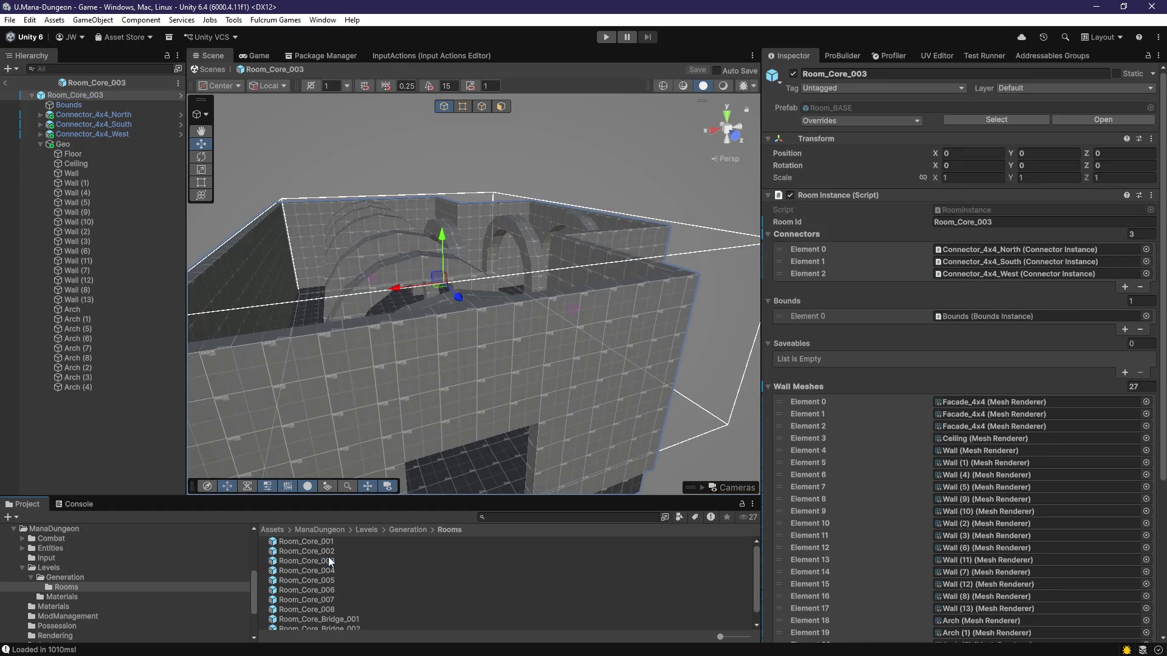
- Leave prefab mode and edit the Bootstrapper's Game script in the code editor
click(5, 82)
click(72, 92)
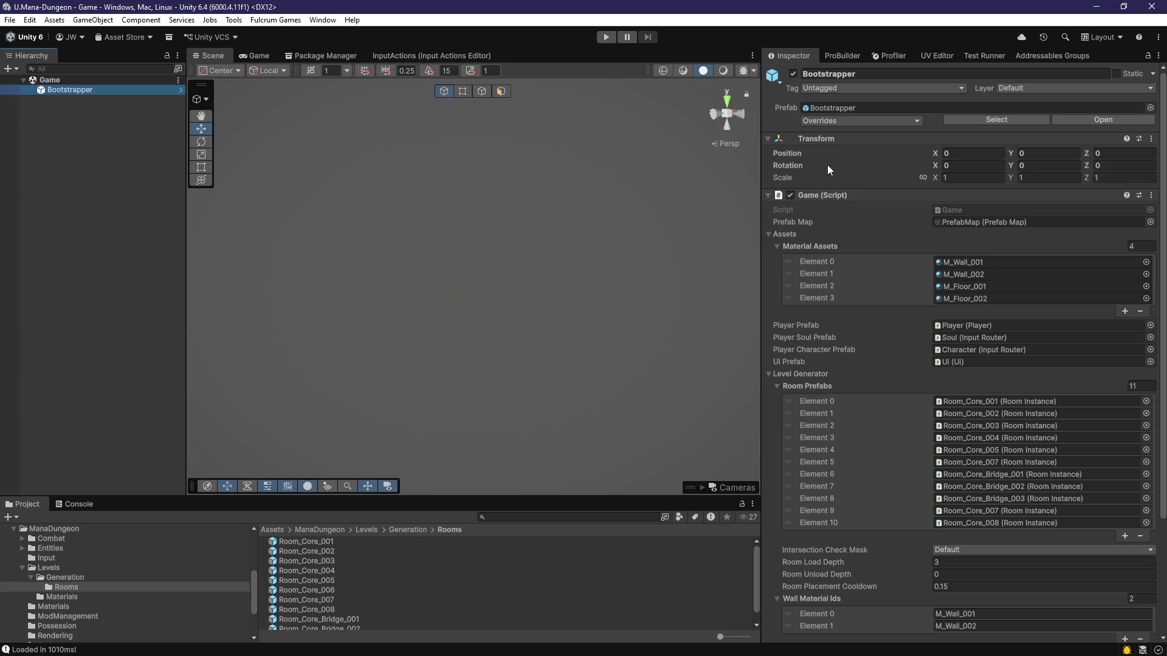
right_click(831, 194)
click(871, 359)
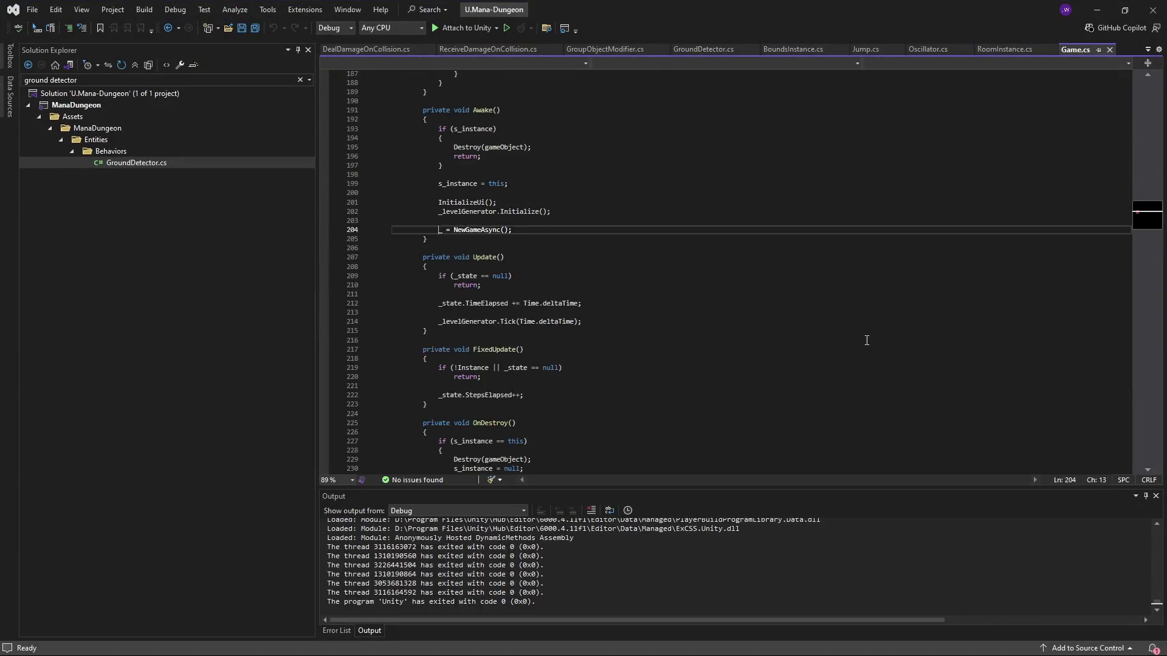
scroll(668, 341, up, 10)
scroll(668, 340, up, 10)
scroll(669, 341, up, 10)
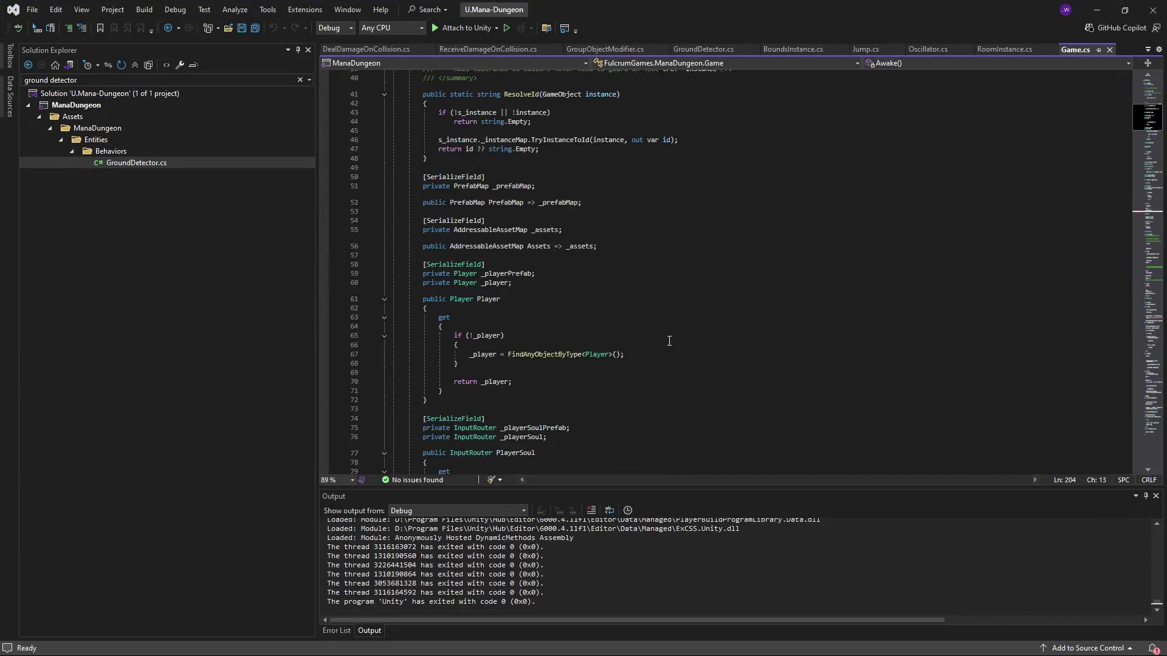
scroll(668, 341, up, 10)
scroll(668, 341, up, 2)
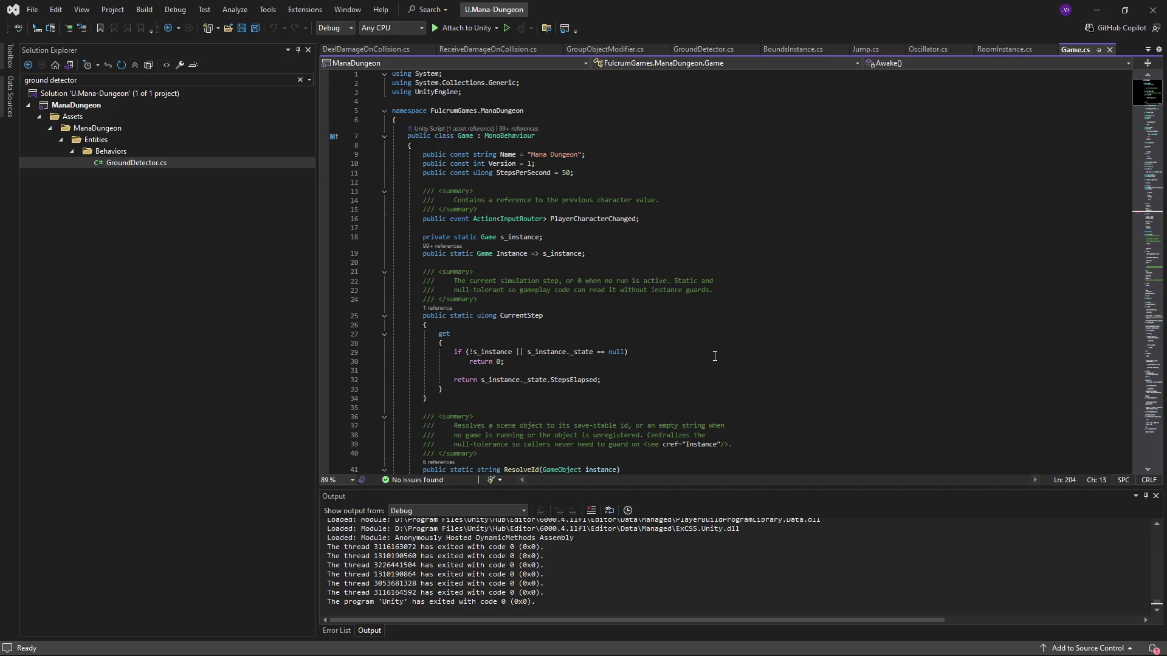
scroll(650, 269, down, 9)
scroll(670, 282, down, 2)
scroll(645, 242, down, 7)
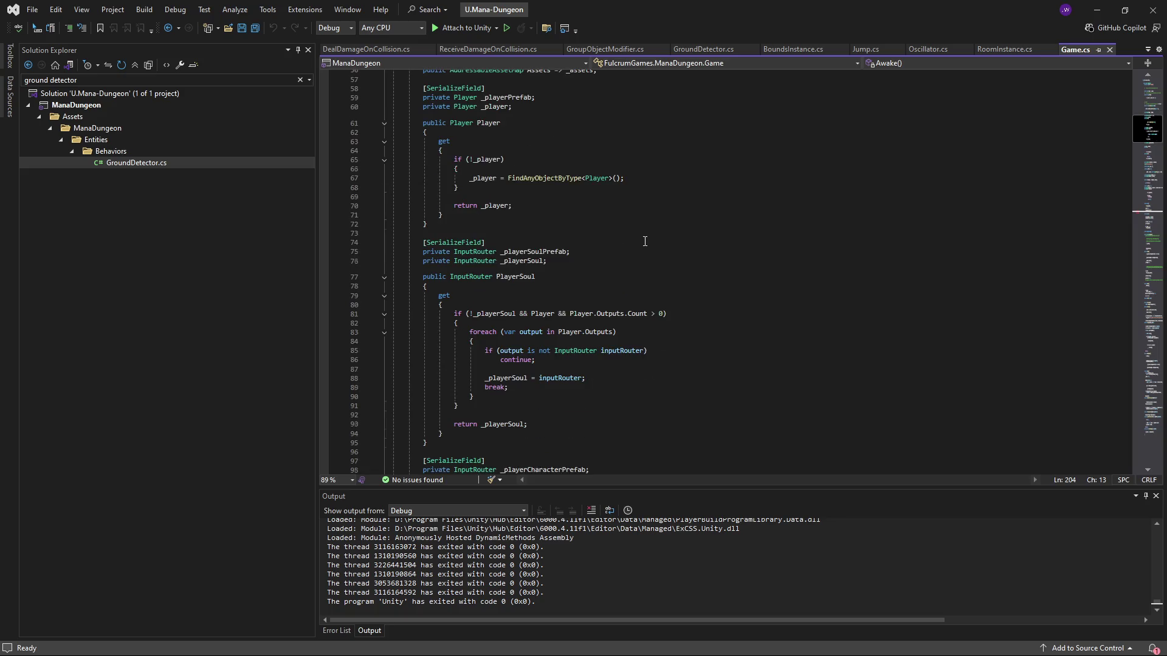
scroll(567, 256, down, 4)
scroll(533, 279, down, 3)
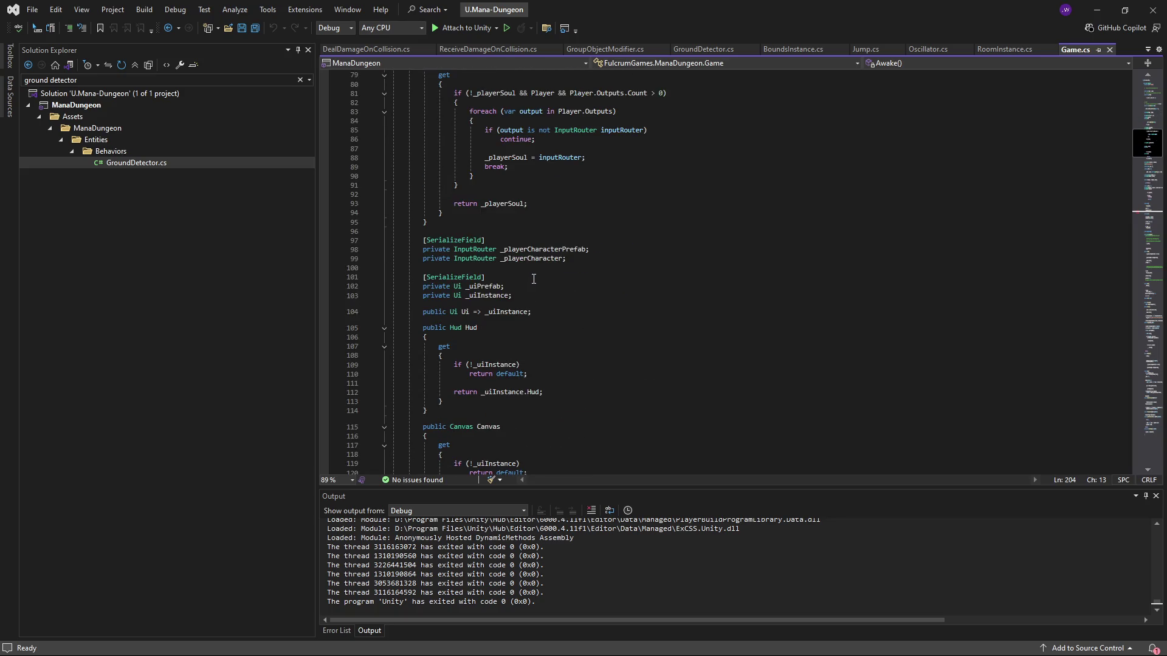
scroll(534, 279, down, 6)
scroll(547, 276, down, 3)
scroll(564, 274, down, 3)
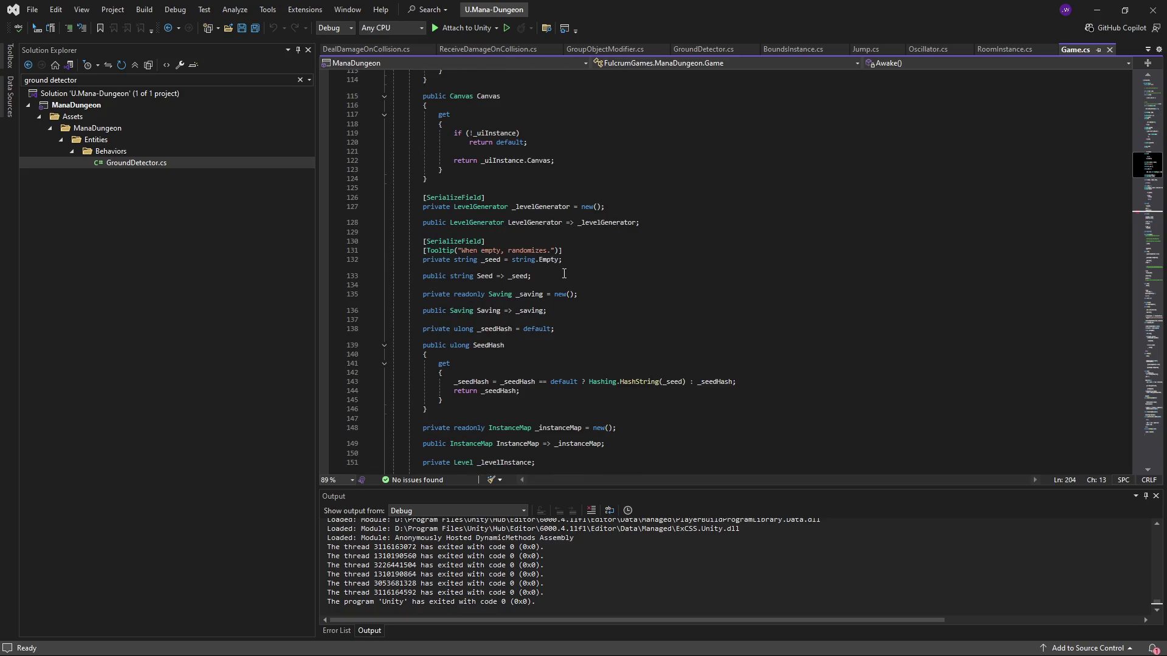
- Add '[SerializeField] private List<RoomInstance> _firstRoomPrefabs = new();' below RoomPrefabs and save
ctrl+click(494, 208)
scroll(593, 237, down, 2)
scroll(642, 256, down, 2)
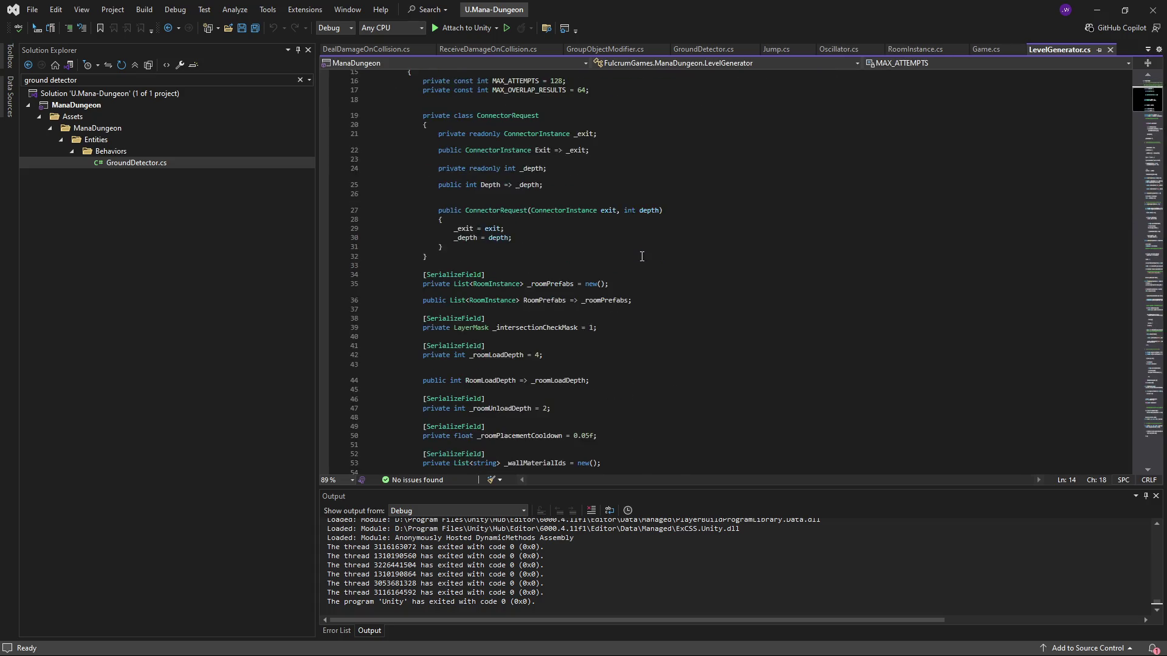
scroll(641, 256, down, 2)
click(670, 252)
key(Return)
key(Return)
text([)
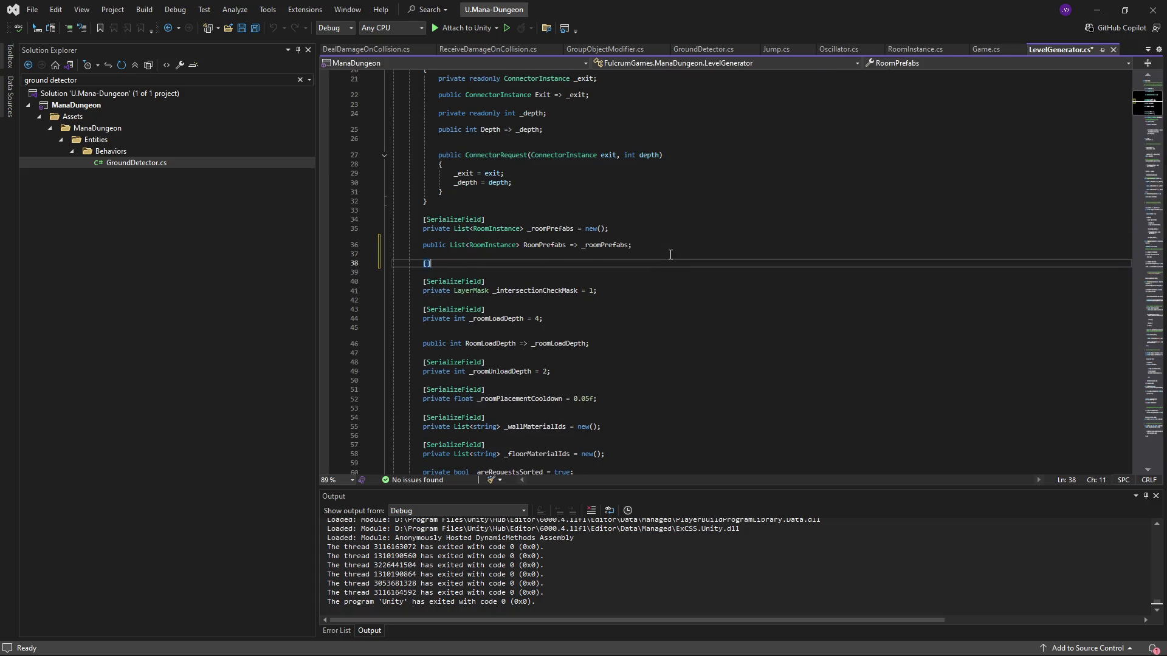
text(Serialize)
key(Tab)
text(])
key(Return)
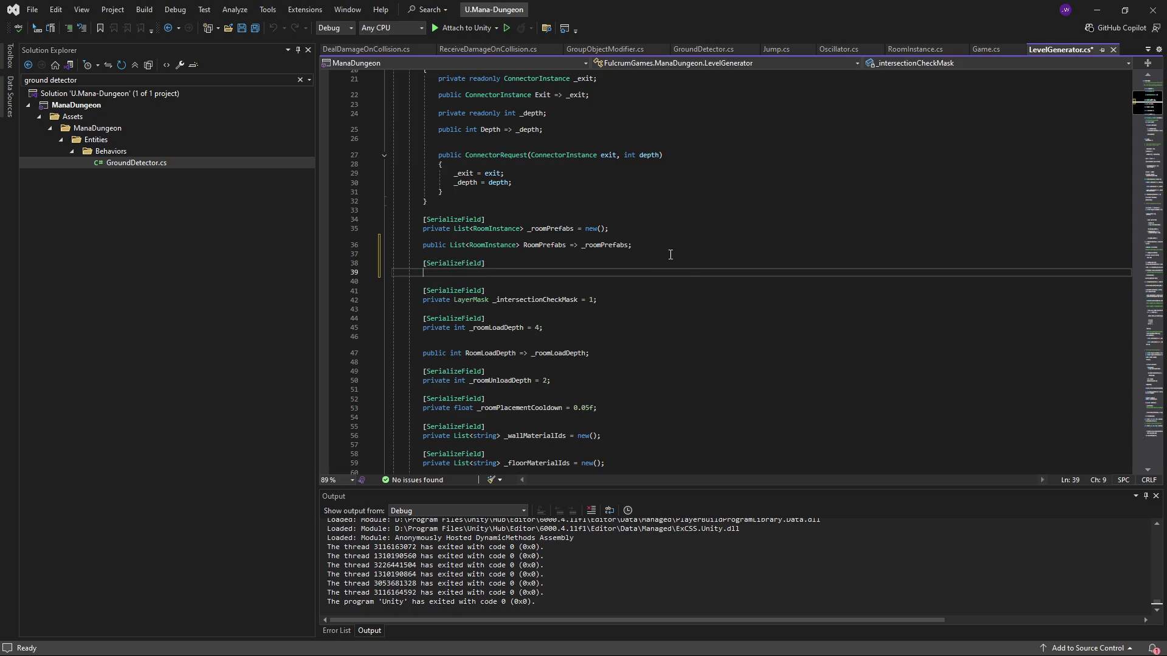
text(private List<Roo>)
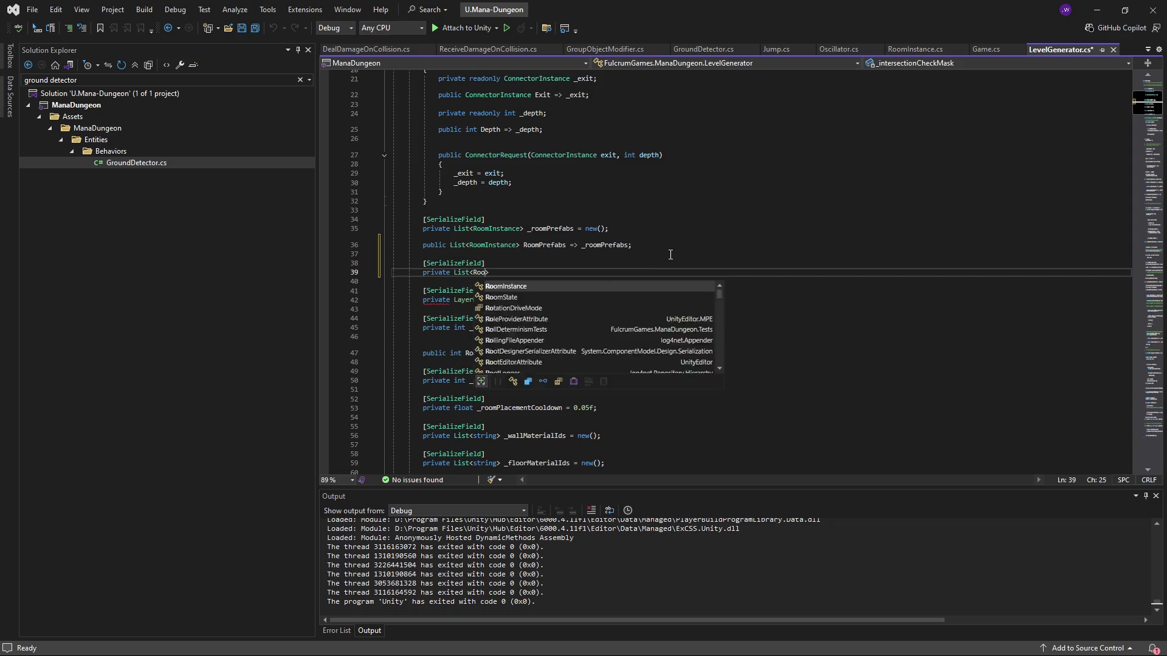
key(Tab)
text(> _firstRoo)
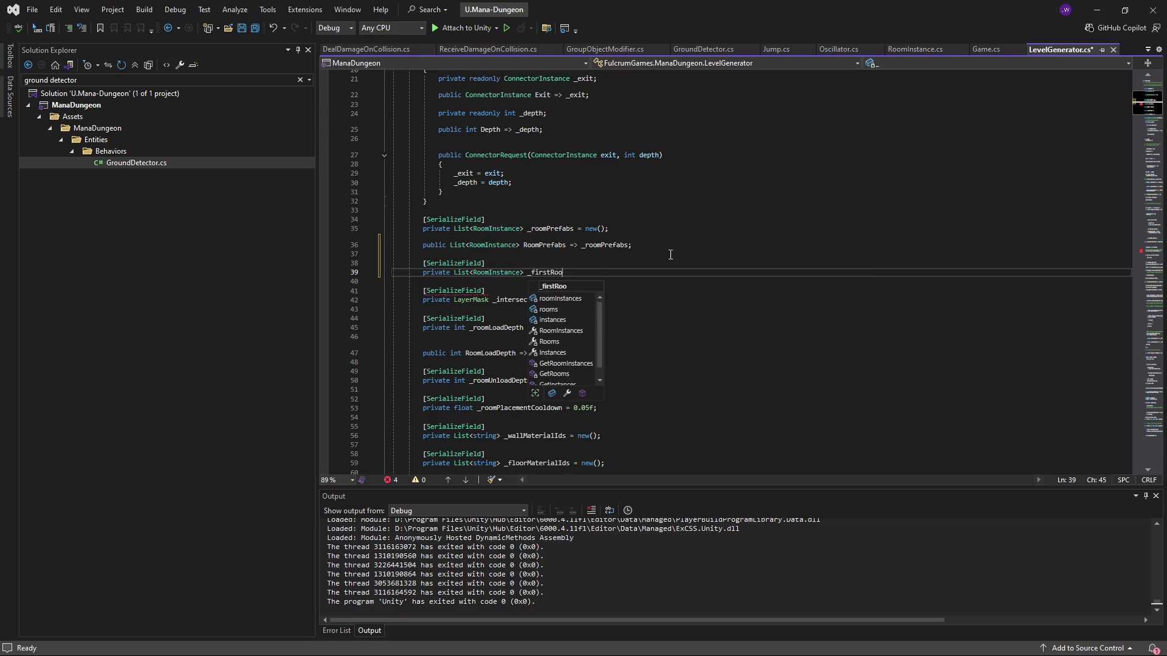
text(mPrefabs = new();)
key(Return)
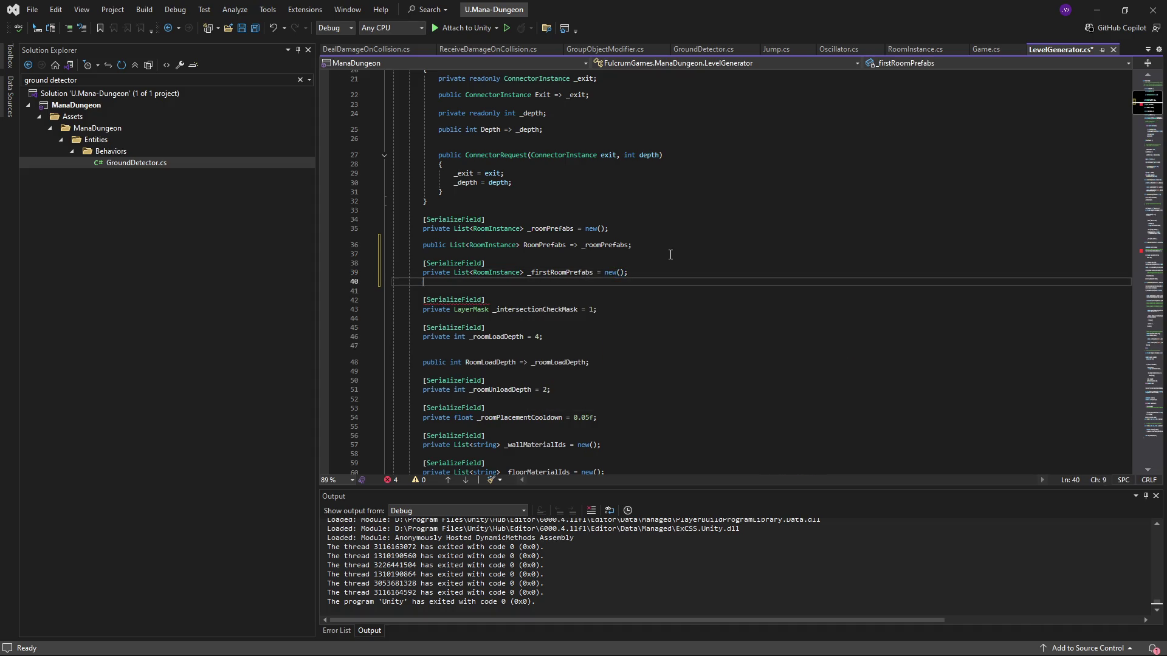
text(public)
key(Delete)
key(ctrl+s)
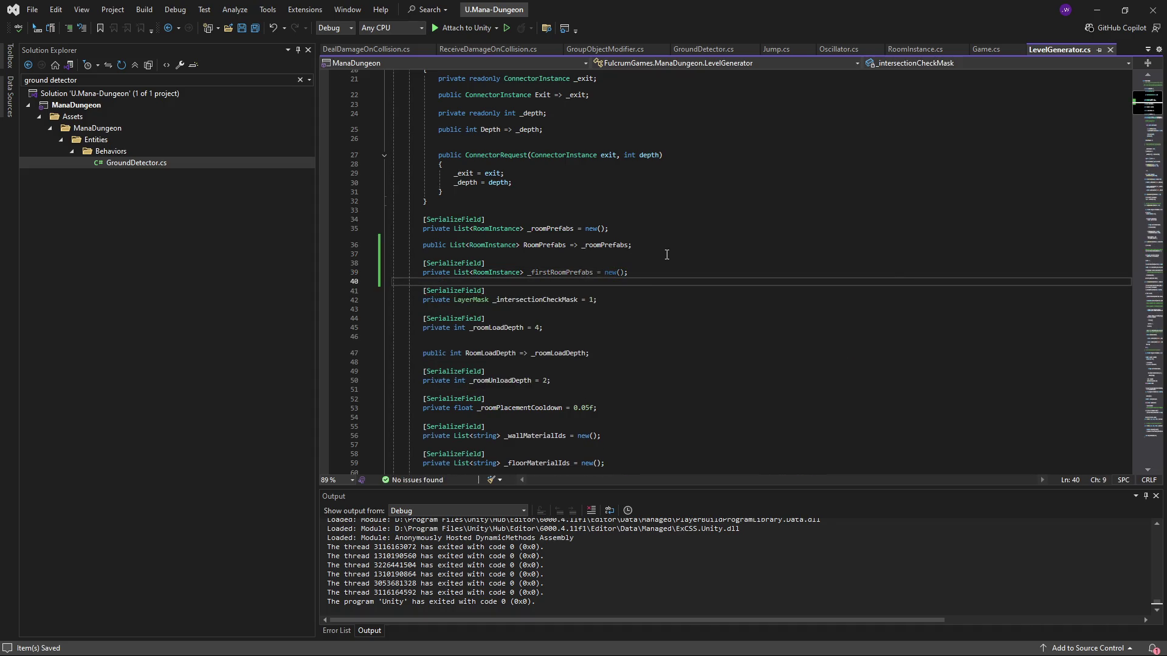
double_click(570, 273)
- Follow RoomPrefabs references into Game.cs and delete the empty-room-prefab check in NewLevel
click(437, 238)
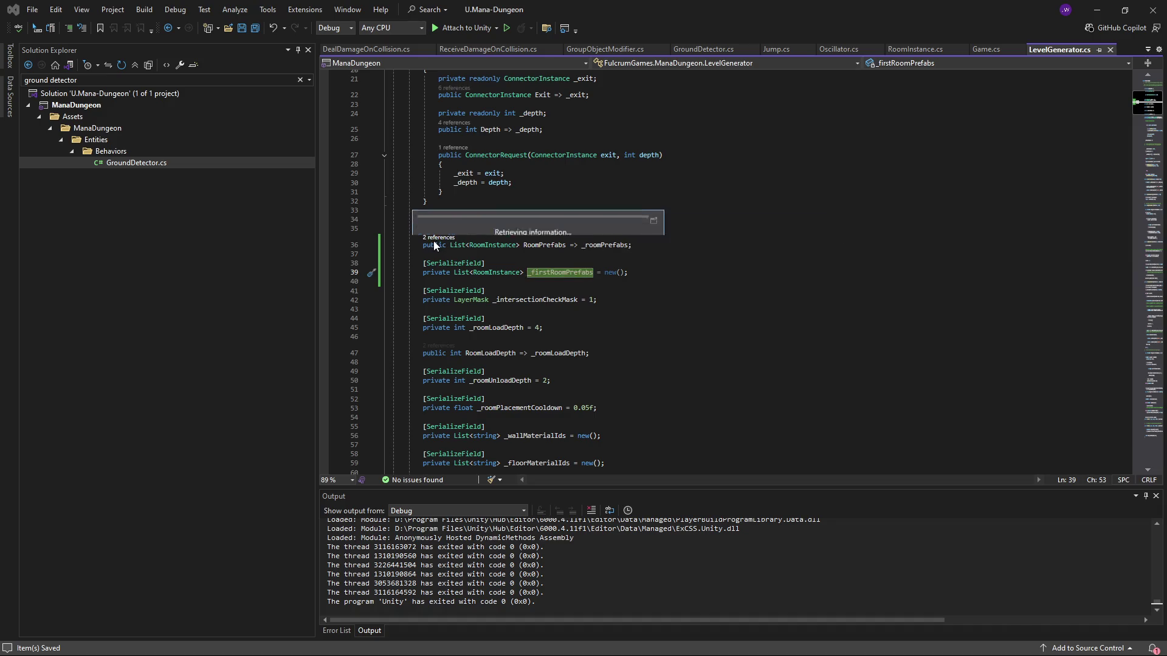
double_click(590, 194)
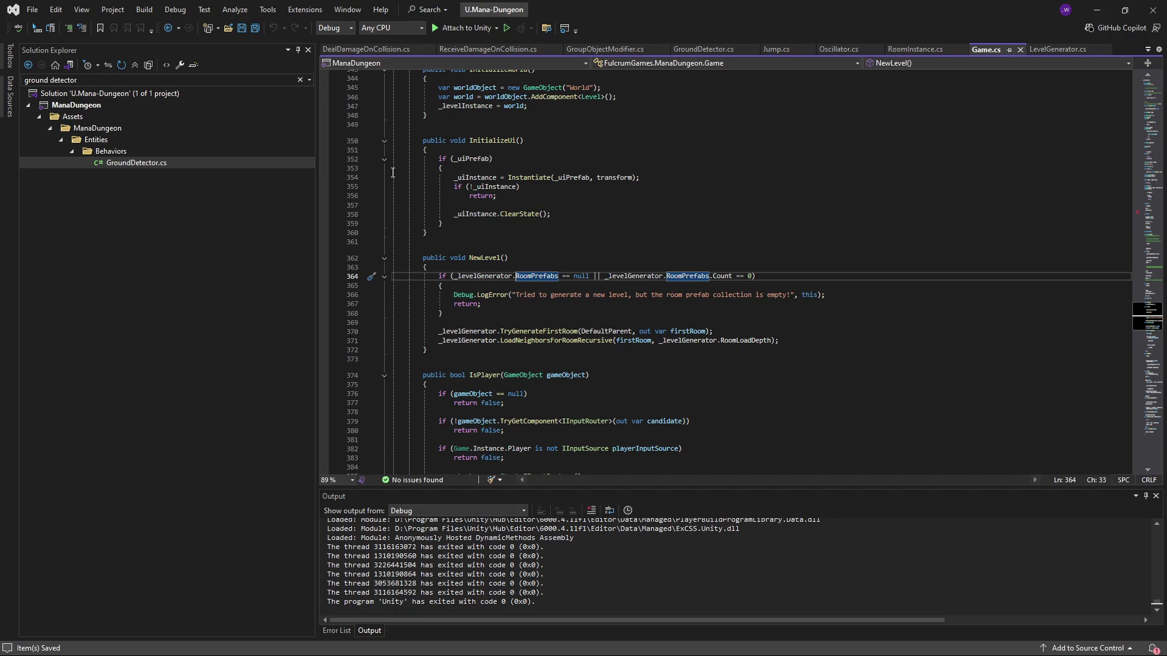
click(166, 28)
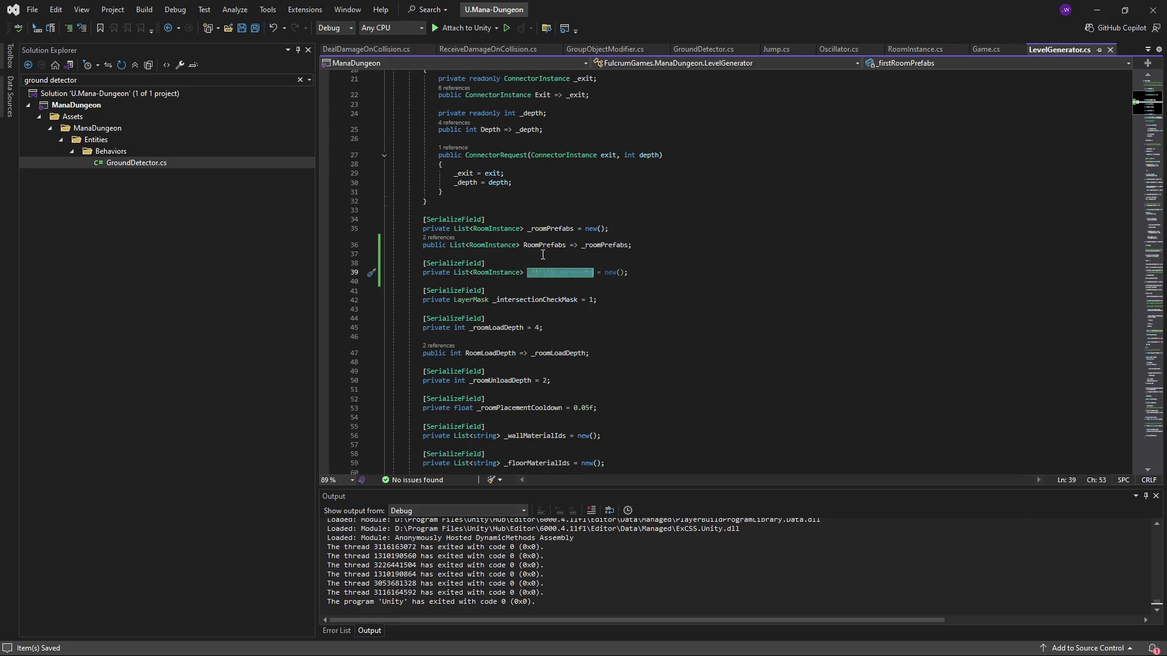
click(440, 238)
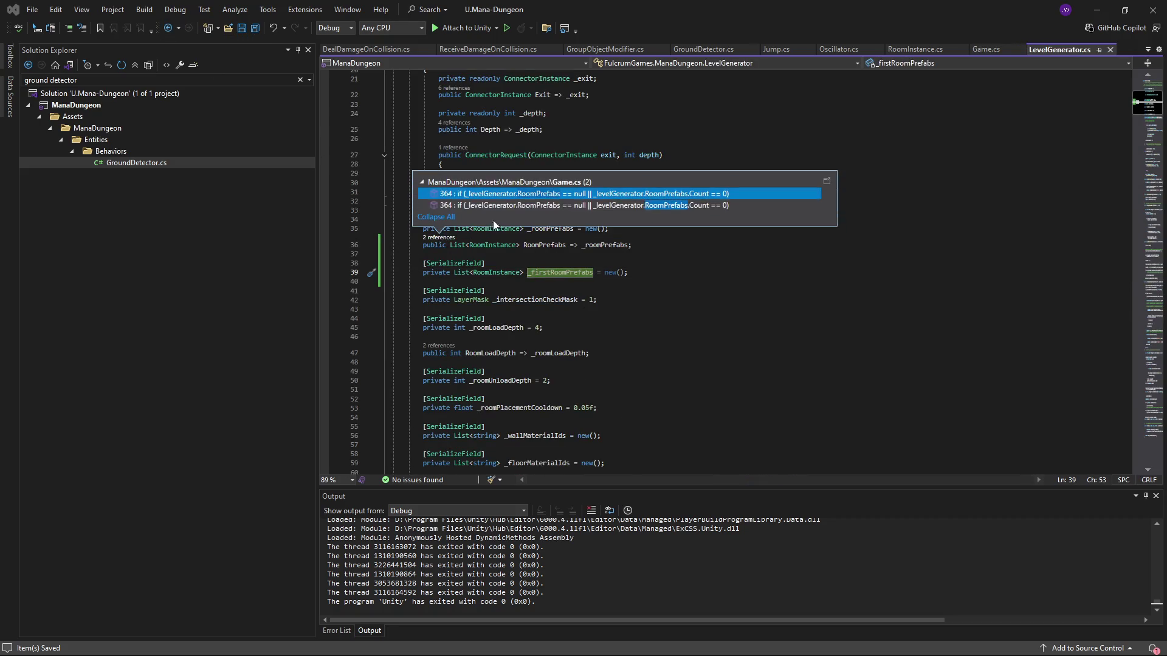
double_click(519, 195)
key(ctrl+x)
key(ctrl+x)
key(ctrl+x)
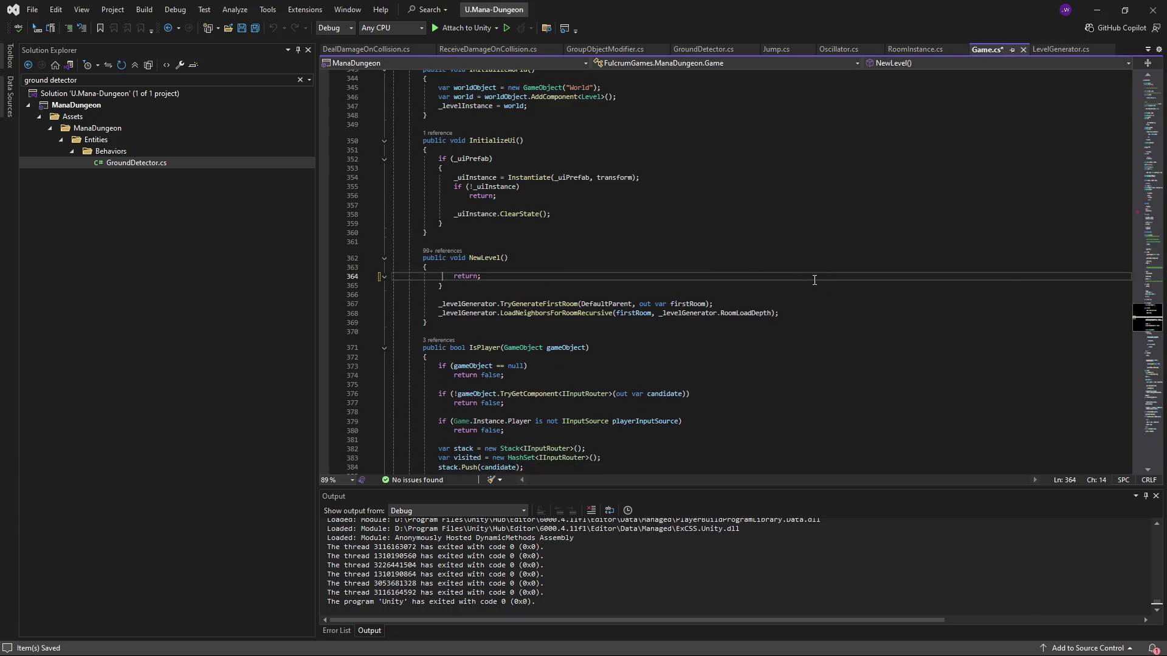
key(ctrl+x)
key(ctrl+x)
key(ctrl+x)
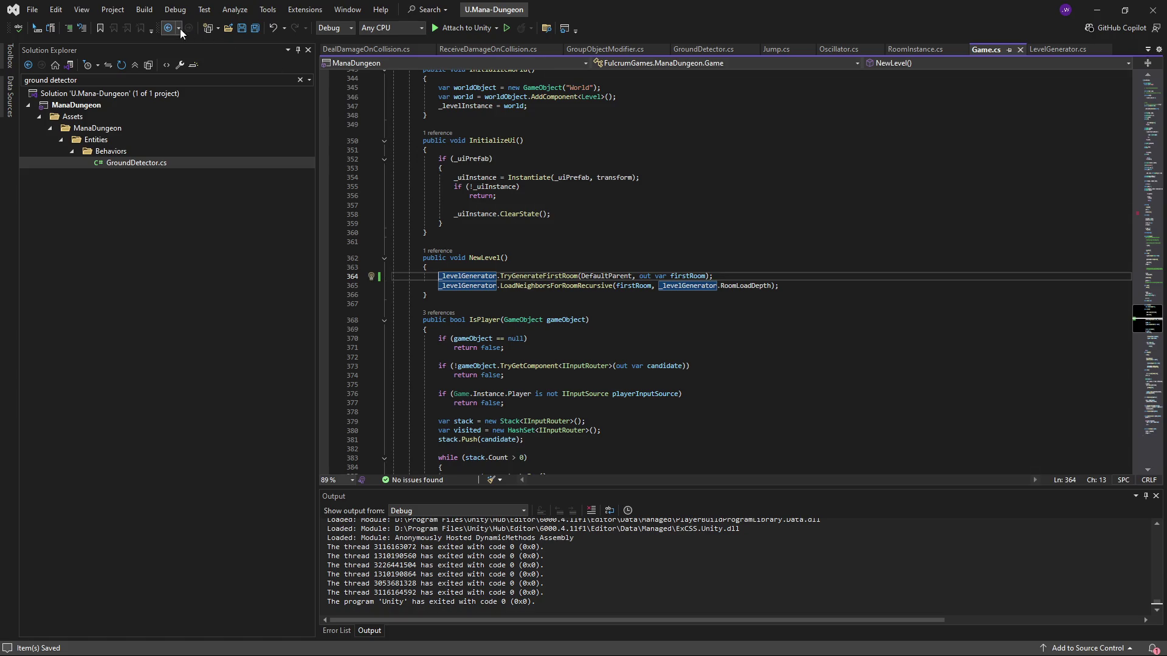
- Delete the public RoomPrefabs property and search 'firstroom' to reach TryGenerateFirstRoom
click(170, 30)
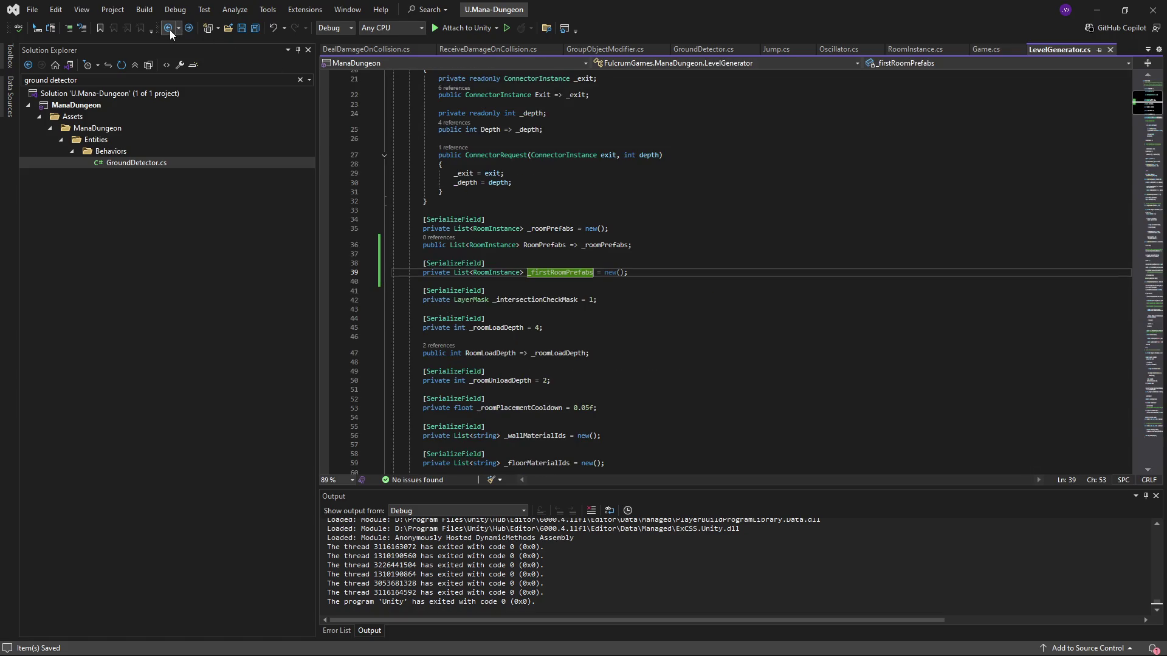
click(673, 247)
key(shift+Home)
key(BackSpace)
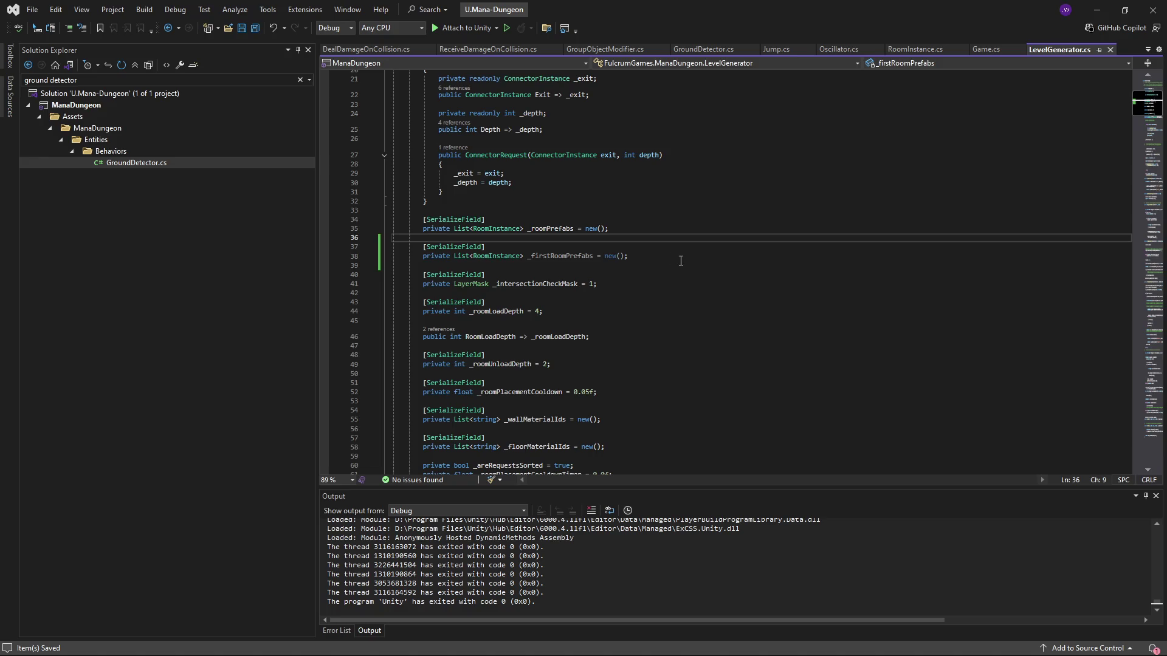
double_click(561, 255)
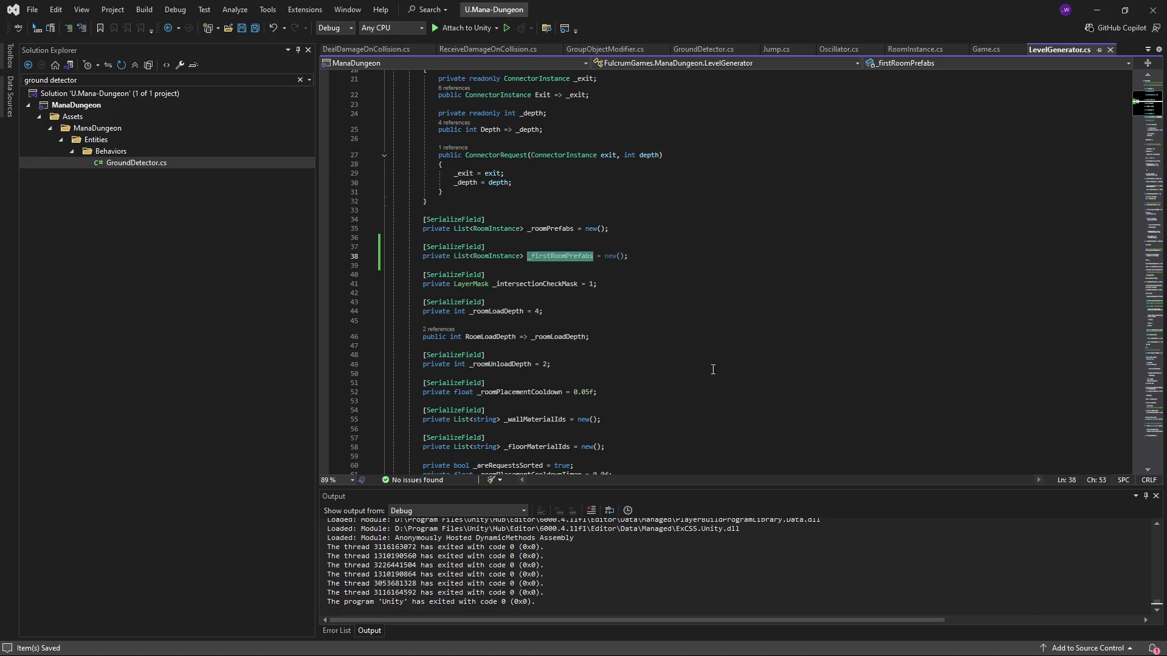
scroll(762, 296, down, 12)
scroll(762, 296, down, 14)
scroll(781, 271, up, 15)
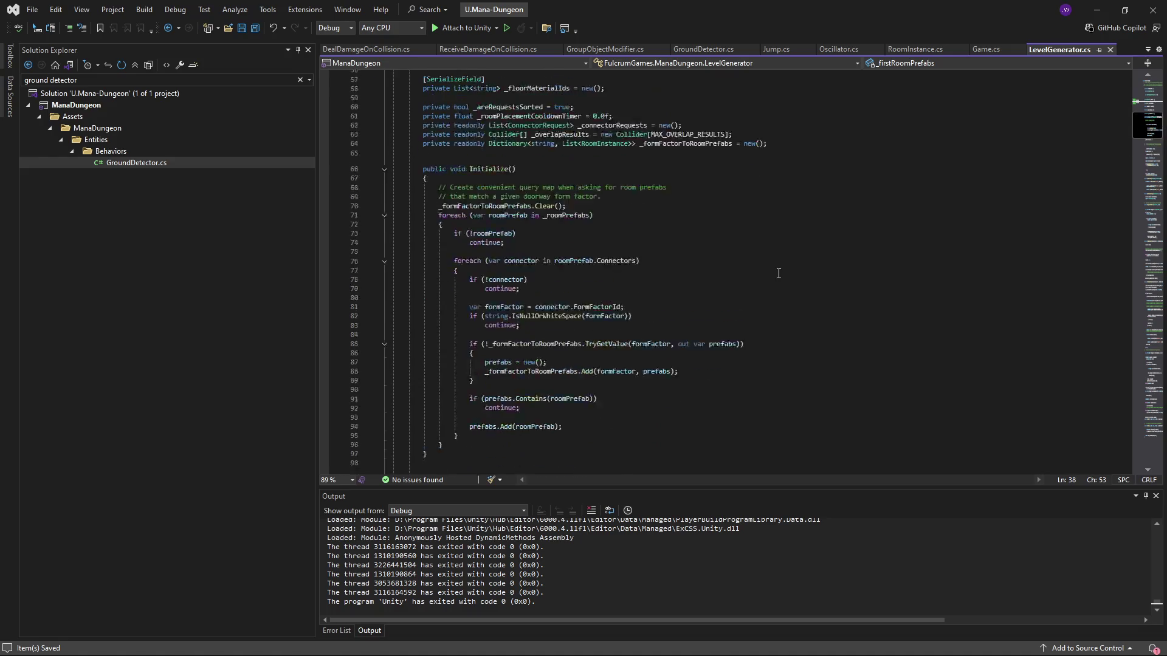
scroll(767, 283, up, 15)
key(ctrl+f)
text(firstroom)
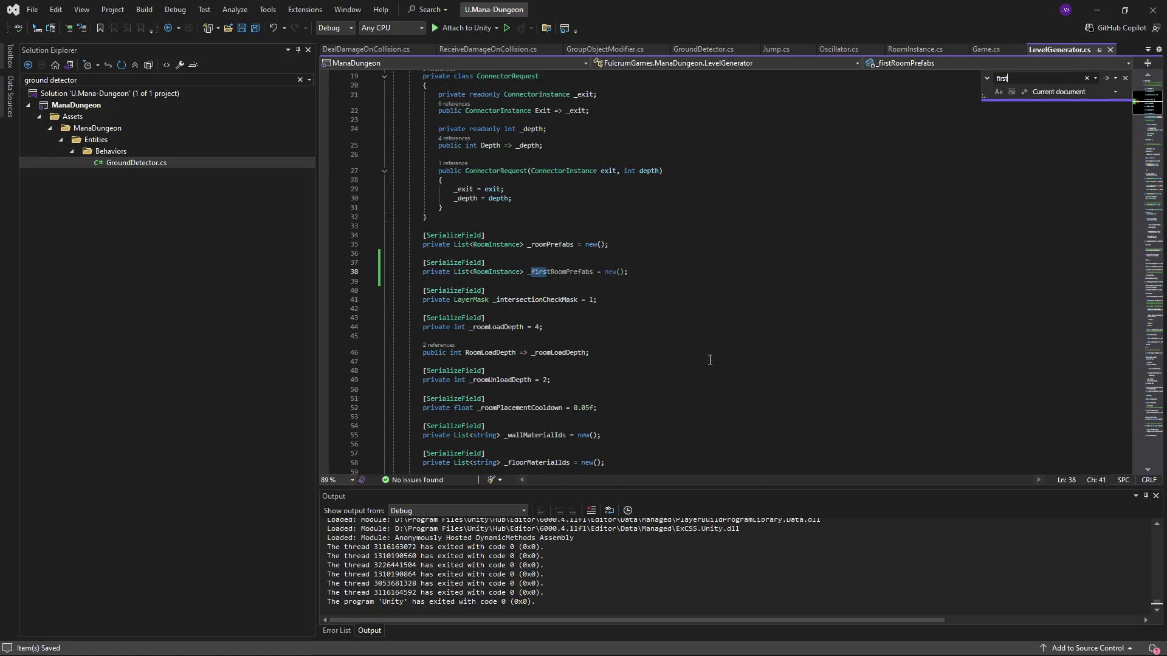
key(Return)
- Add _firstRoomPrefabs null removal and an 'if (_roomPrefabs.Count == 0) return false' check
key(Escape)
scroll(547, 282, down, 3)
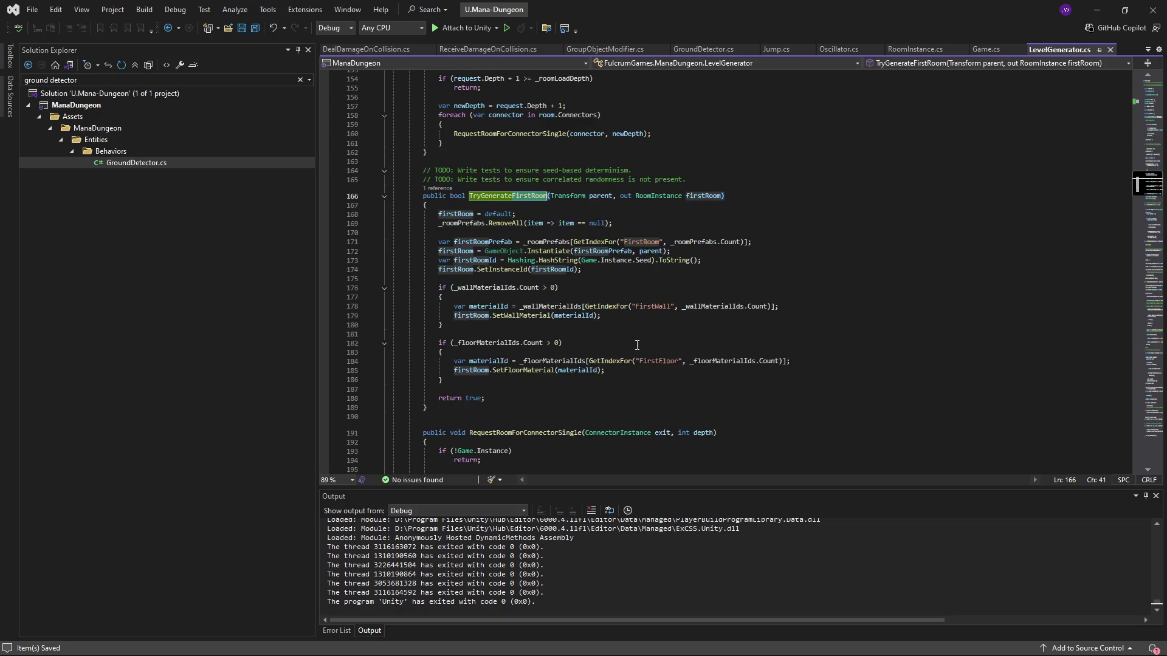
click(458, 226)
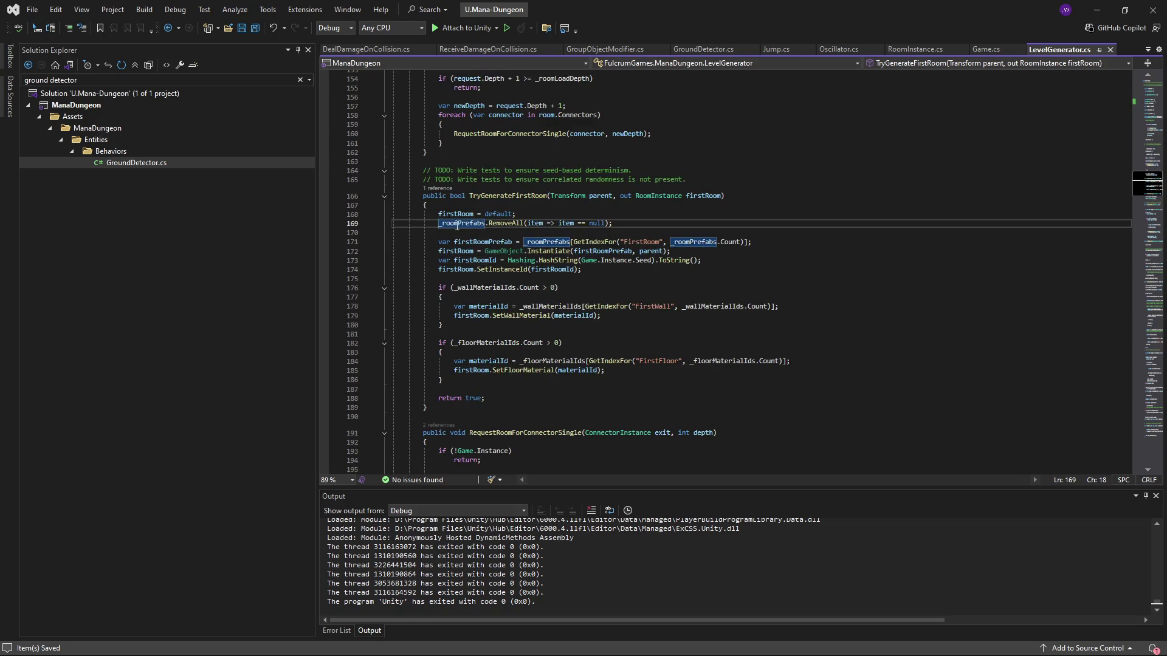
click(674, 224)
key(Return)
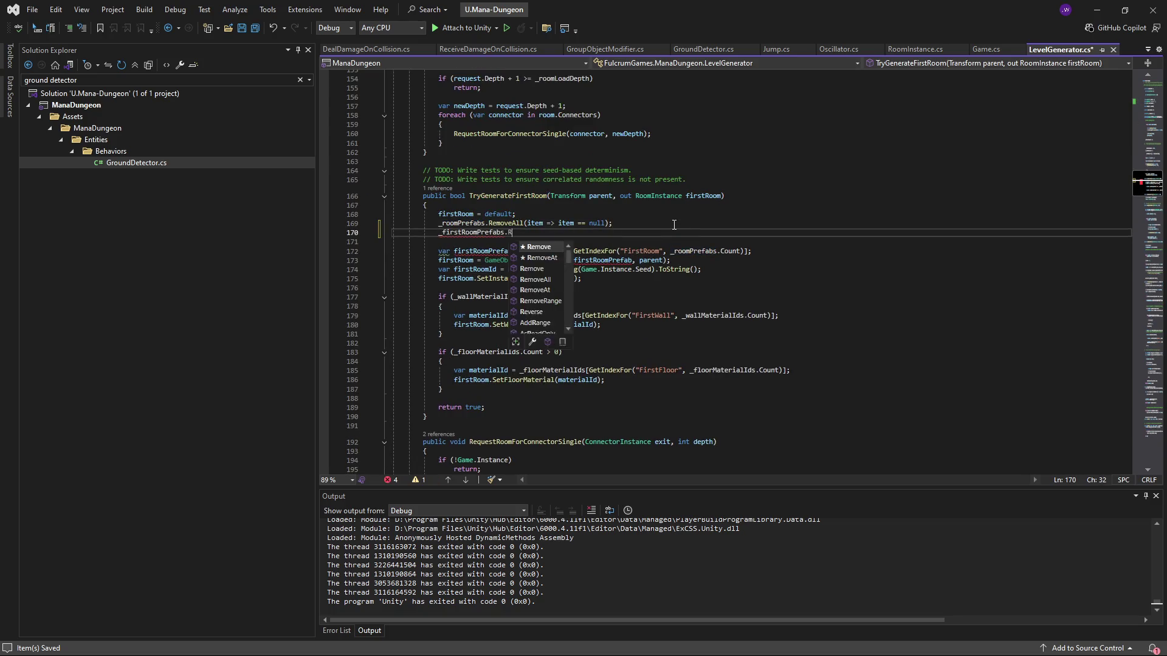
text(_firstRoomPrefabs.RemoveAll())
text(item)
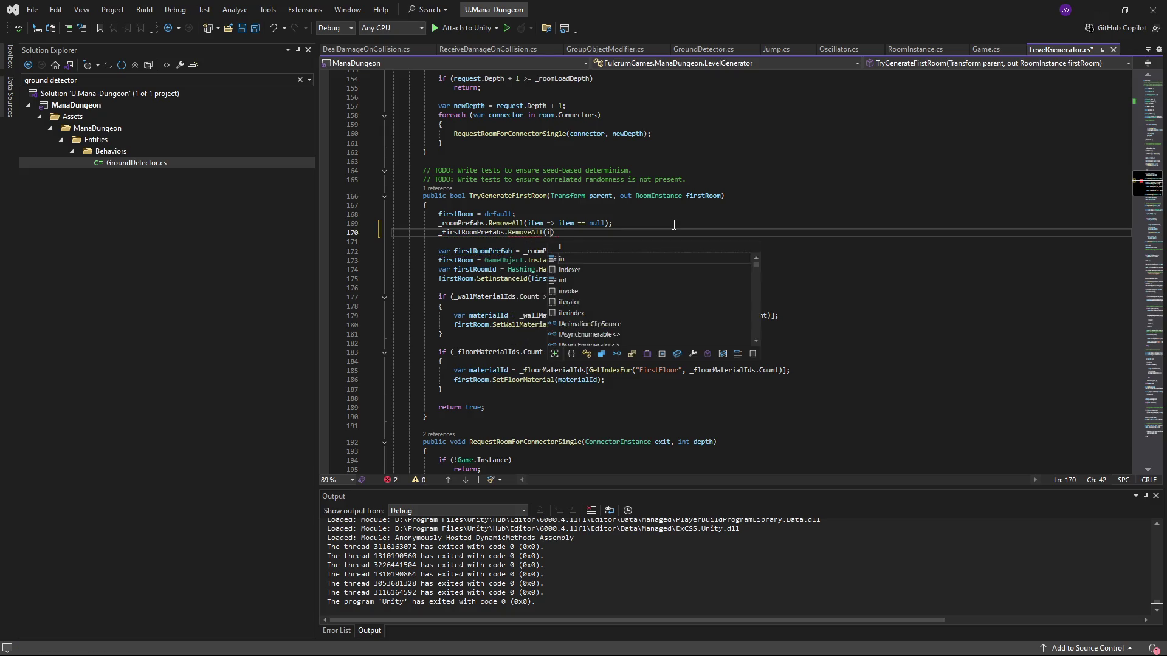
text( =>item ==)
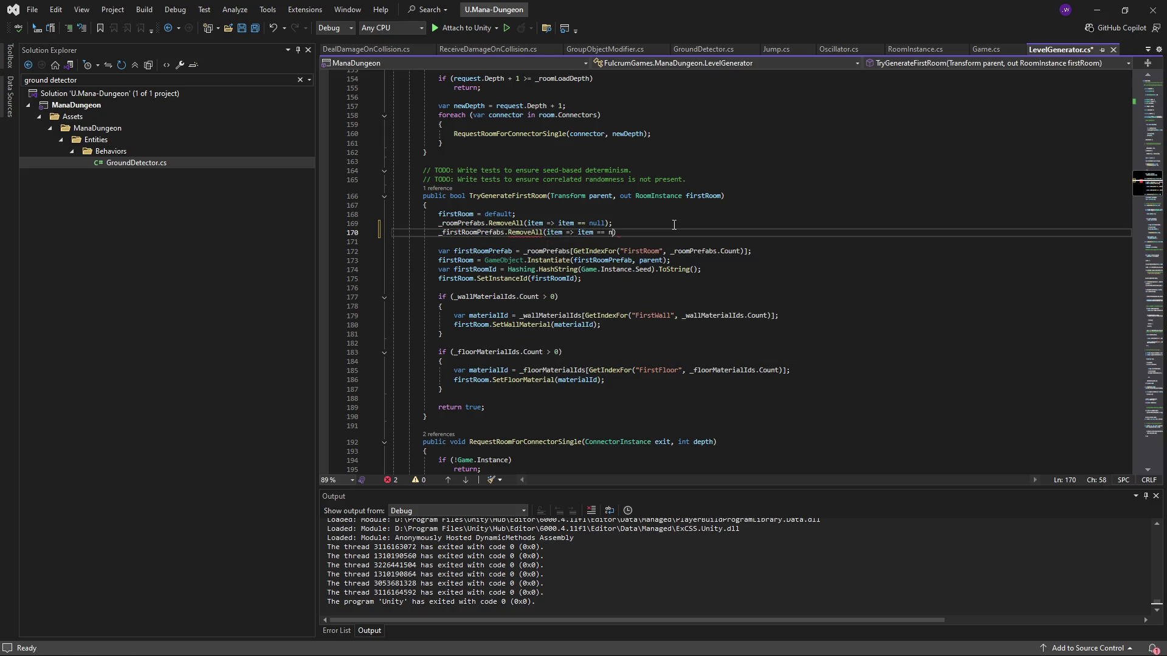
text( null);)
key(ctrl+s)
key(Down)
key(Return)
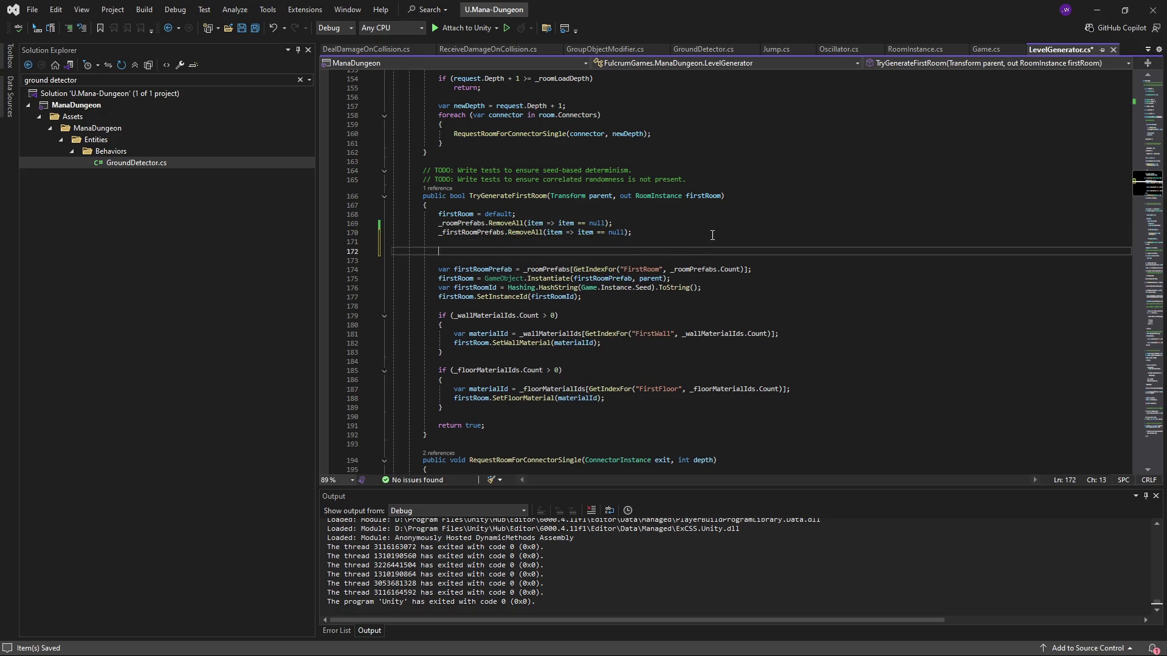
text(if (_roo)
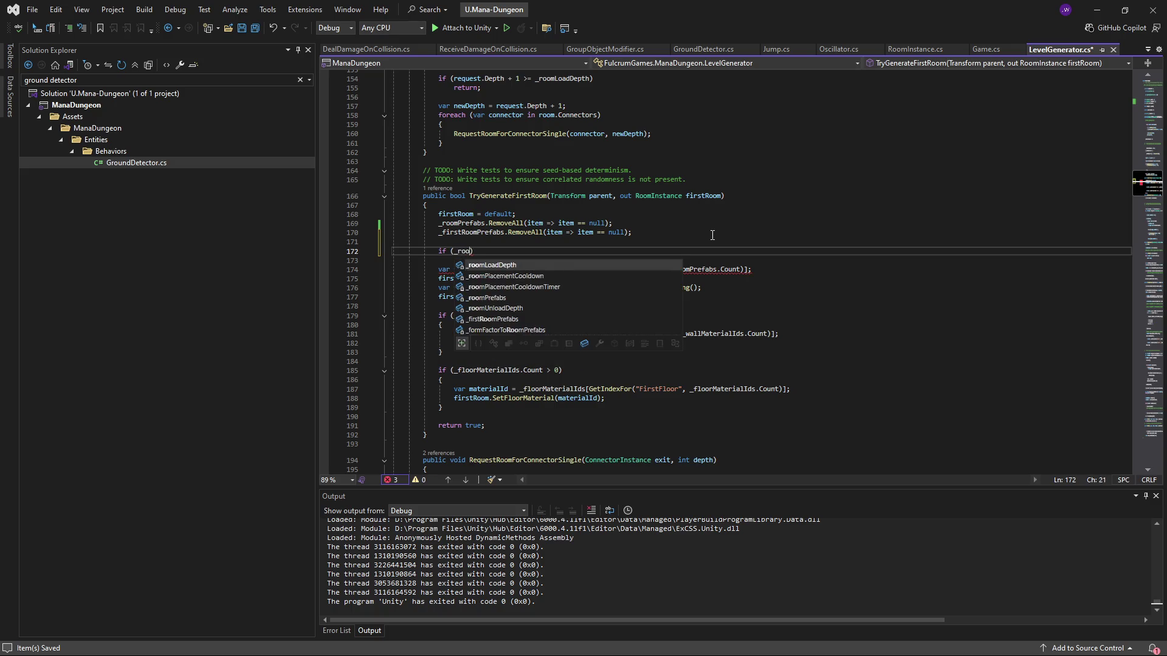
text(omPrefabs.)
text(Count <= 0)
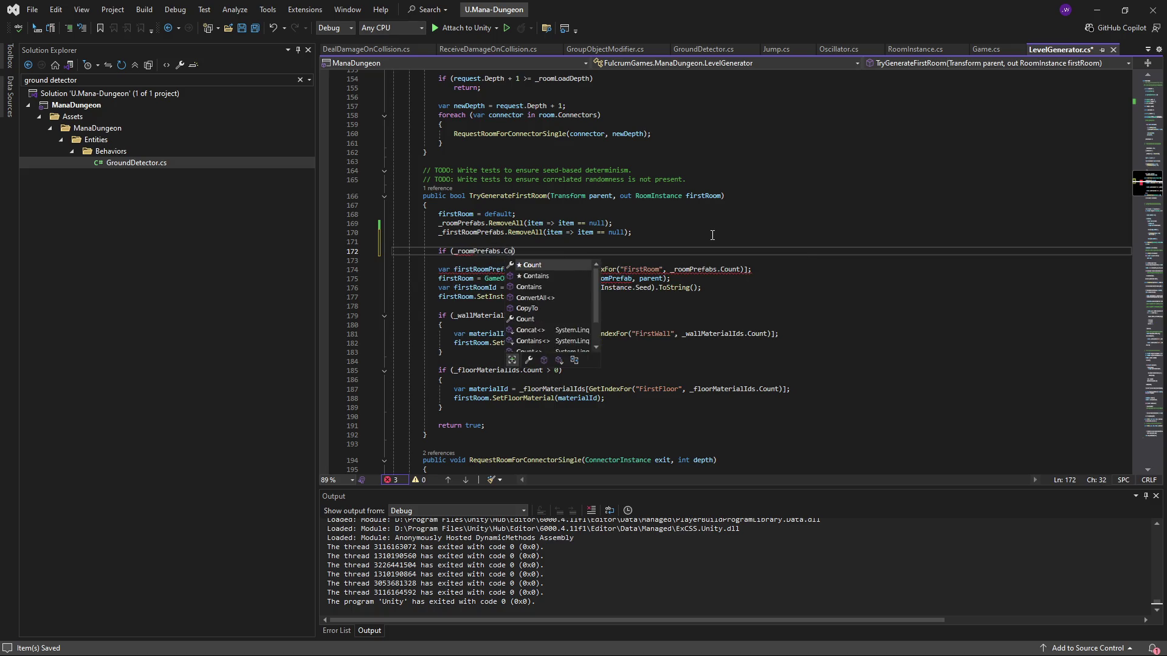
text())
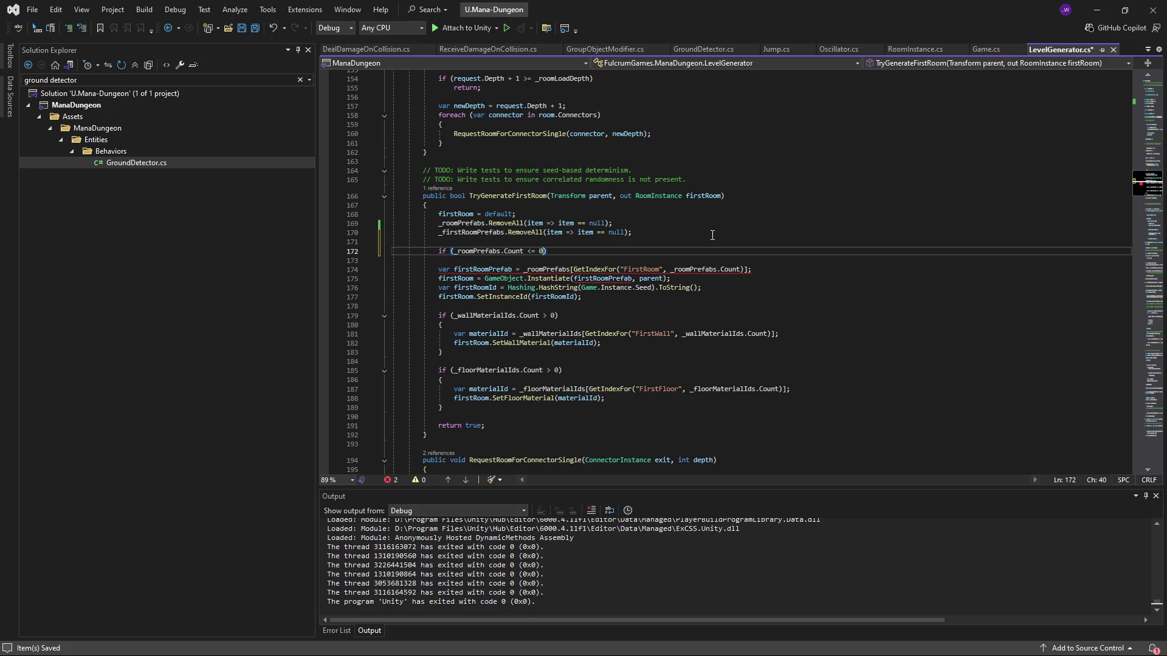
key(Left)
key(Left)
key(Left)
key(shift+Right)
text(=)
key(Right)
key(Right)
key(Right)
key(Return)
text({)
key(Return)
text(return )
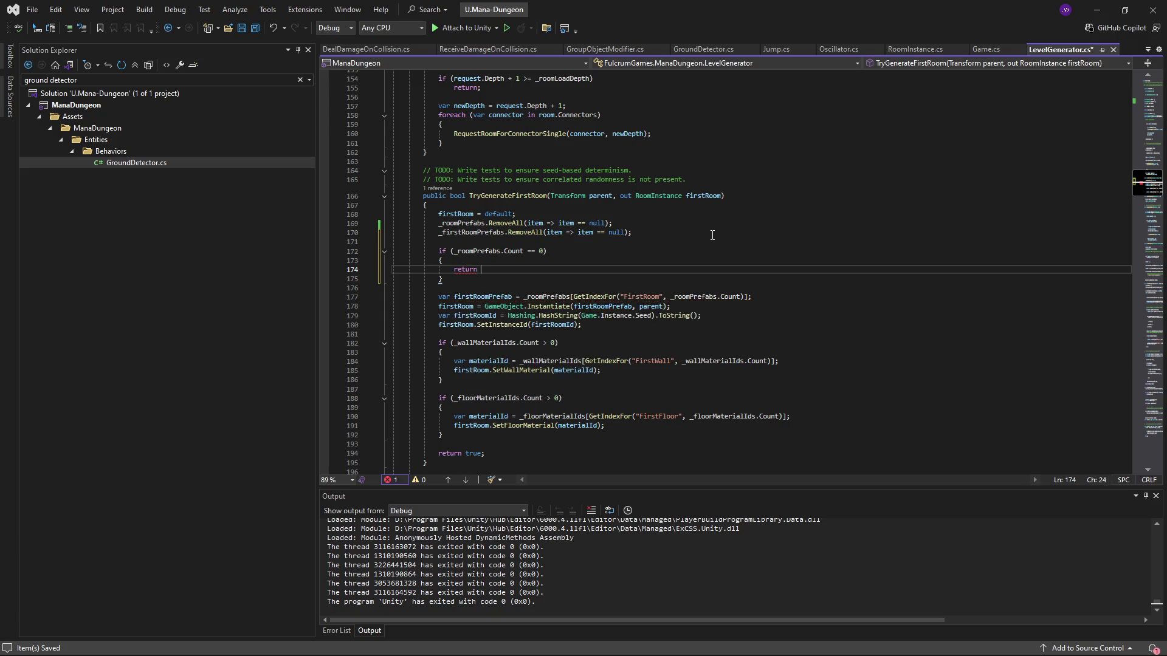
text(false;)
key(ctrl+Return)
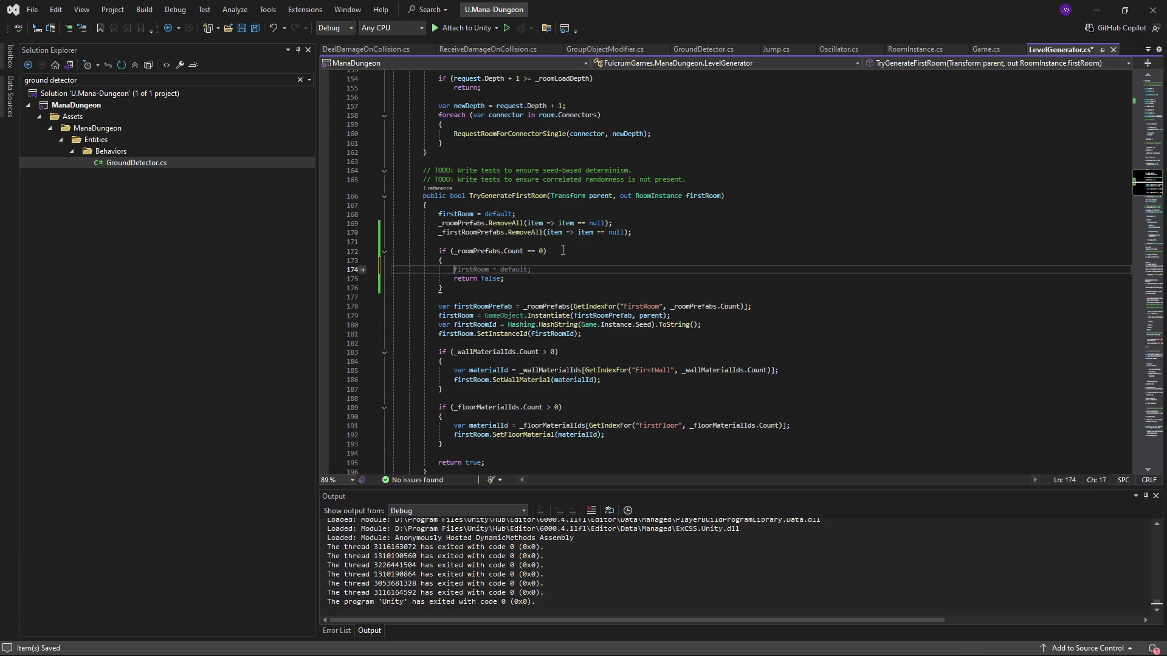
key(ctrl+z)
key(Up)
key(Up)
key(Up)
- Reorder the cleanup lines into groups and start an 'if (_firstRoomPrefabs.Count == 0)' block
click(691, 233)
key(alt+Up)
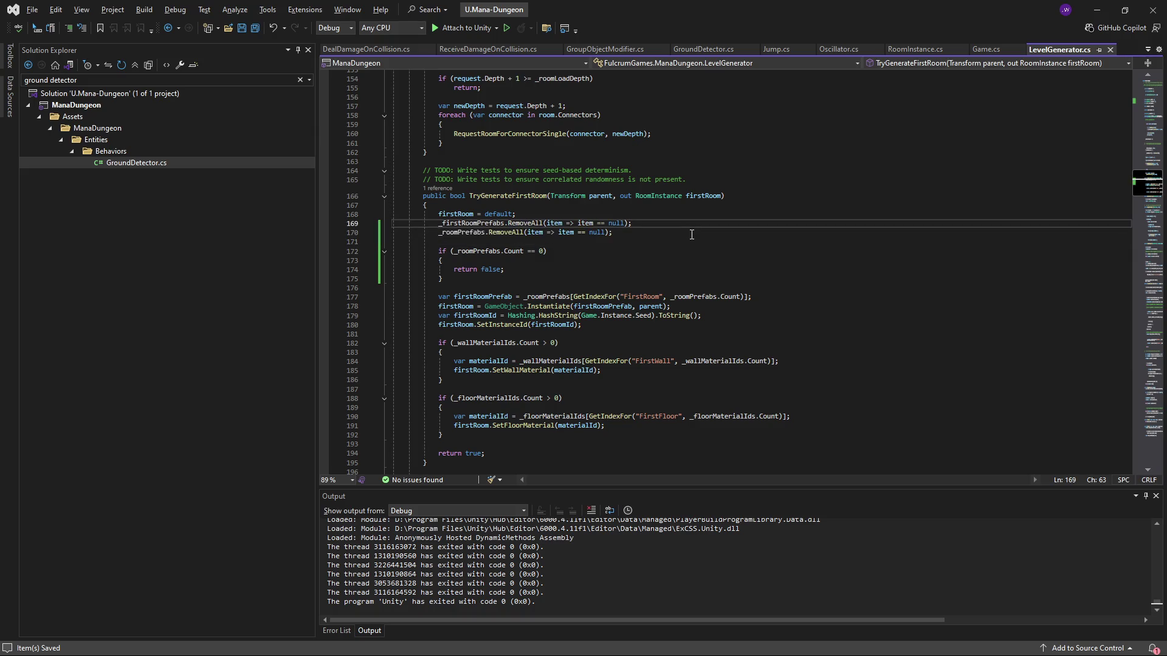
key(Down)
key(alt+Down)
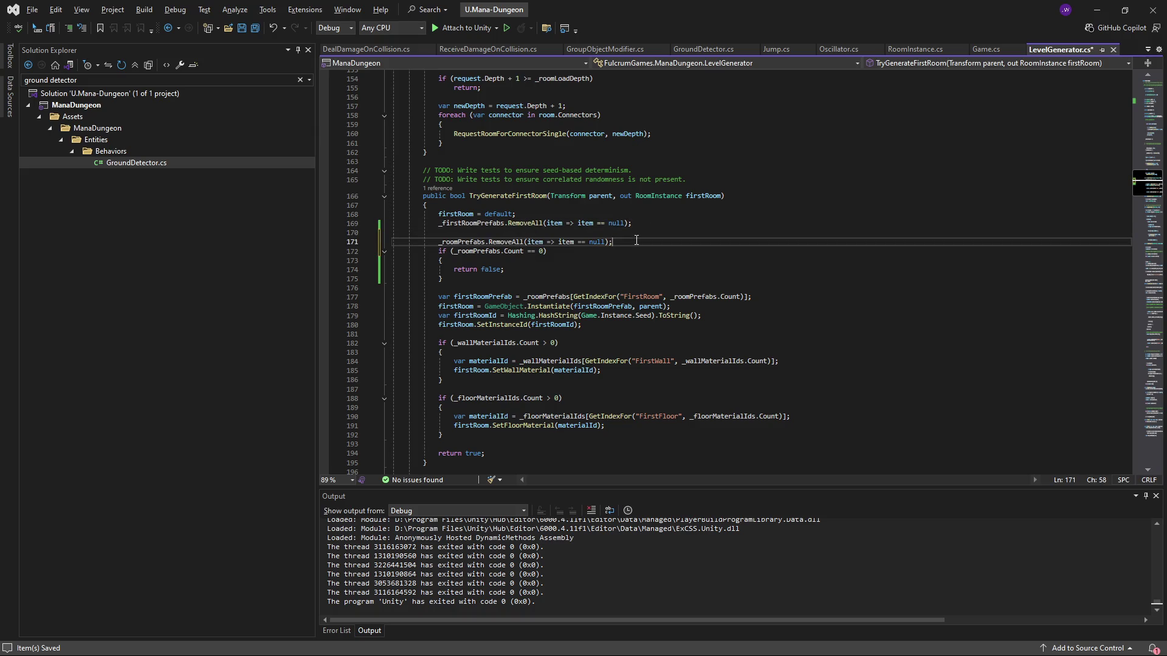
key(Up)
key(Up)
key(Up)
key(Return)
key(Down)
key(End)
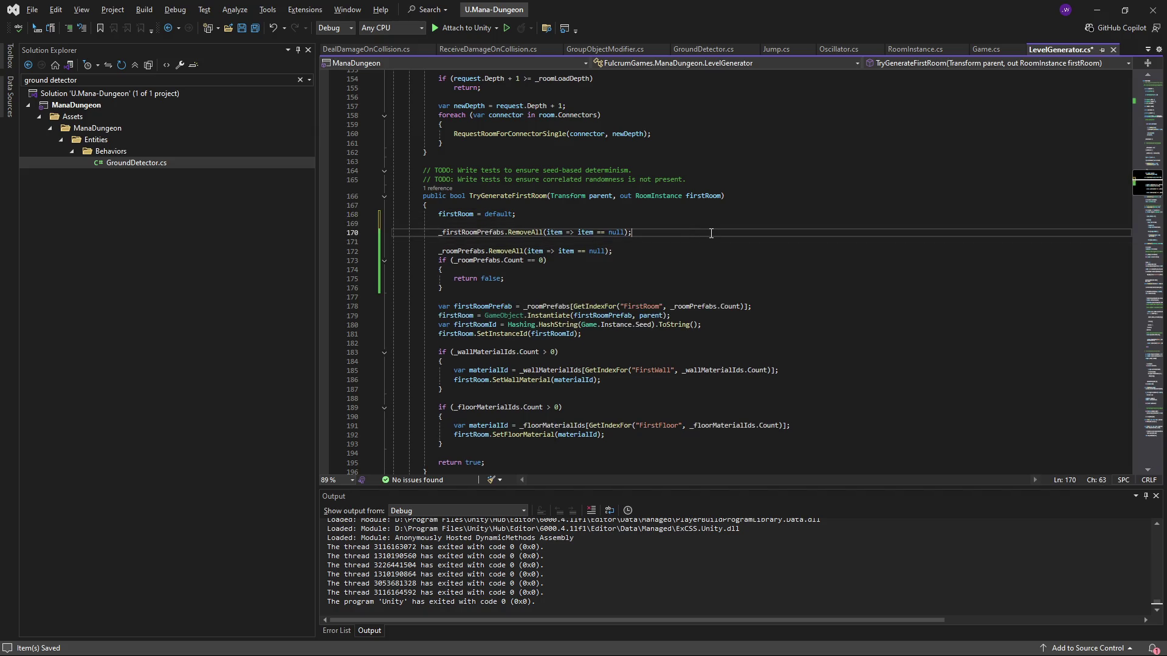
key(Return)
text(if ()
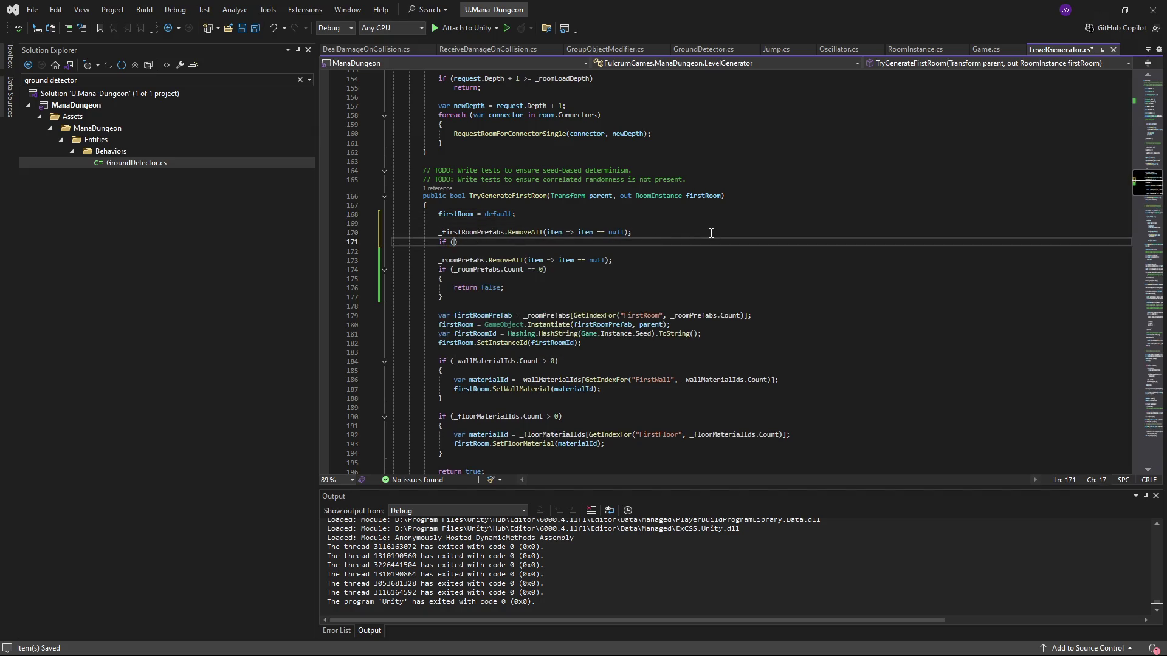
text(_)
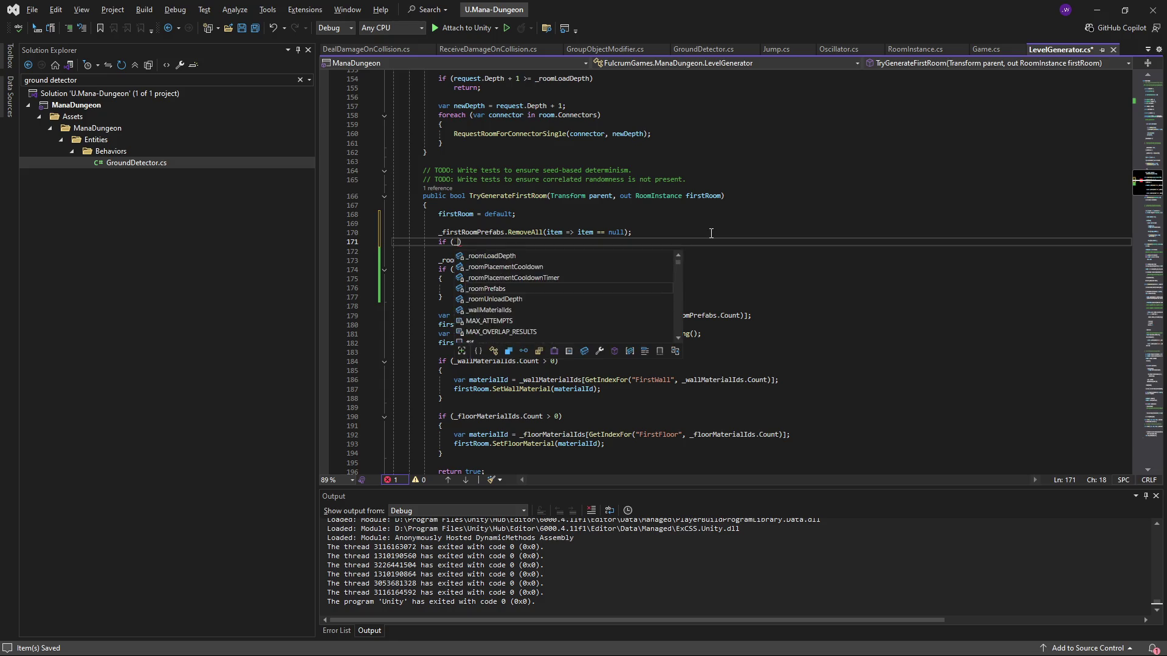
text(first)
key(Tab)
text(.Count == 0)
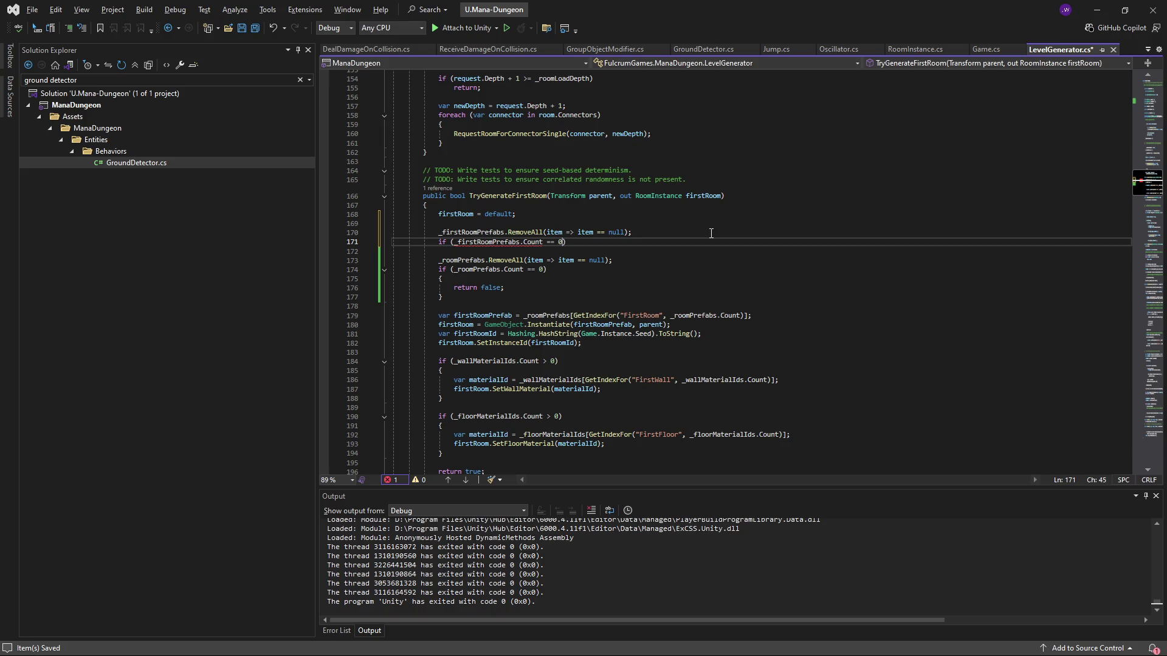
text())
key(Return)
text({)
key(Return)
scroll(633, 228, down, 2)
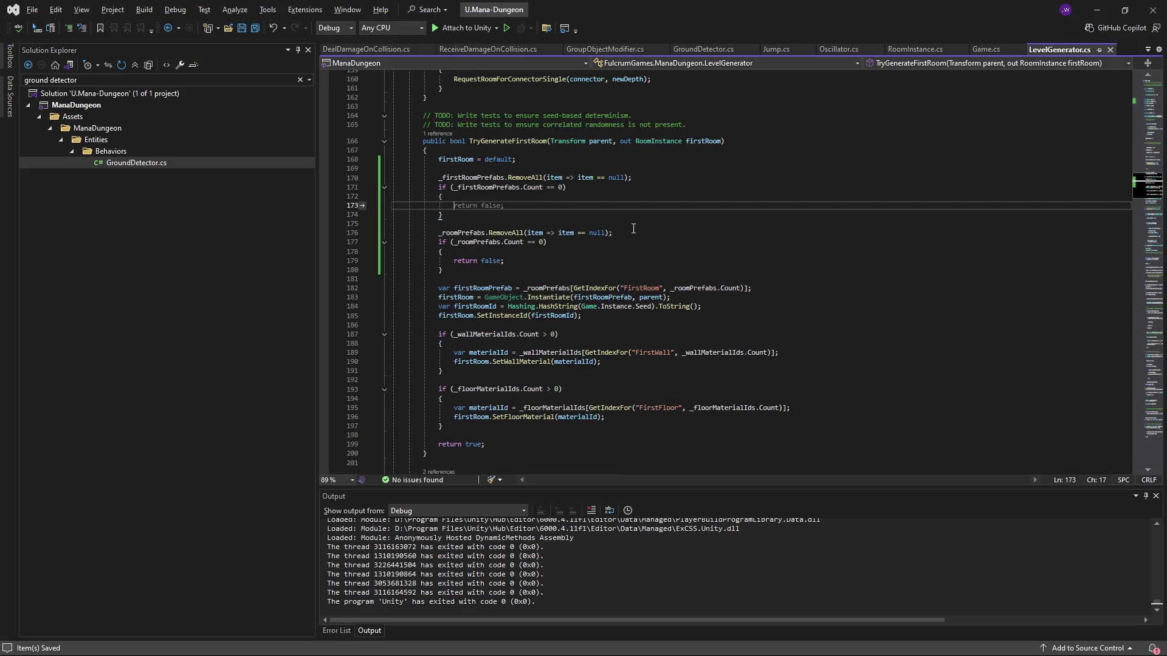
text(return false;)
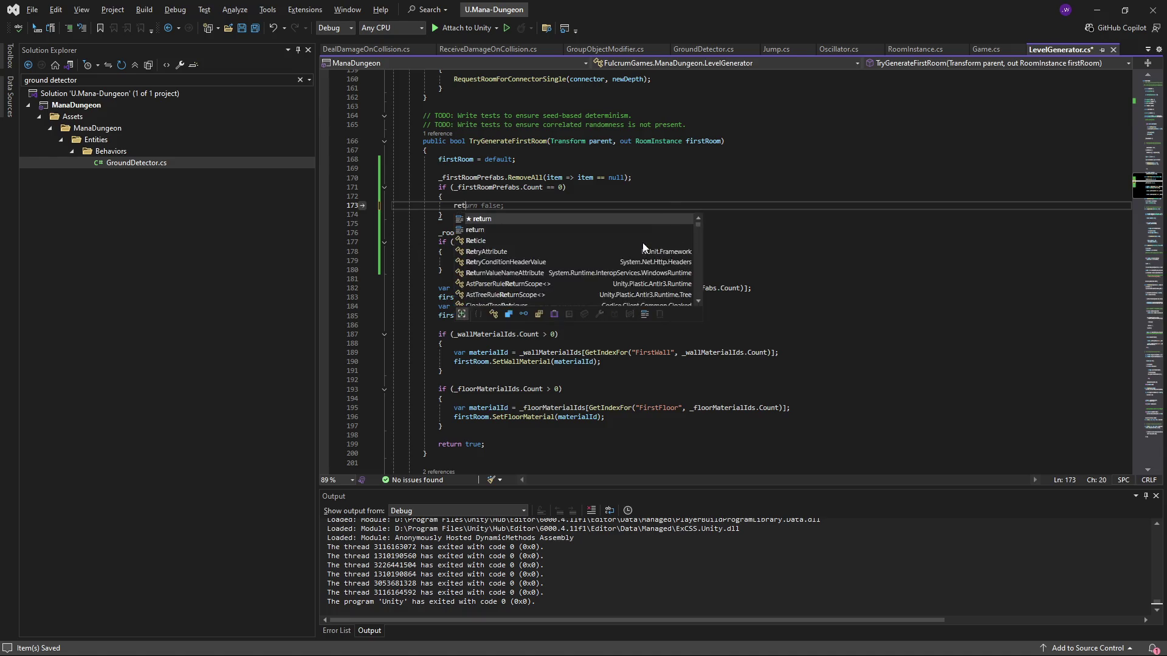
- Add a two-line warning log inside the first-room empty check and save
key(ctrl+Return)
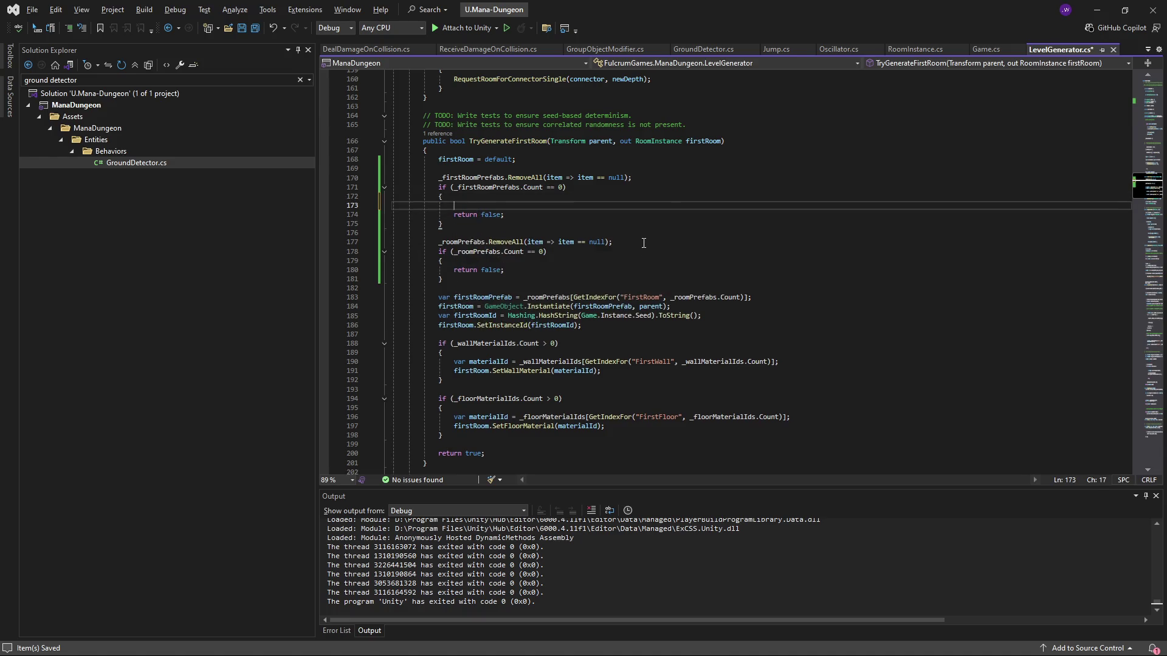
text(Debug.LogWarni)
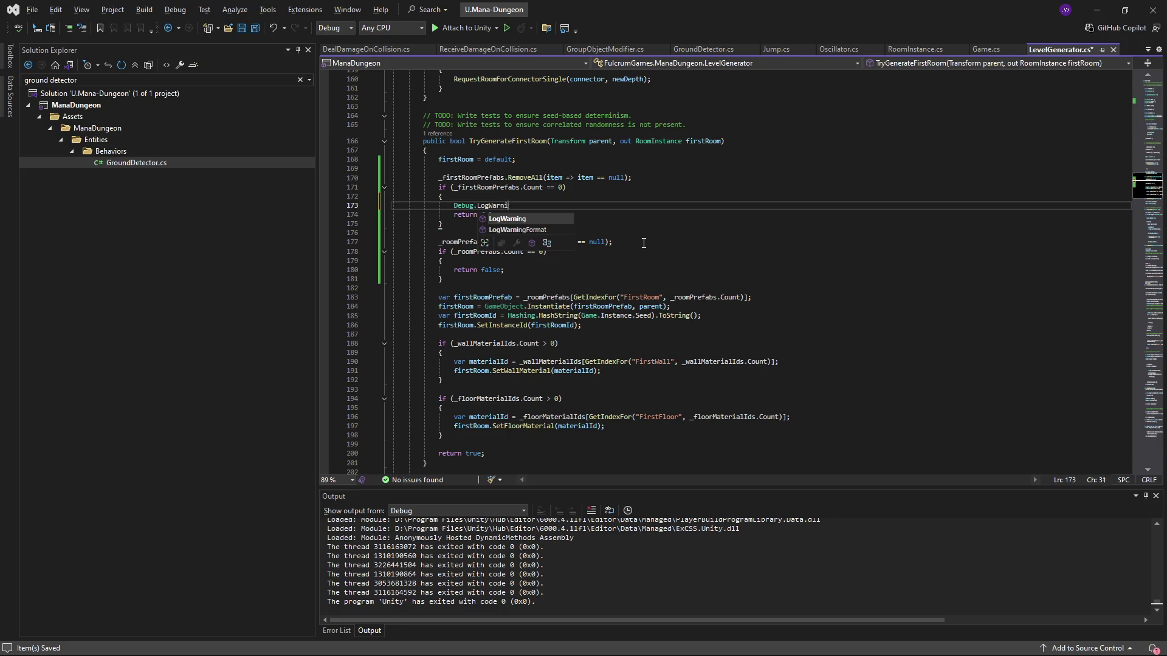
text(ng($)
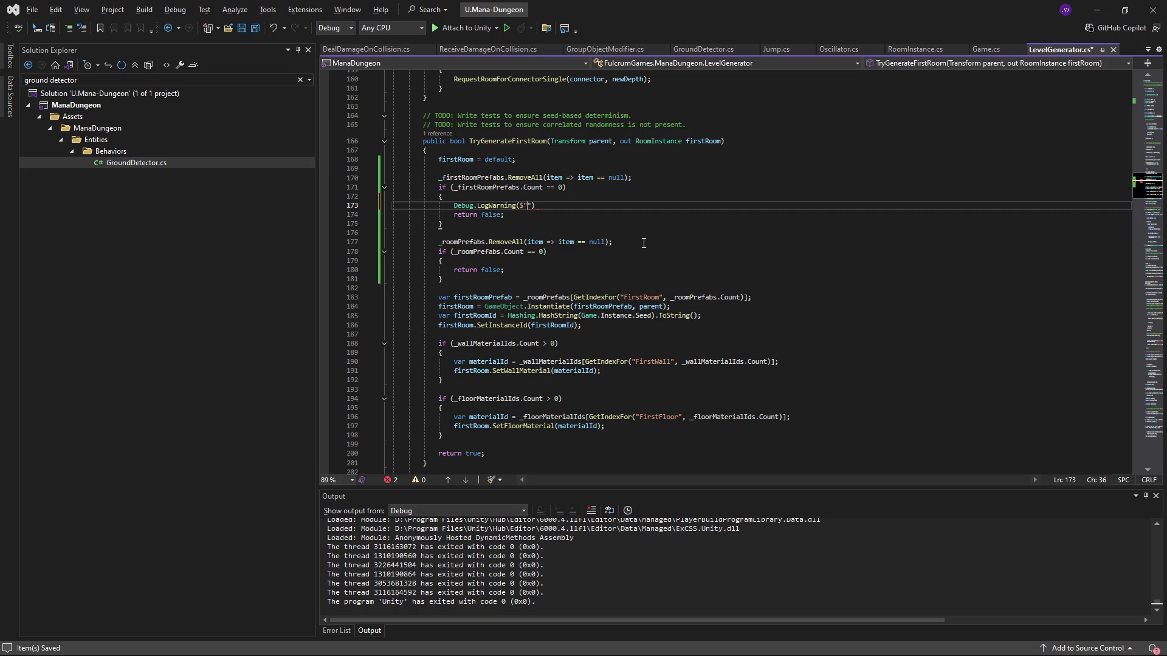
text( first room)
text( prefab colle)
text(ction is empty )
text(! A new level cannot)
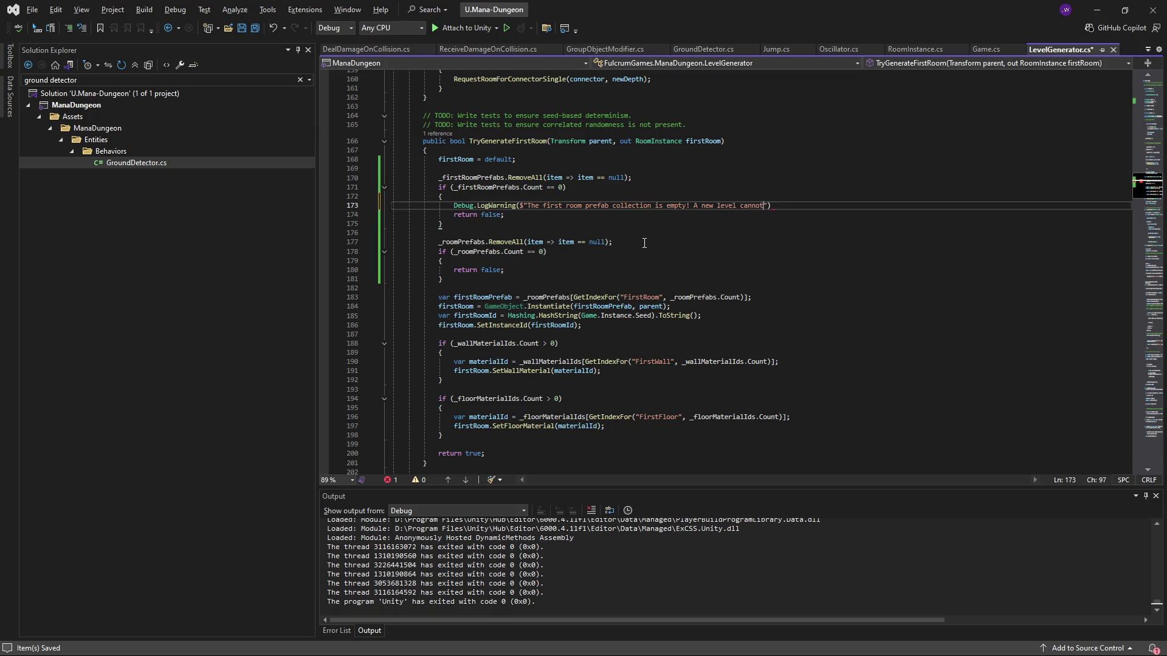
text( be generate)
text(d!");)
key(ctrl+s)
text(;)
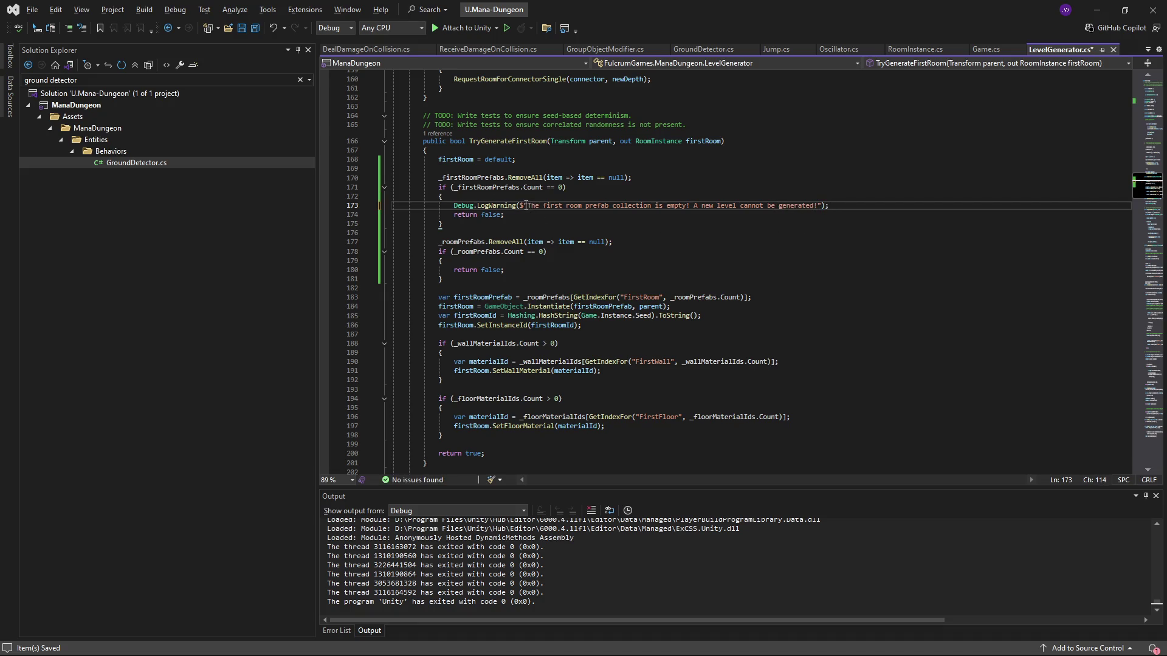
click(524, 205)
key(BackSpace)
click(691, 205)
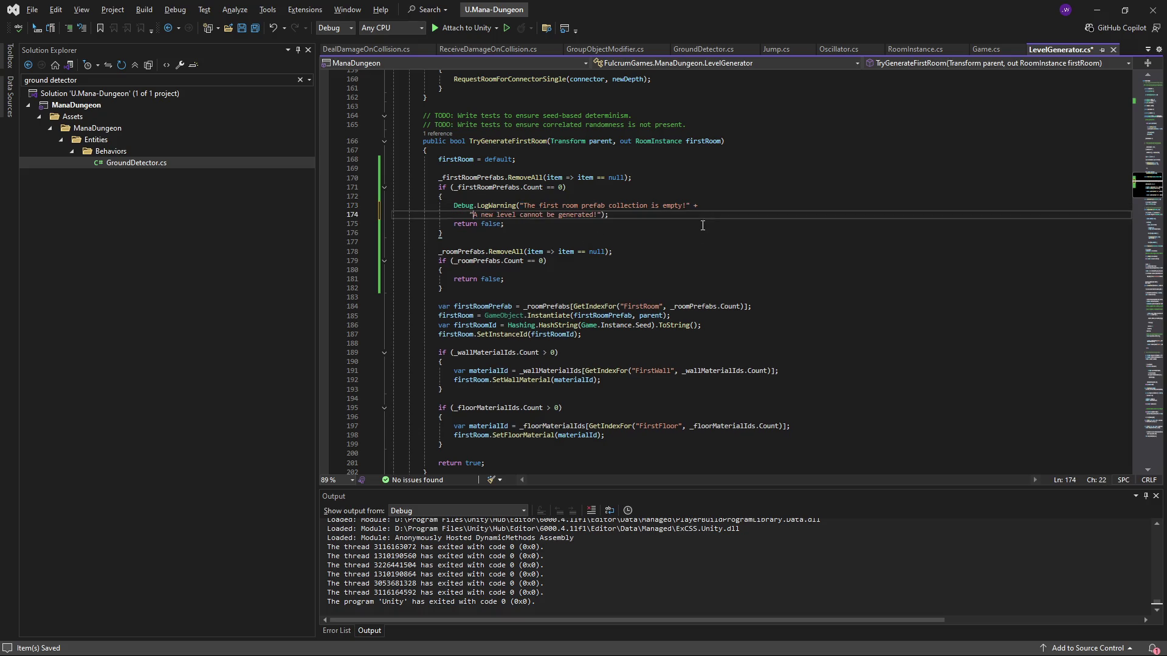
key(Return)
key(ctrl+s)
- Copy the warning into the room-prefab empty check, dropping the word 'first'
drag(613, 215, 276, 212)
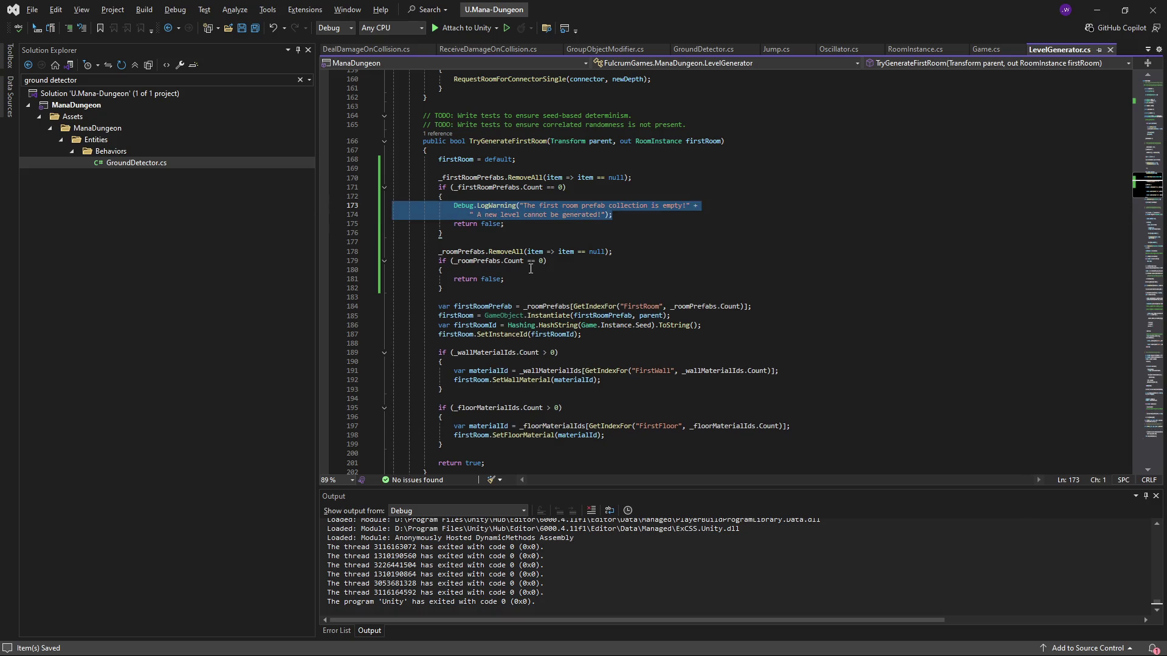
key(ctrl+c)
click(407, 279)
key(ctrl+v)
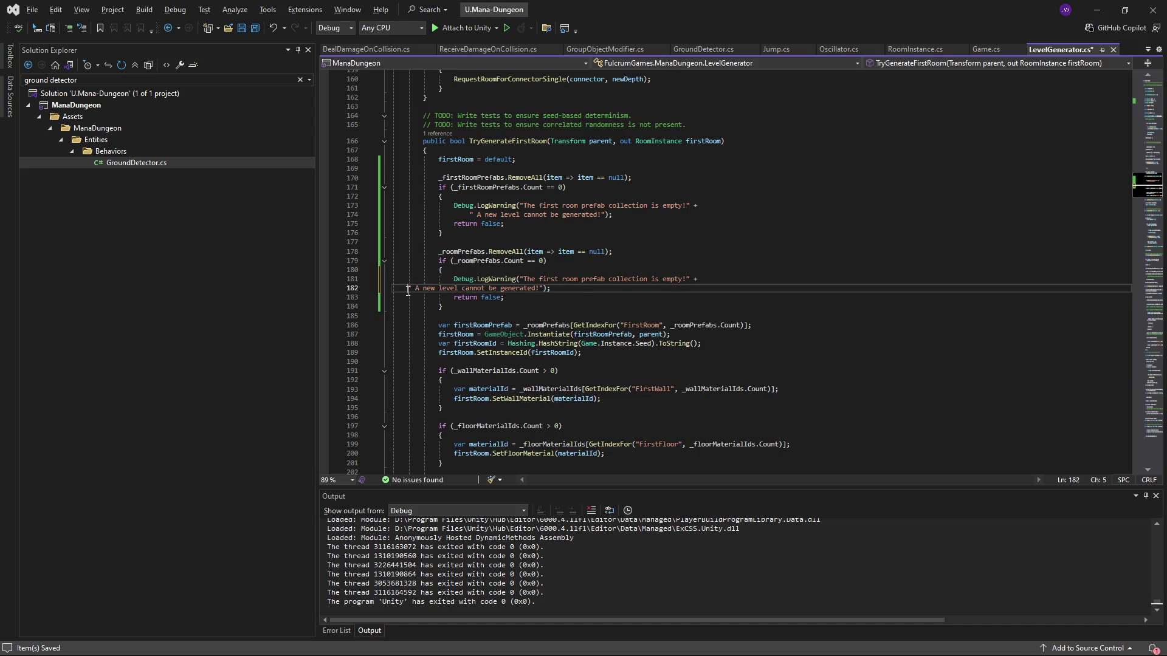
double_click(547, 279)
key(BackSpace)
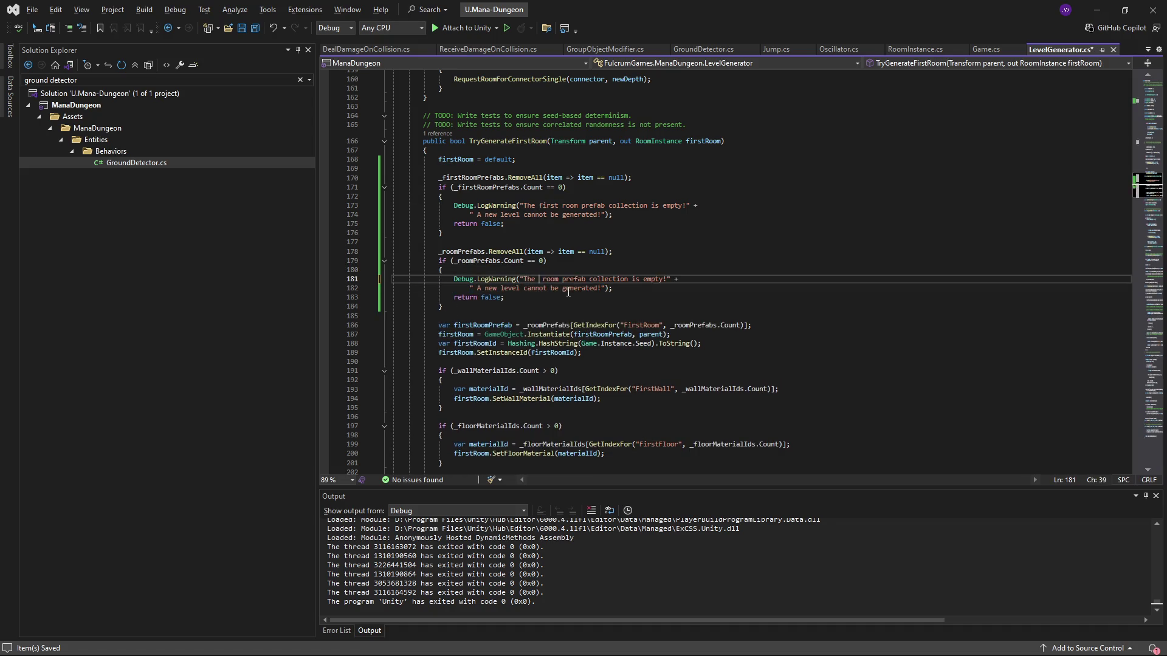
click(620, 290)
key(ctrl+s)
right_click(651, 293)
key(Escape)
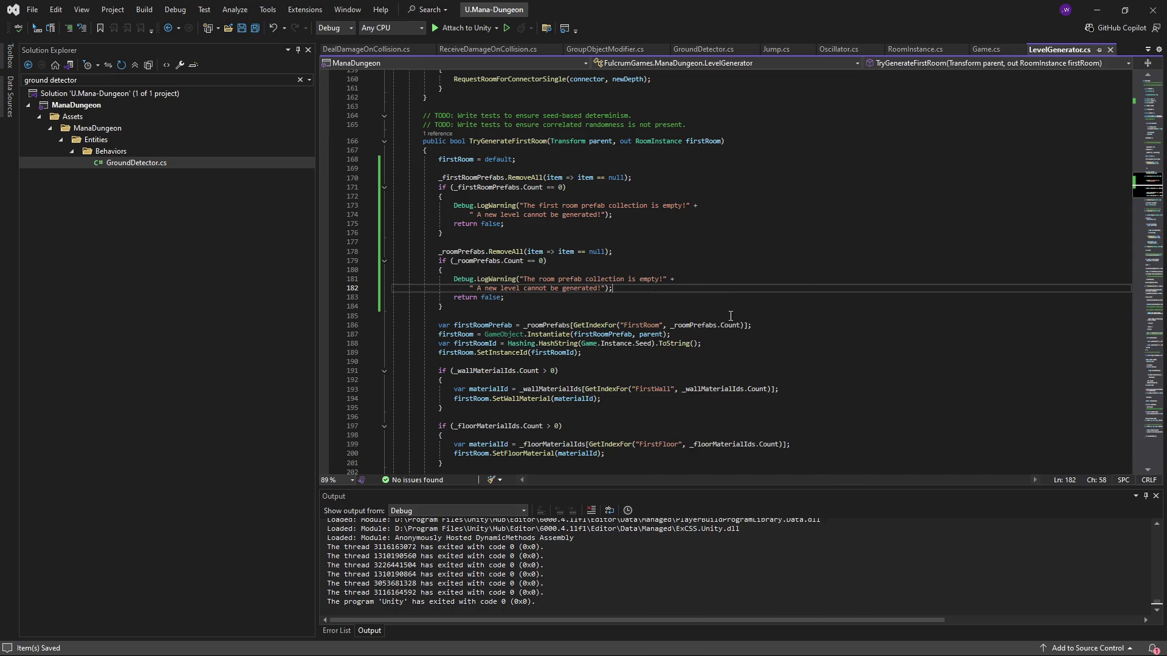
key(Down)
key(Down)
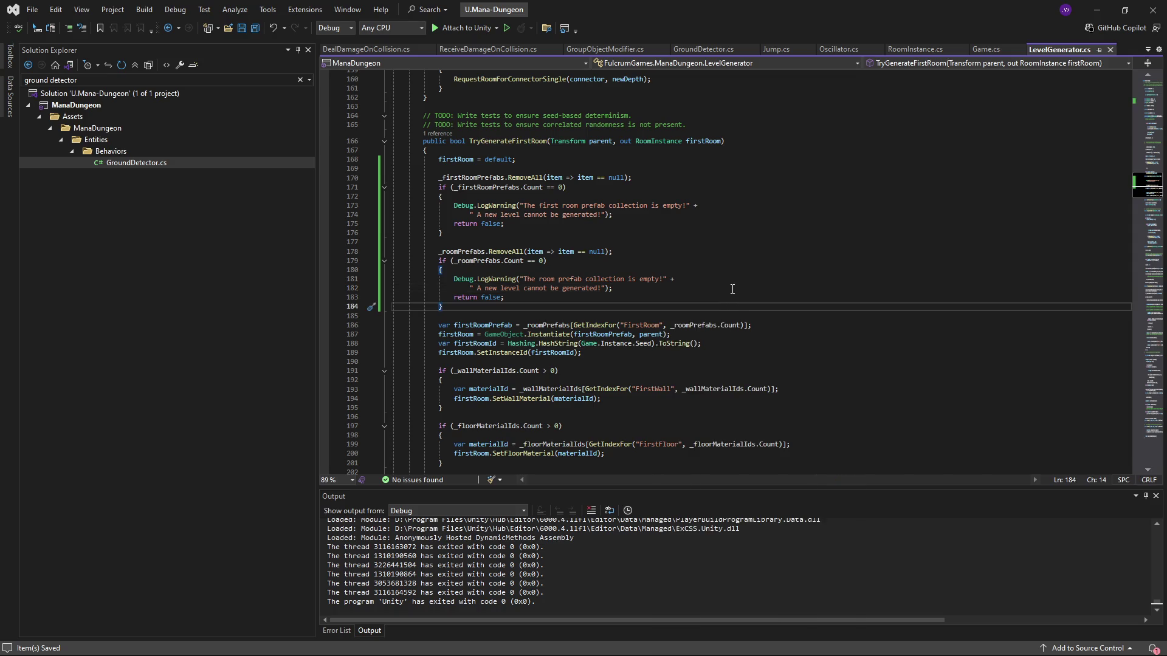
scroll(668, 246, up, 3)
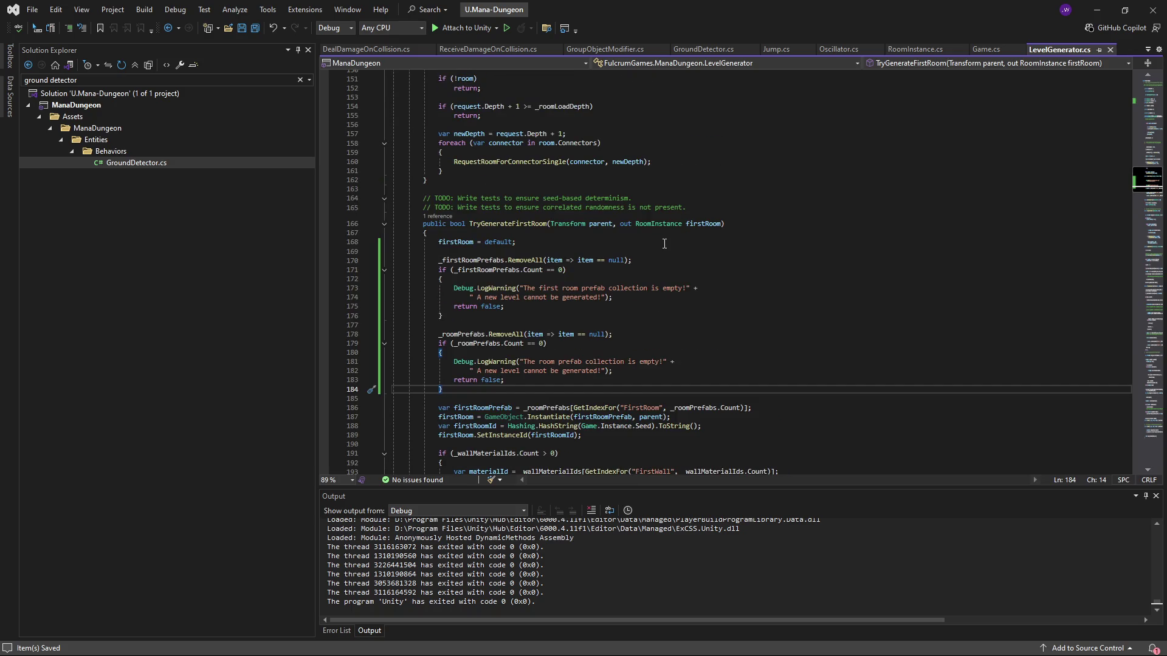
scroll(664, 243, up, 8)
scroll(664, 243, up, 2)
scroll(692, 274, down, 8)
scroll(716, 301, down, 6)
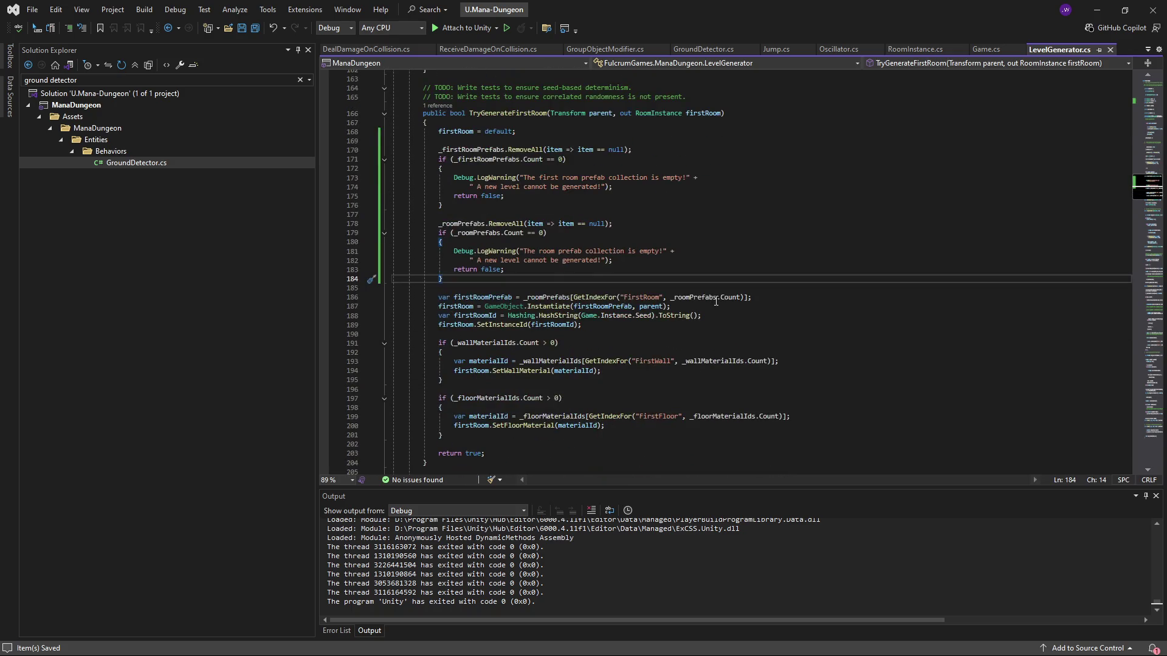
- Replace both _roomPrefabs references on line 186 with _firstRoomPrefabs, save and return to Unity
double_click(485, 158)
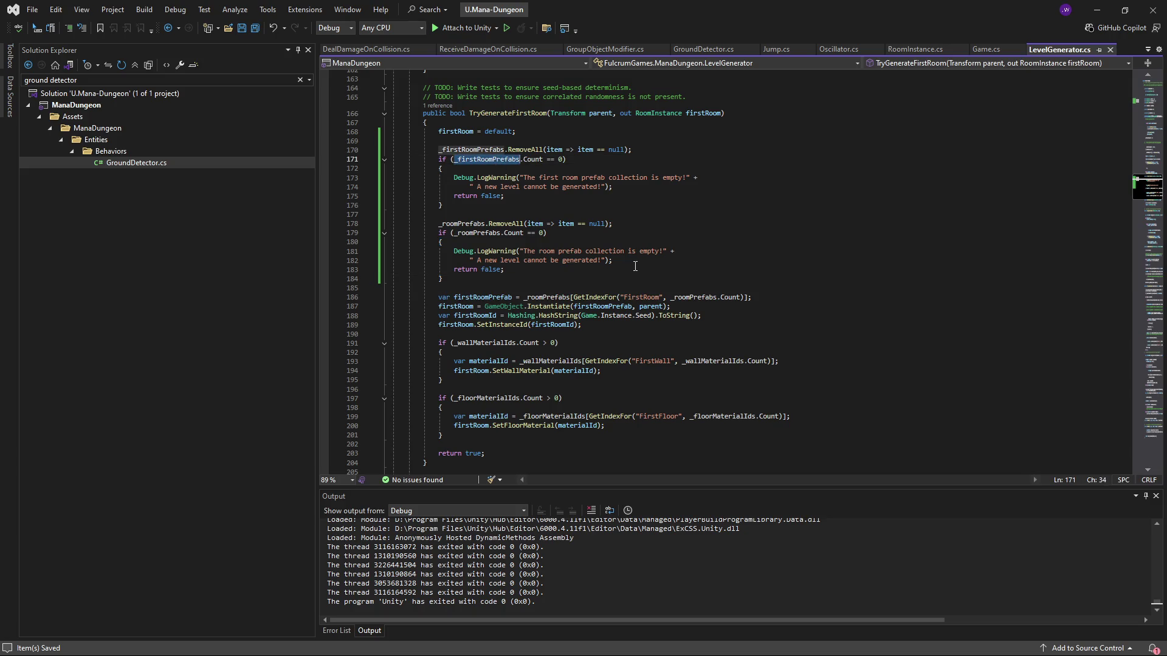
scroll(610, 284, down, 2)
scroll(642, 280, up, 1)
double_click(694, 271)
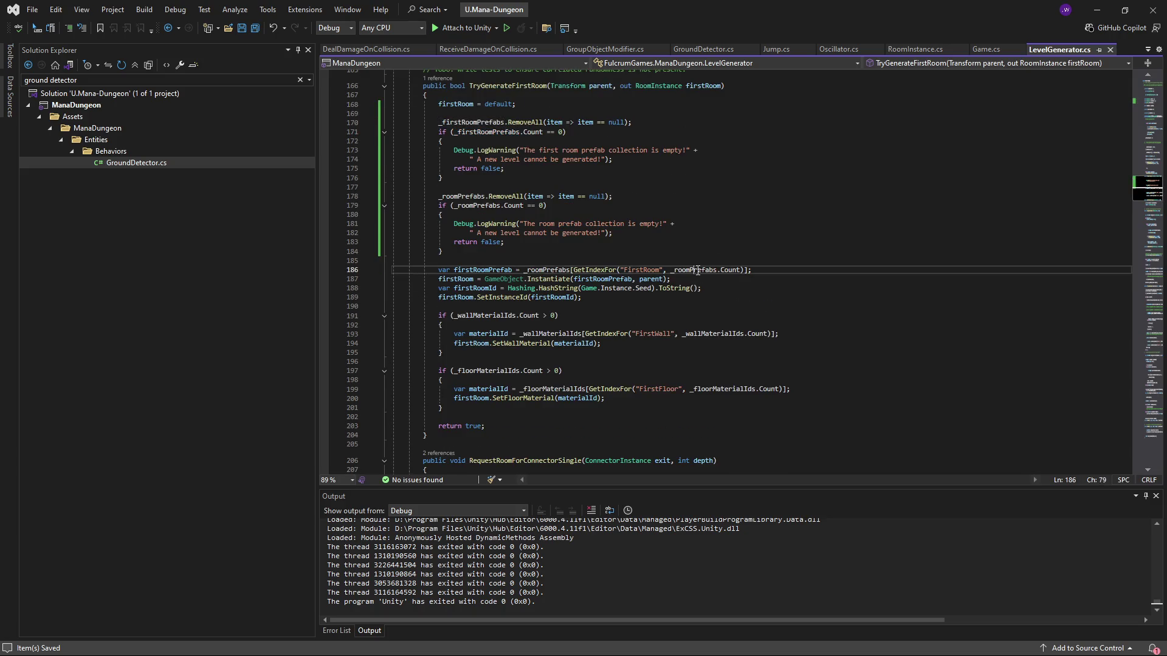
double_click(557, 270)
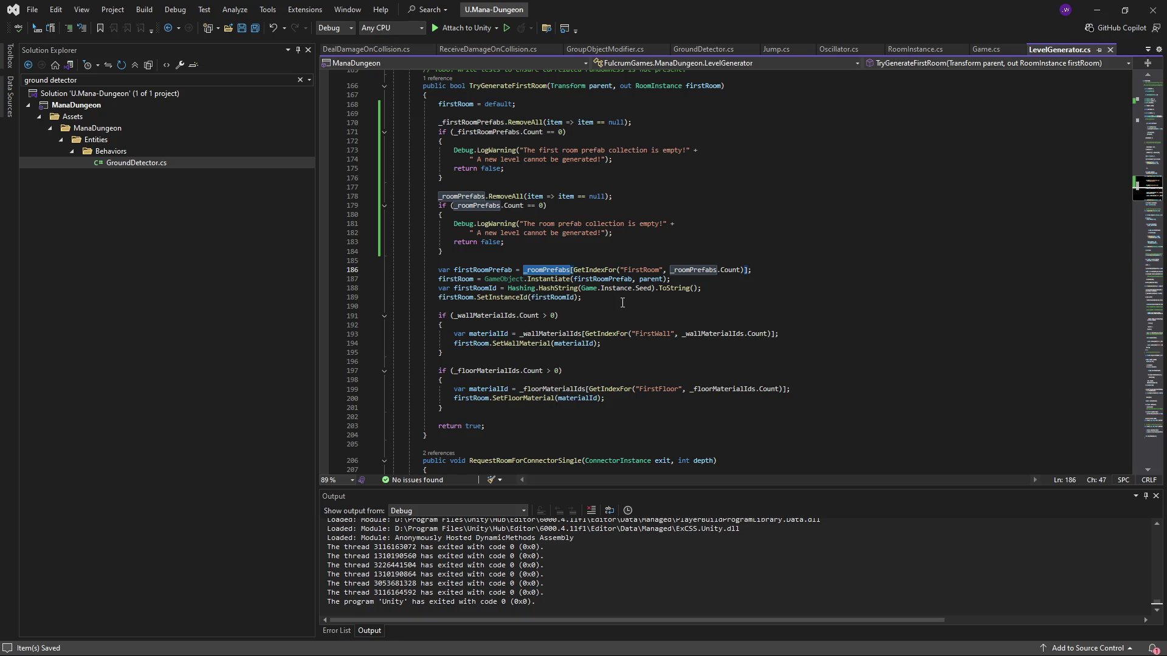
key(ctrl+v)
double_click(703, 269)
key(ctrl+v)
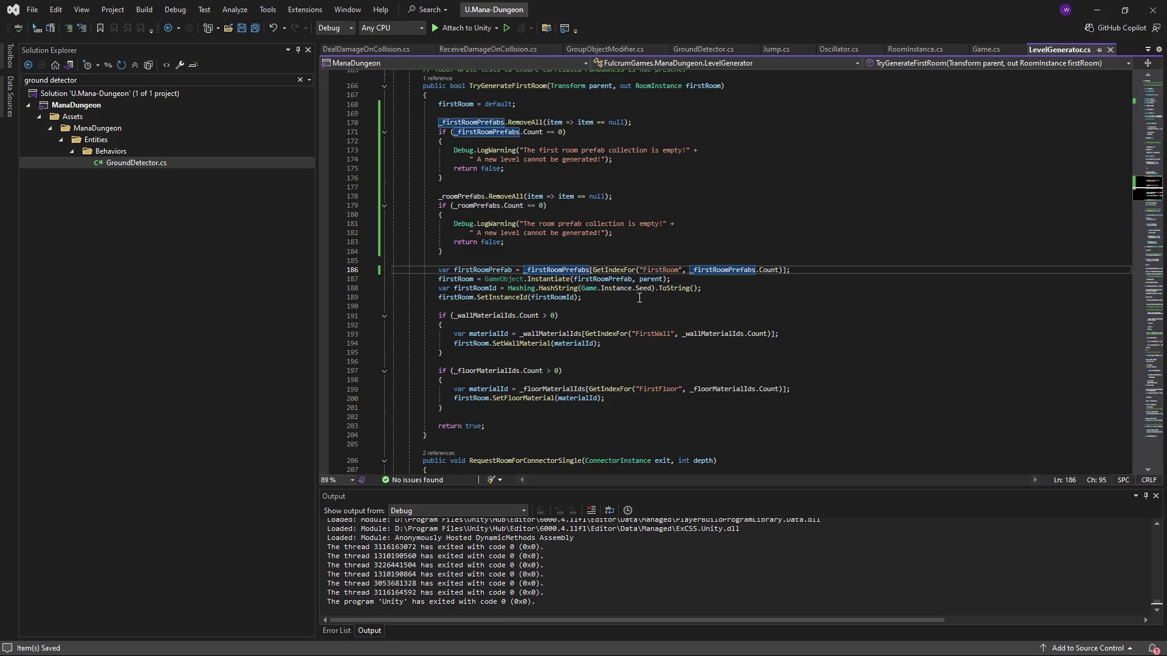
scroll(575, 274, up, 1)
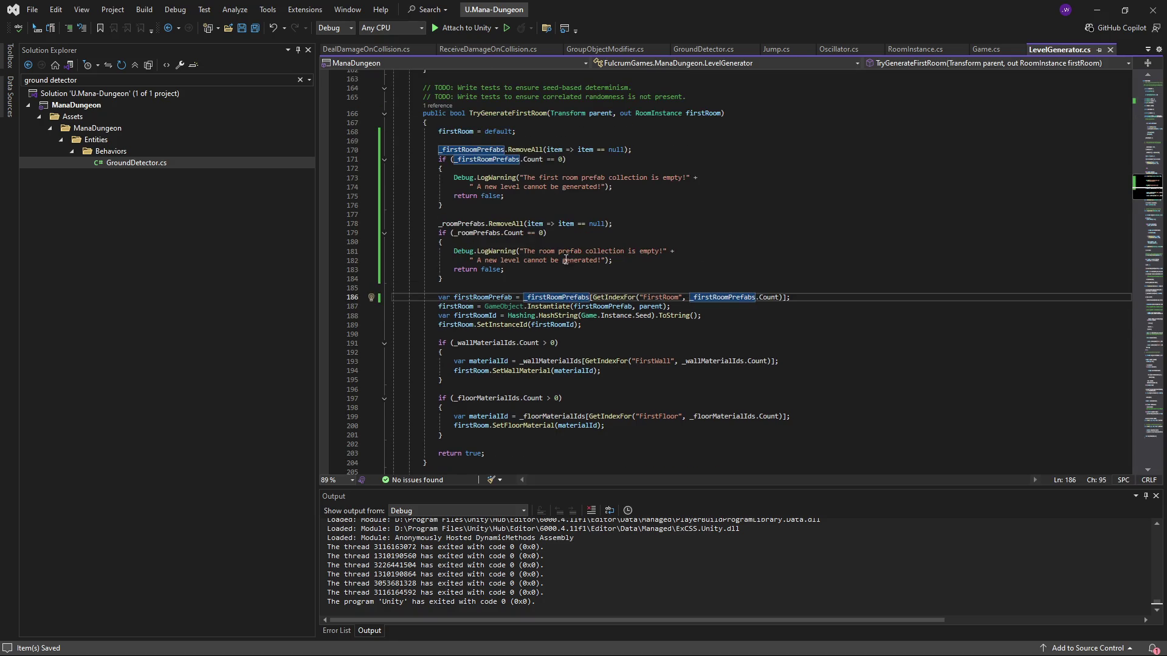
double_click(473, 222)
scroll(677, 307, down, 1)
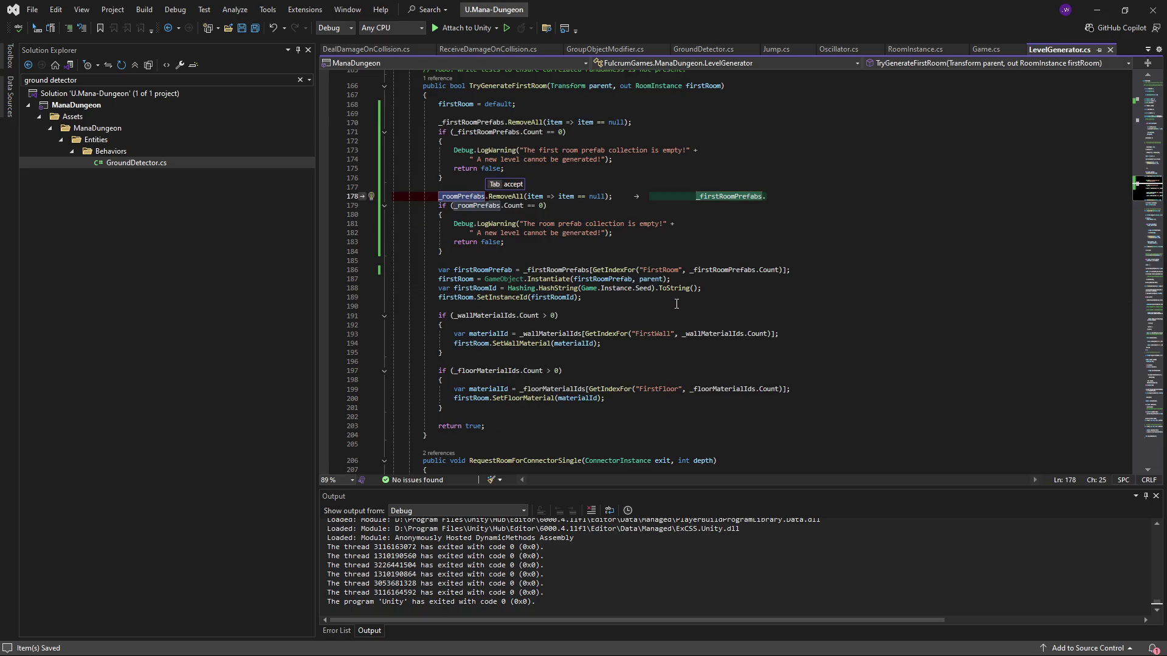
click(673, 316)
key(alt+Tab)
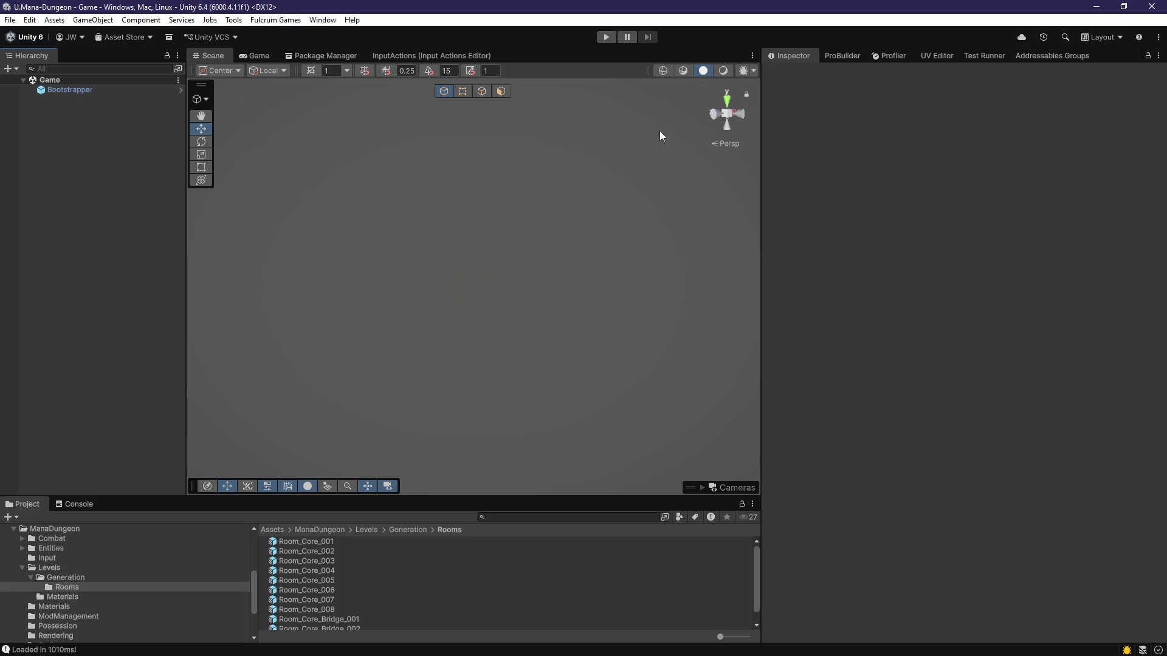
- Add two First Room Prefabs entries on Bootstrapper and drag Room_Core_002 into the second
click(53, 91)
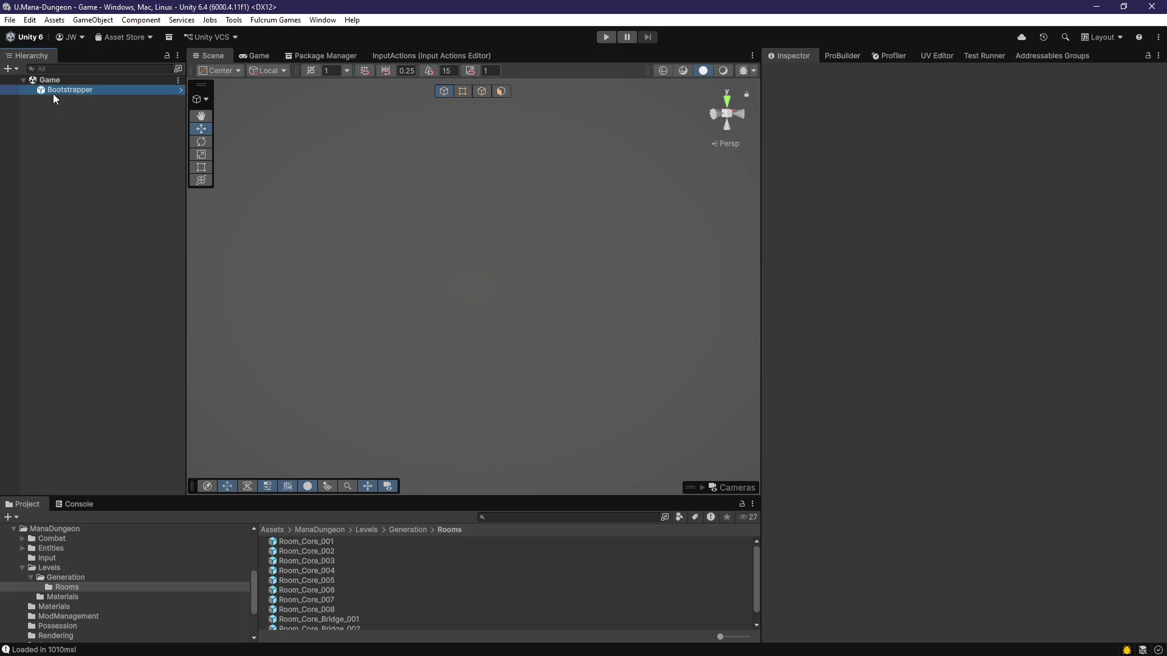
scroll(817, 369, down, 2)
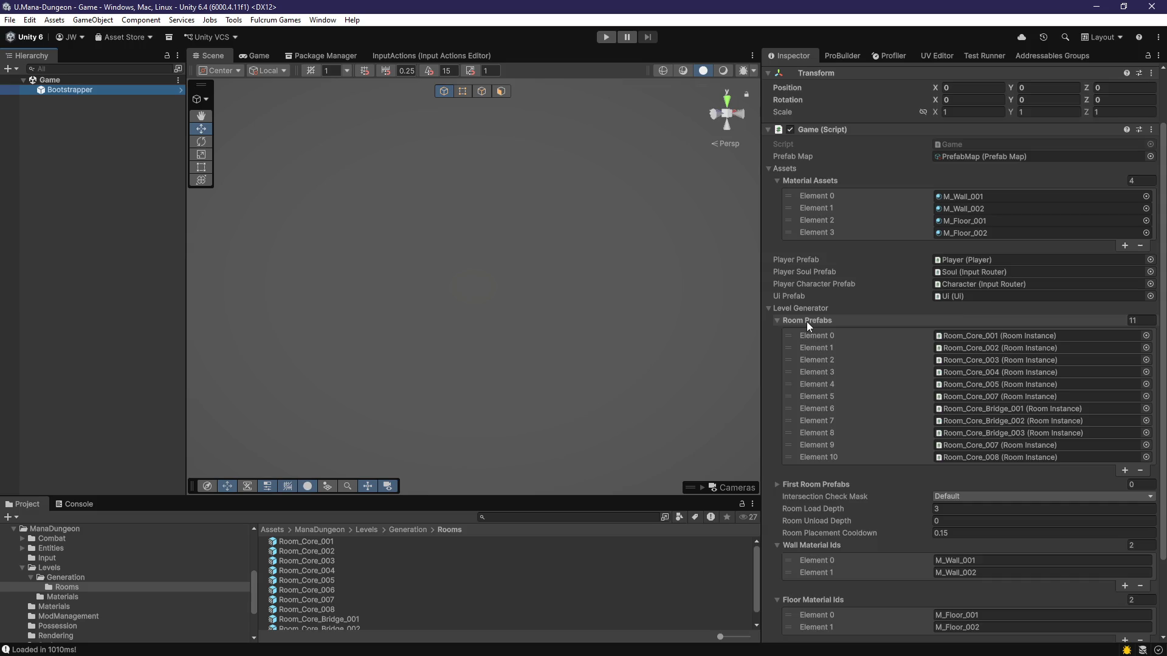
click(807, 321)
click(810, 391)
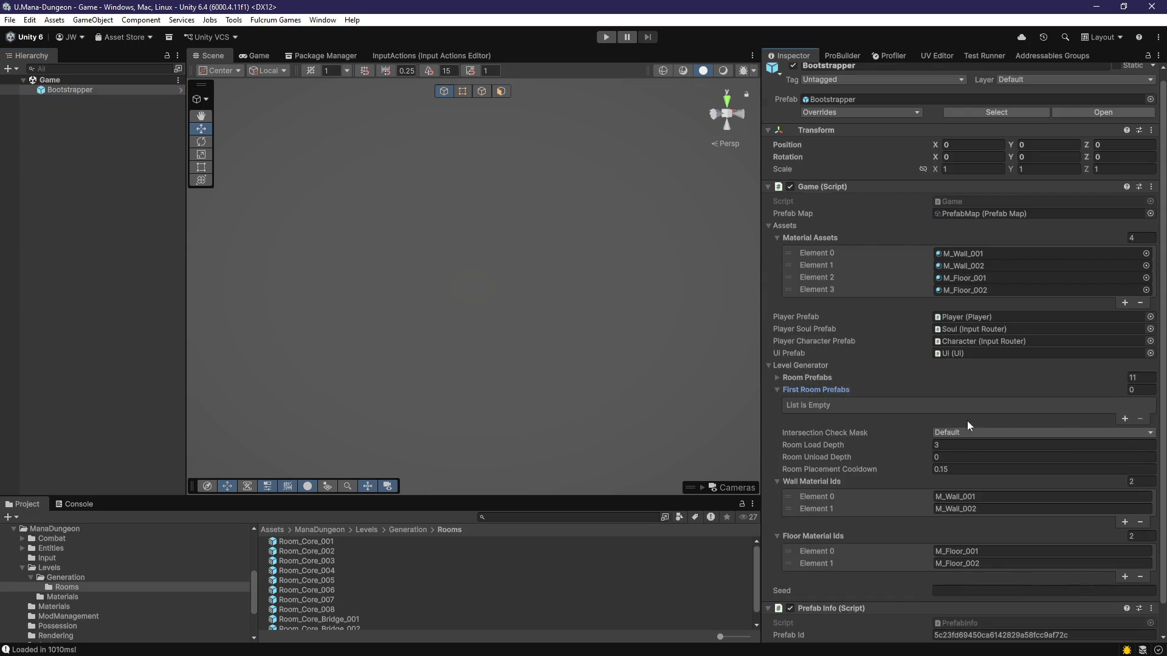
click(1125, 420)
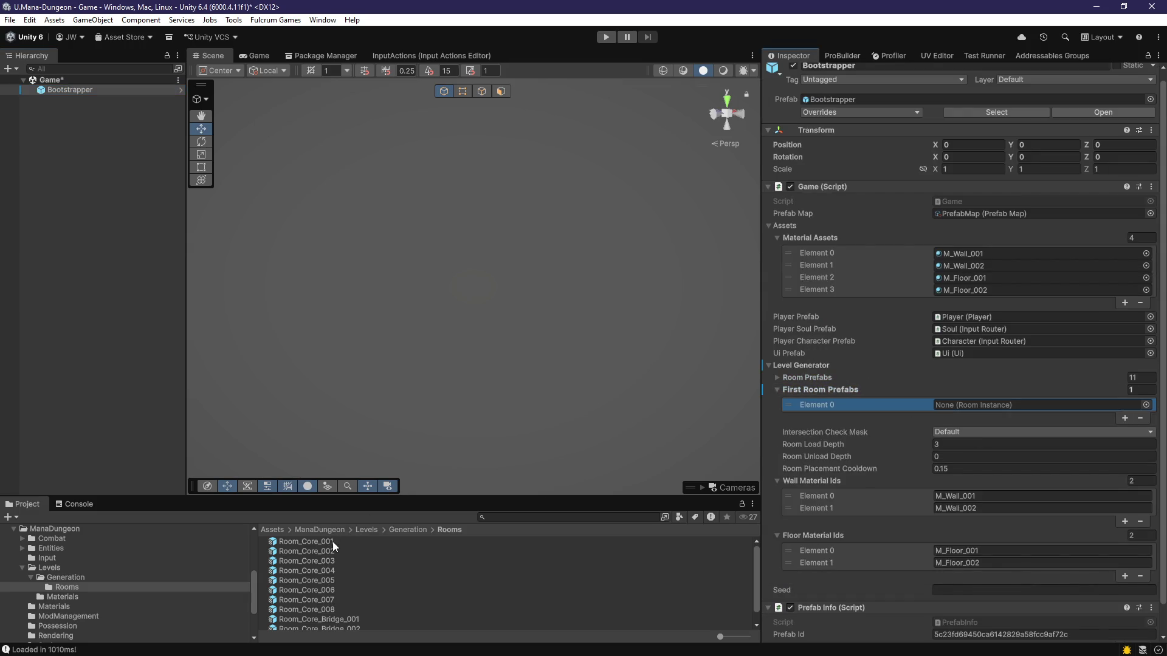
drag(333, 542, 982, 405)
scroll(997, 429, down, 1)
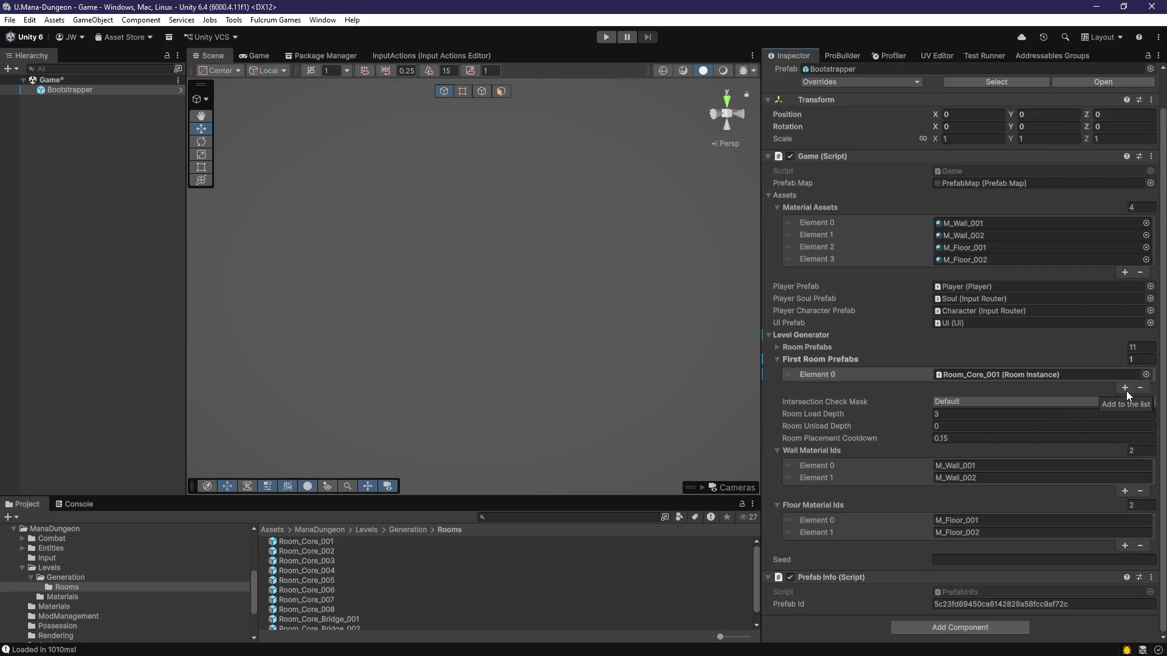
click(1125, 389)
click(332, 551)
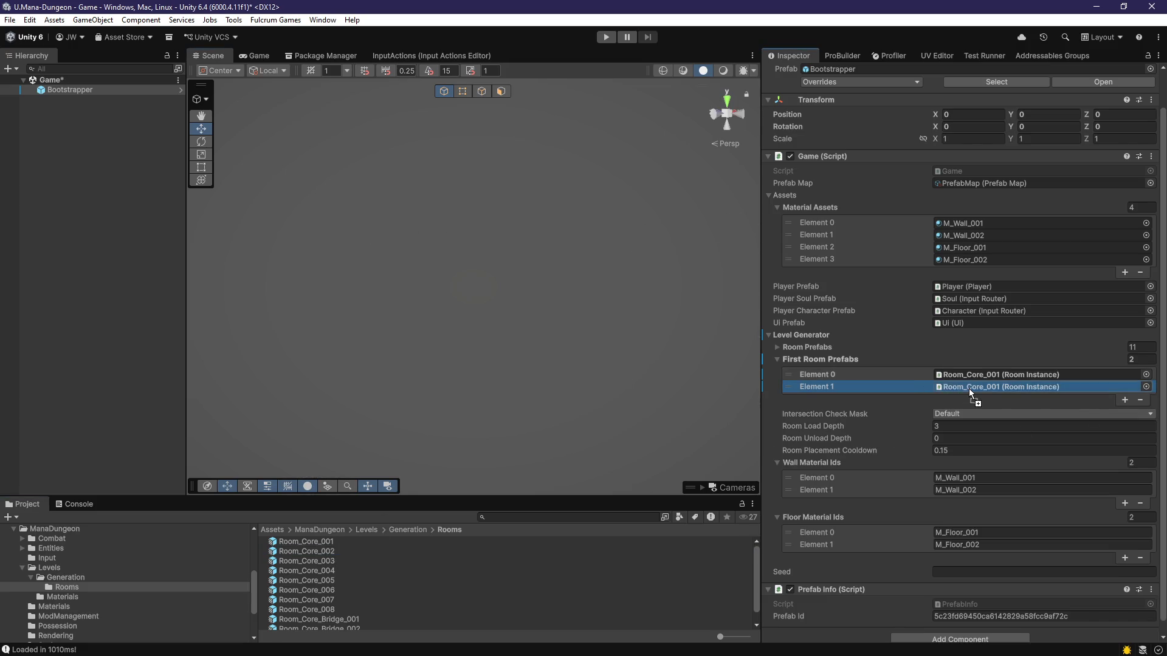
drag(331, 550, 981, 387)
double_click(331, 551)
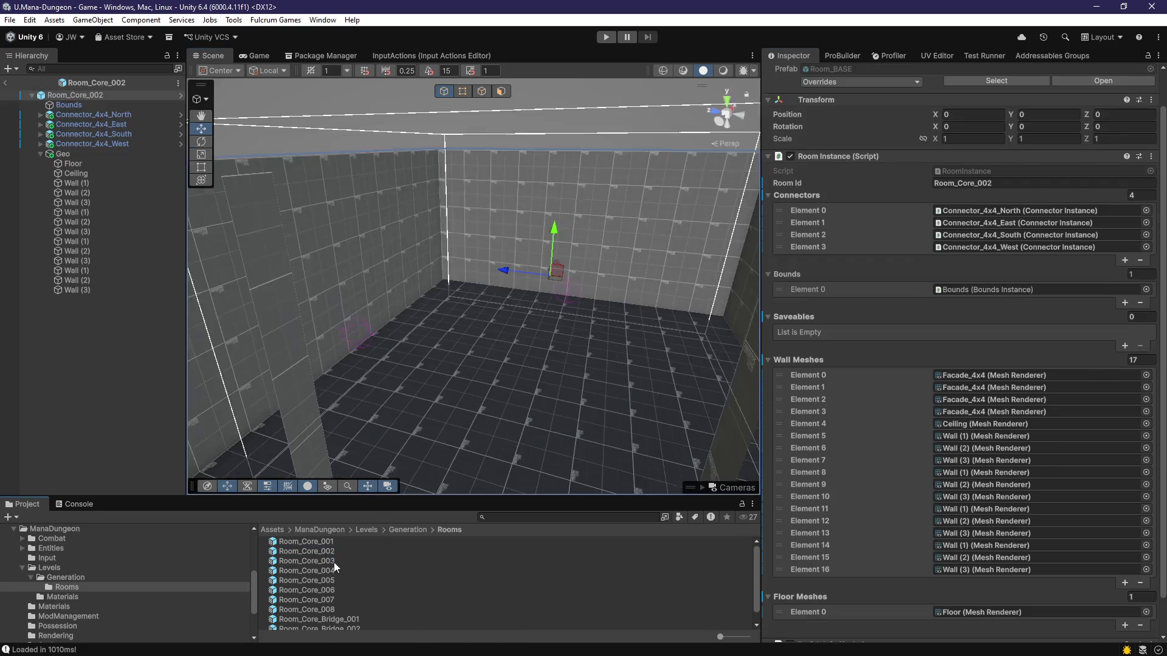
double_click(333, 563)
mouse_move(444, 418)
mouse_down()
mouse_move(533, 443)
mouse_move(395, 548)
mouse_up()
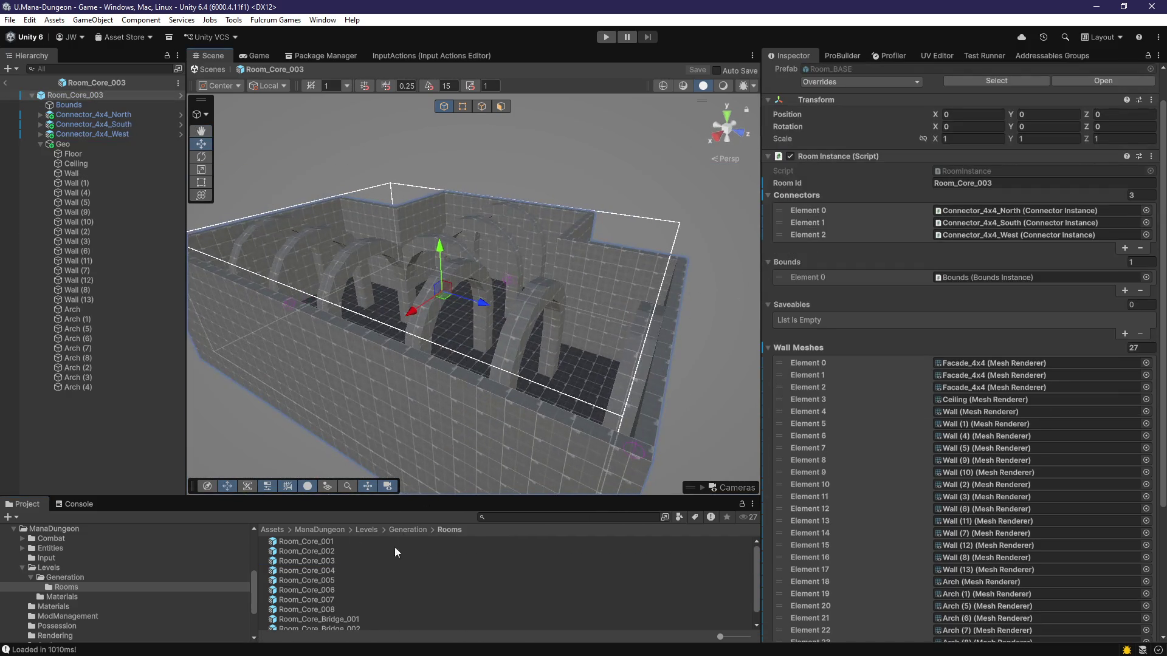
double_click(327, 570)
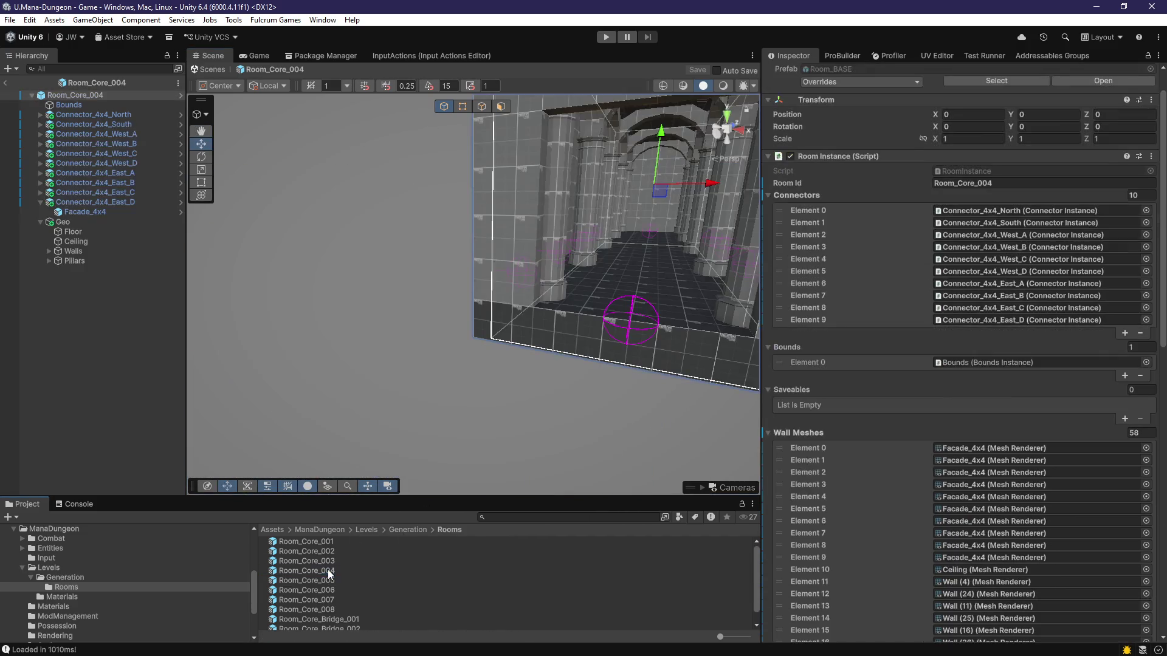
scroll(551, 412, up, 5)
drag(451, 425, 394, 457)
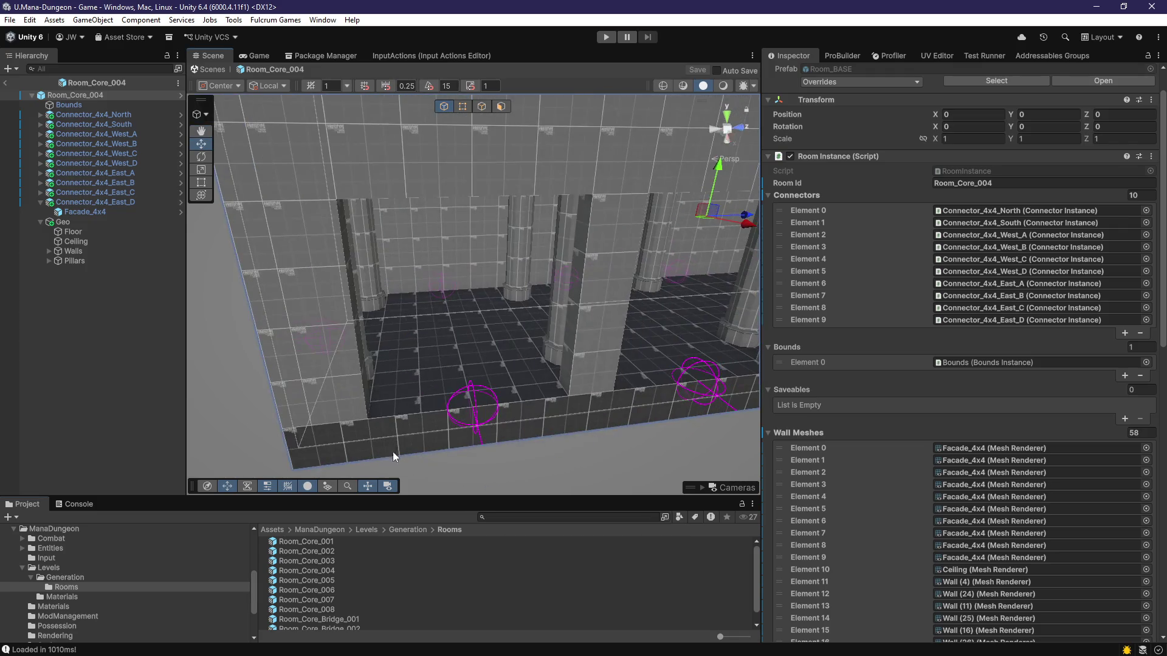
double_click(304, 578)
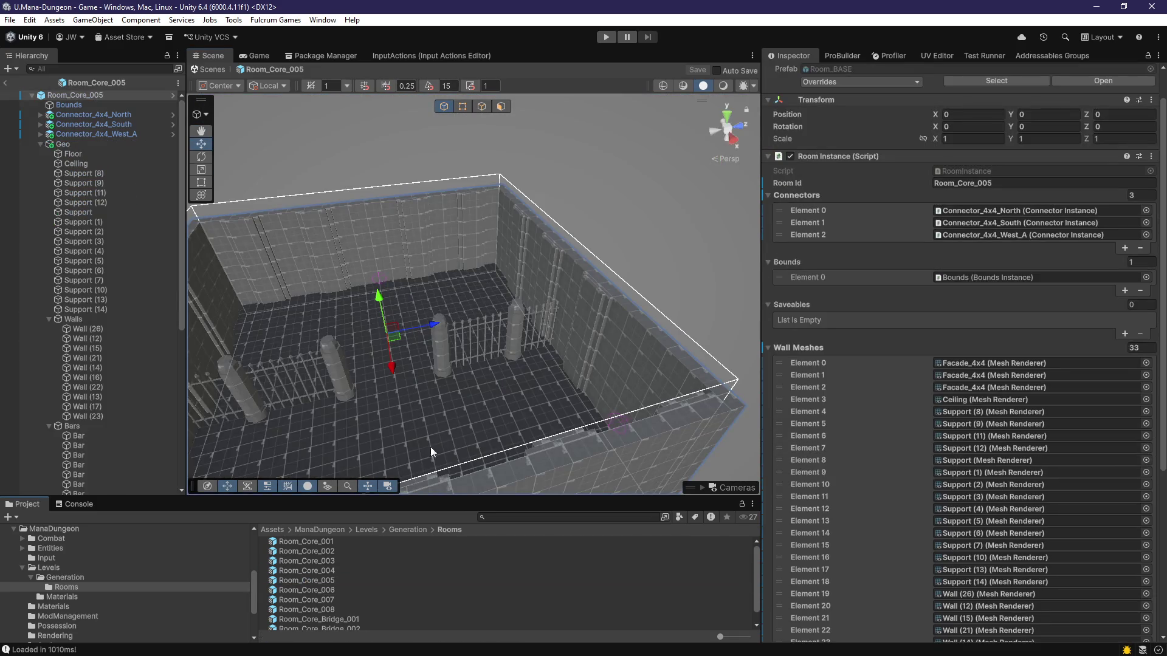
double_click(321, 589)
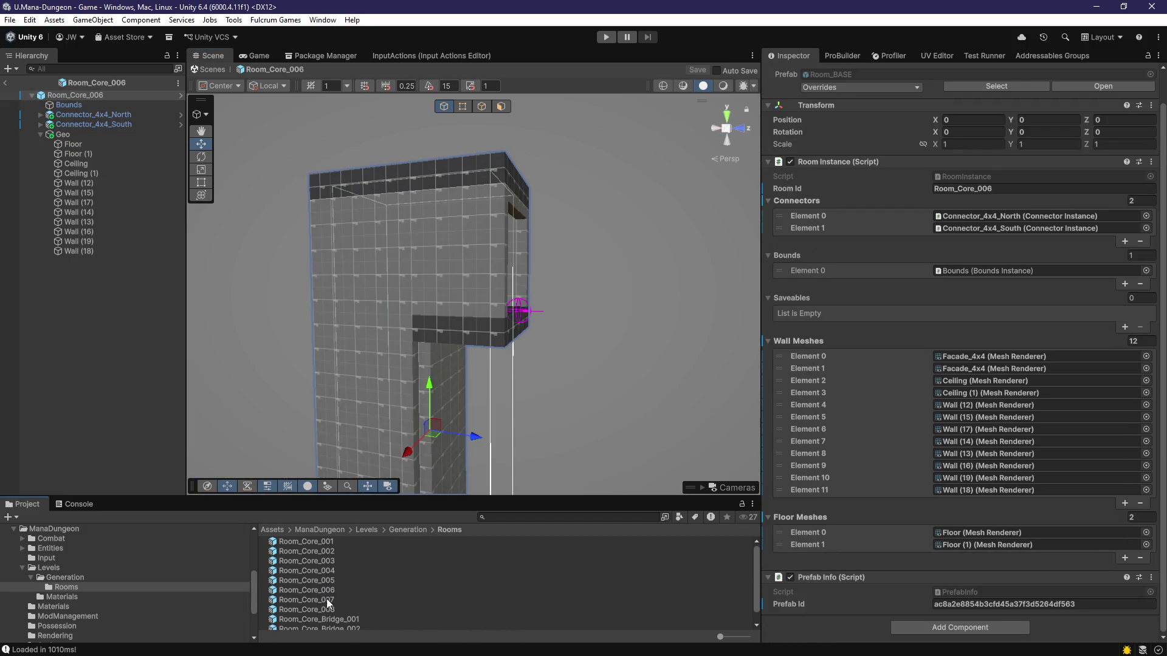
double_click(322, 609)
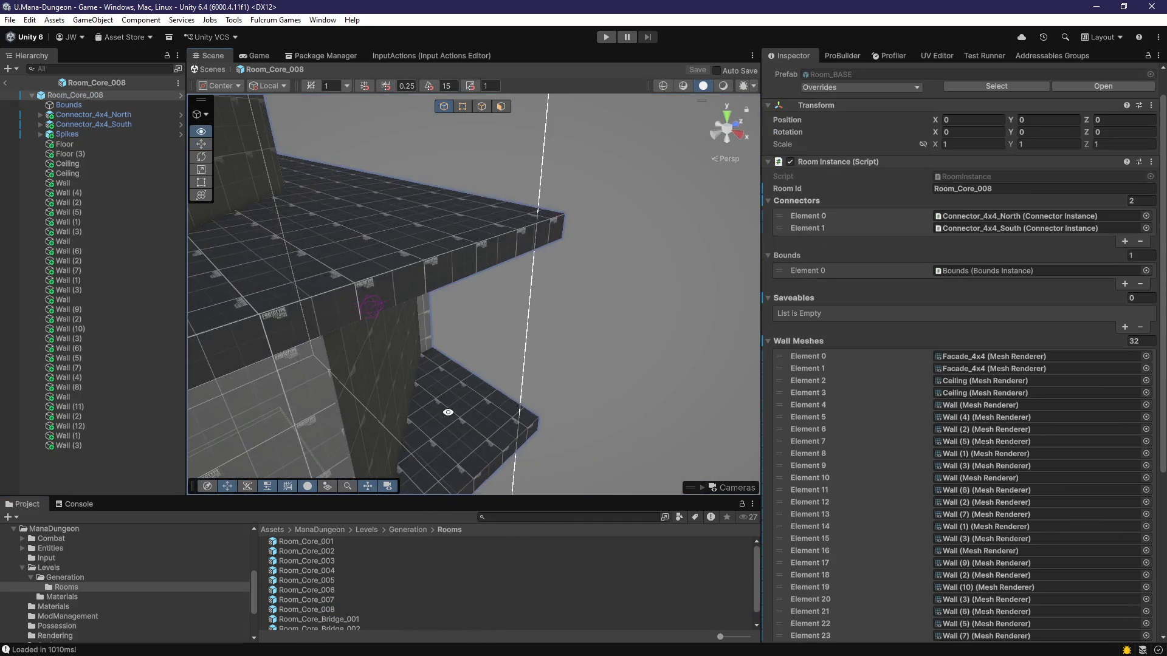
scroll(355, 574, down, 1)
double_click(340, 607)
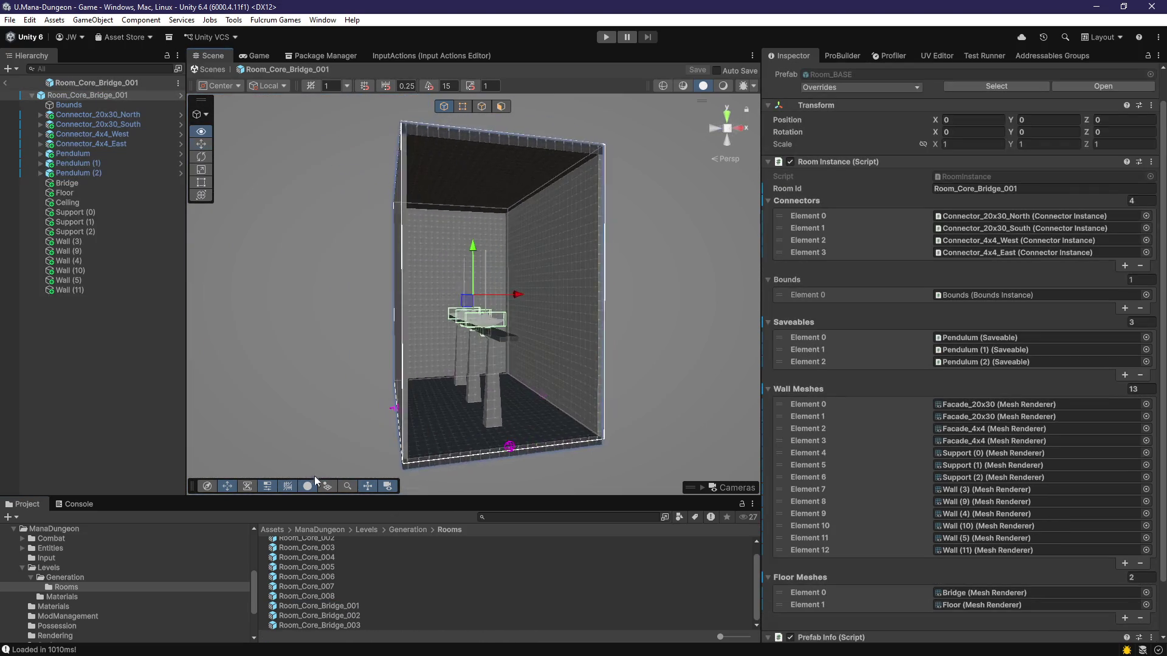
drag(515, 437, 429, 474)
scroll(315, 591, up, 1)
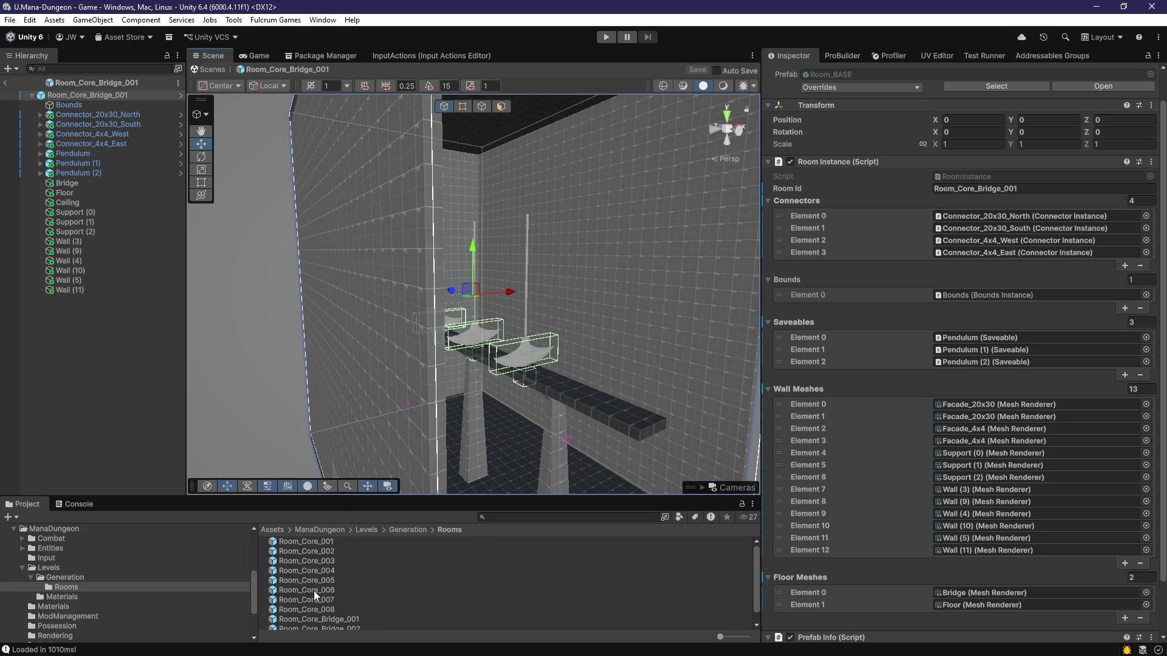
click(323, 549)
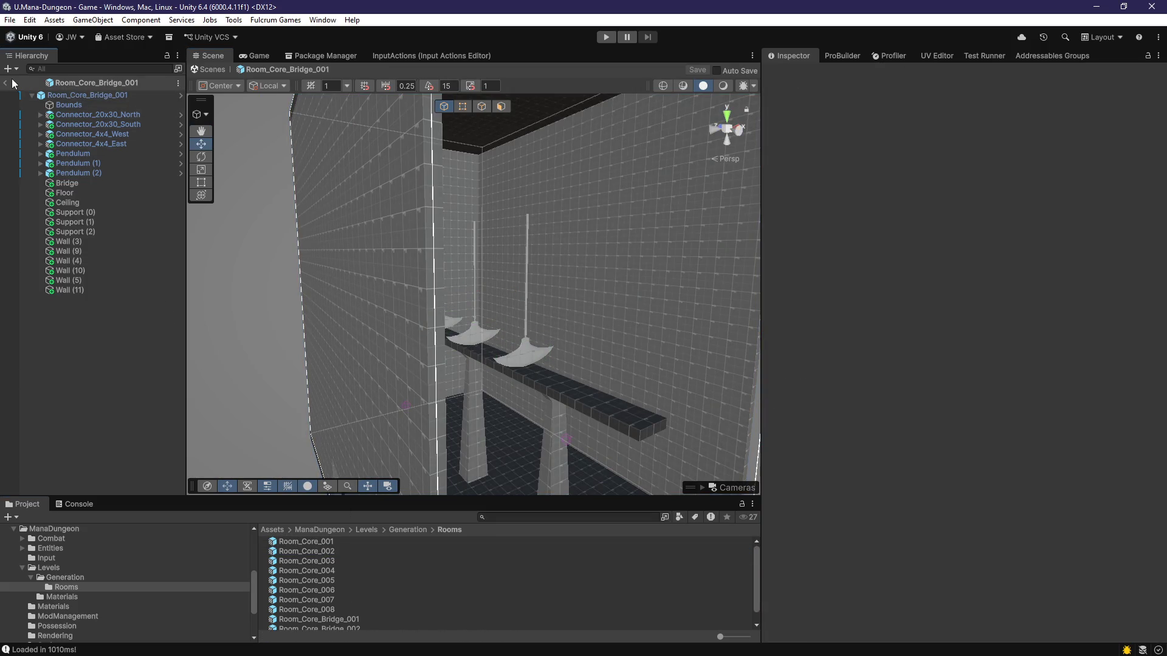
click(7, 82)
- Check Bootstrapper's prefab overrides and start the Game scene in play mode
click(859, 121)
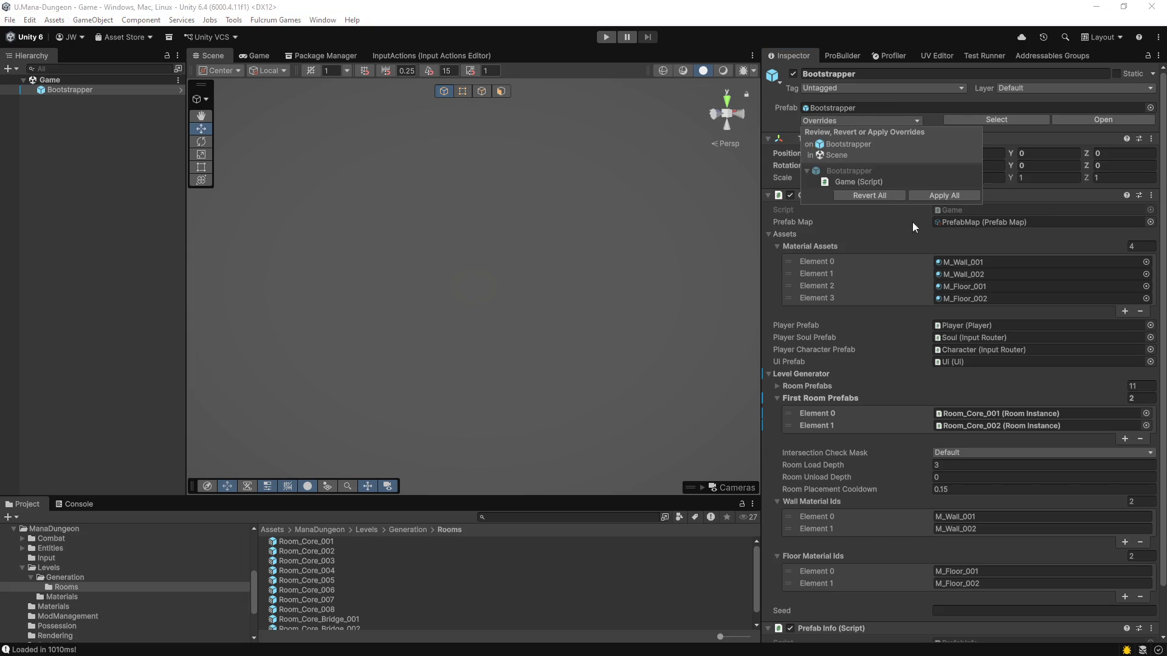
click(958, 200)
key(ctrl+p)
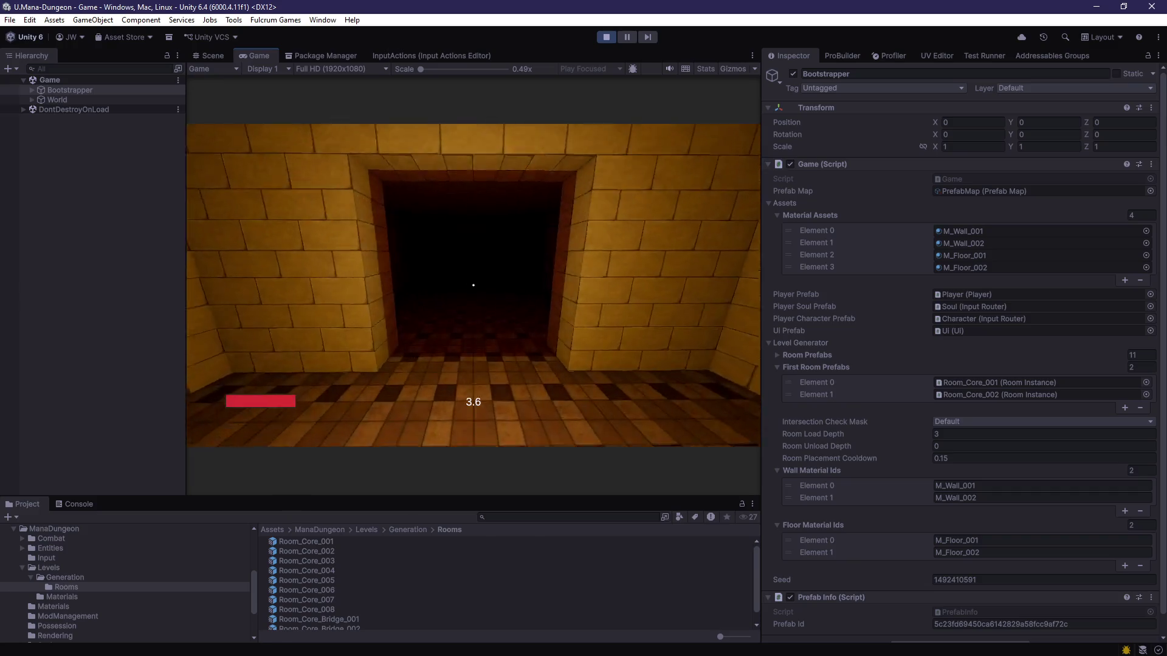
- Walk forward through the generated dungeon rooms, then stop the play session
key(w)
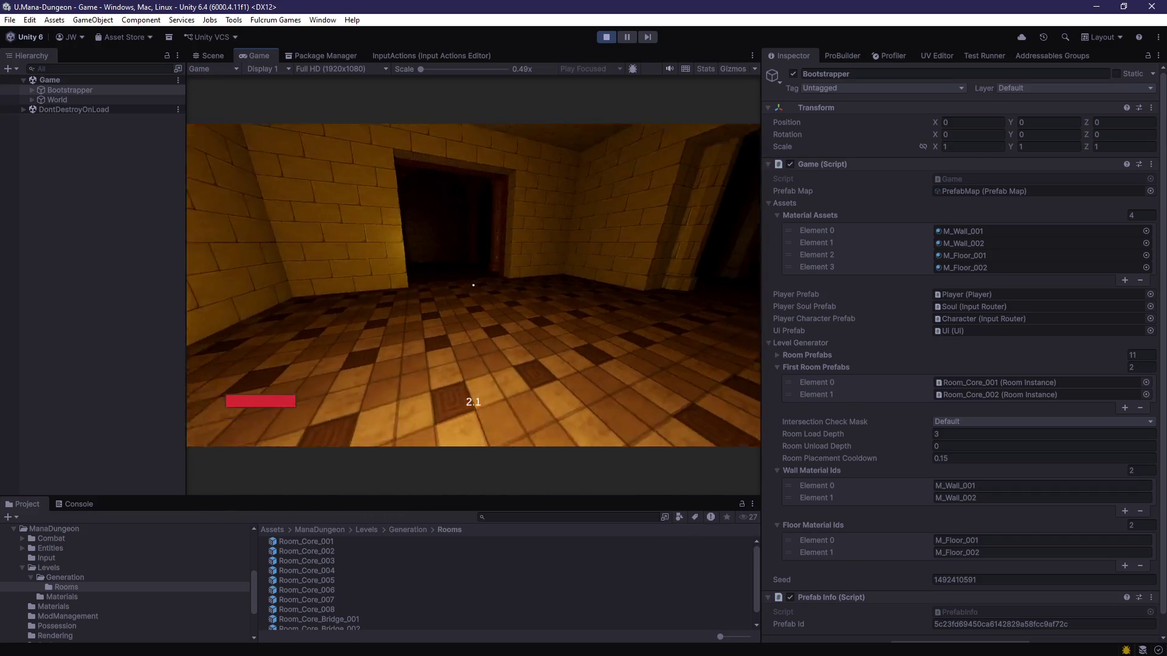
key(w)
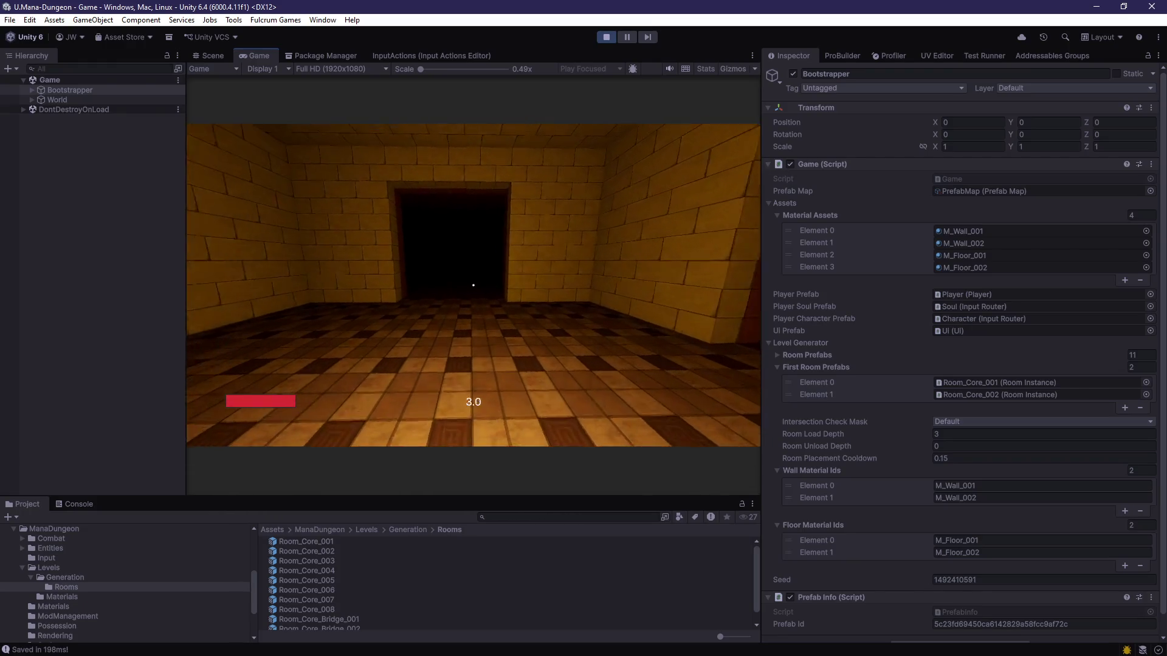
key(w)
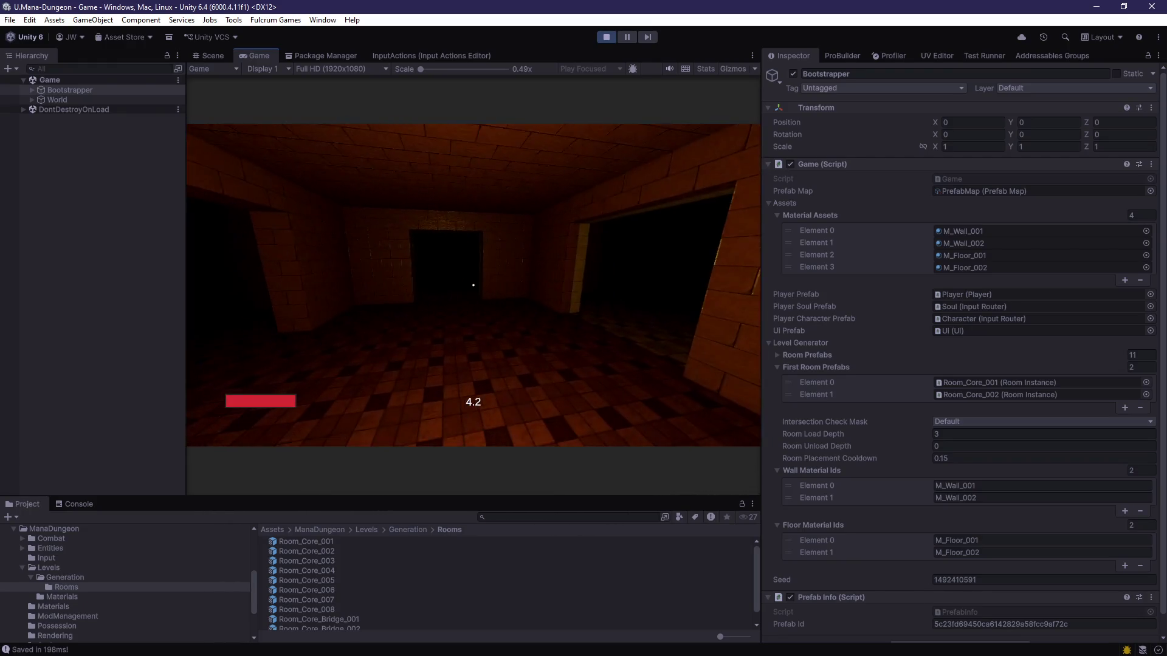
key(w)
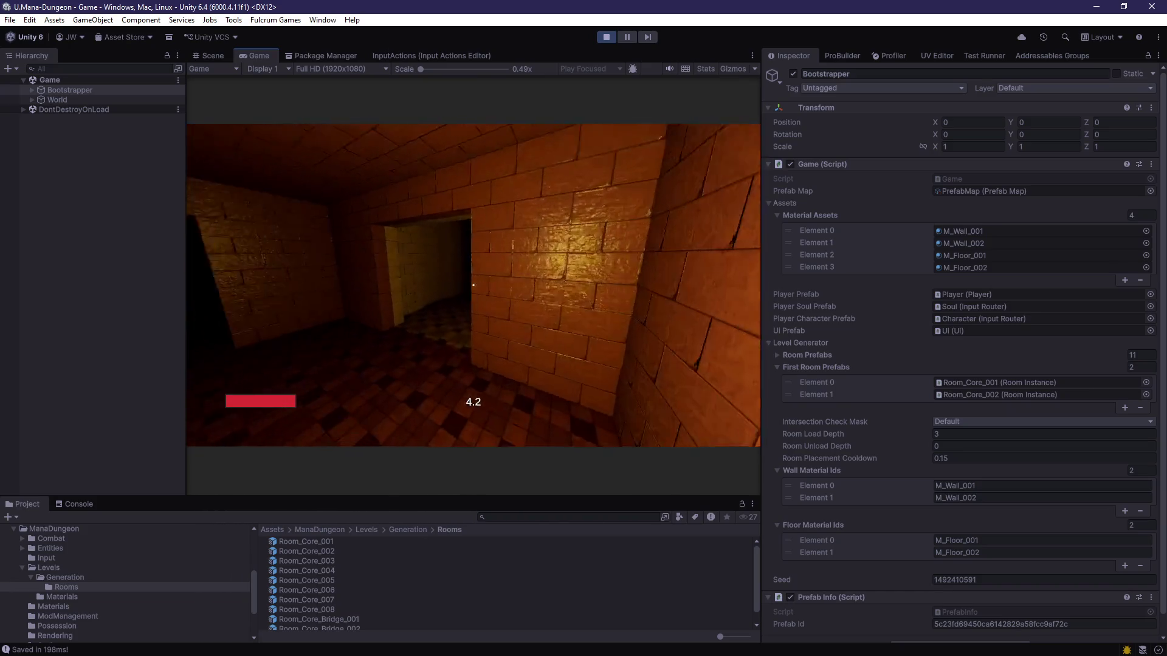
key(w)
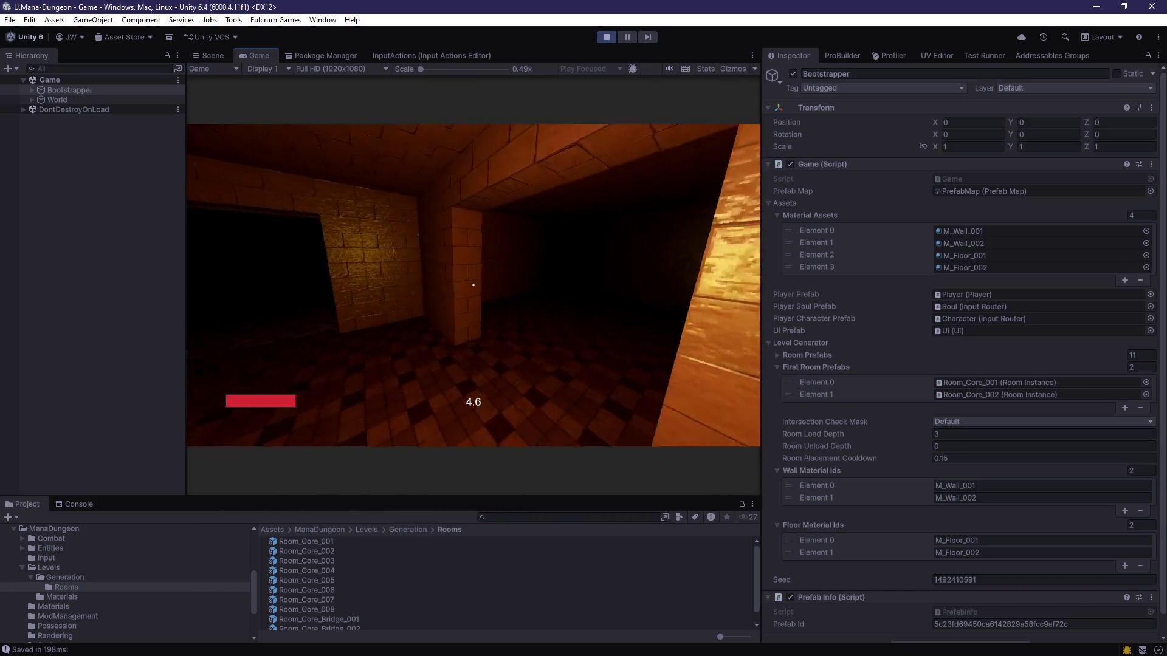
key(w)
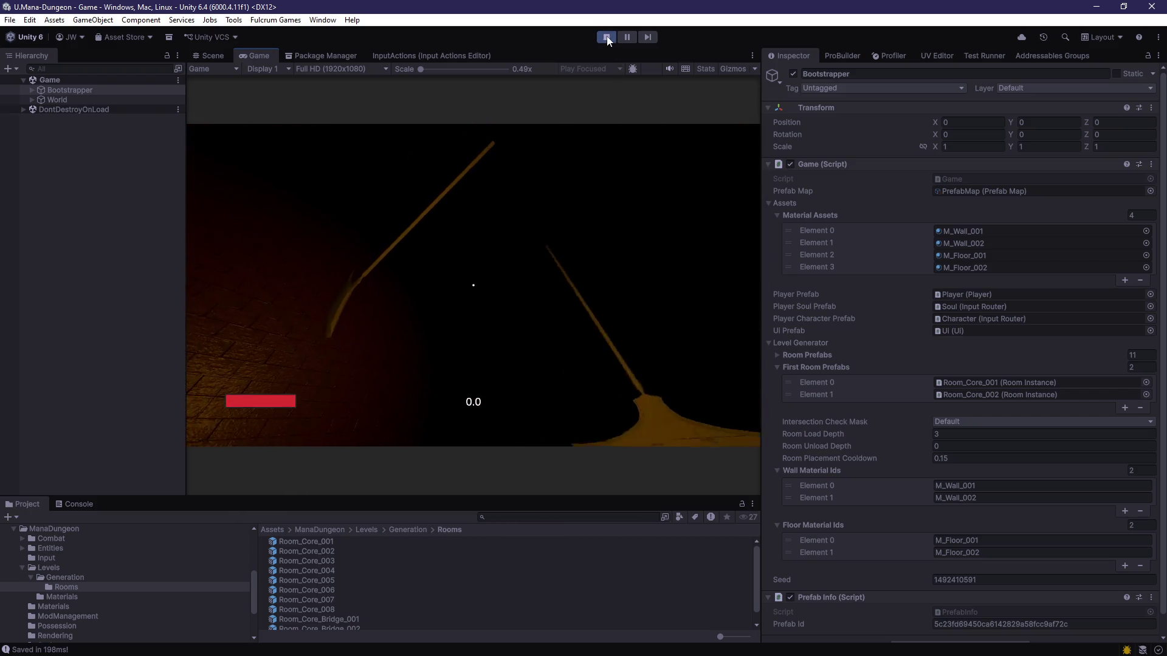
key(ctrl+p)
- Switch back to Visual Studio's LevelGenerator.cs
key(alt+Tab)
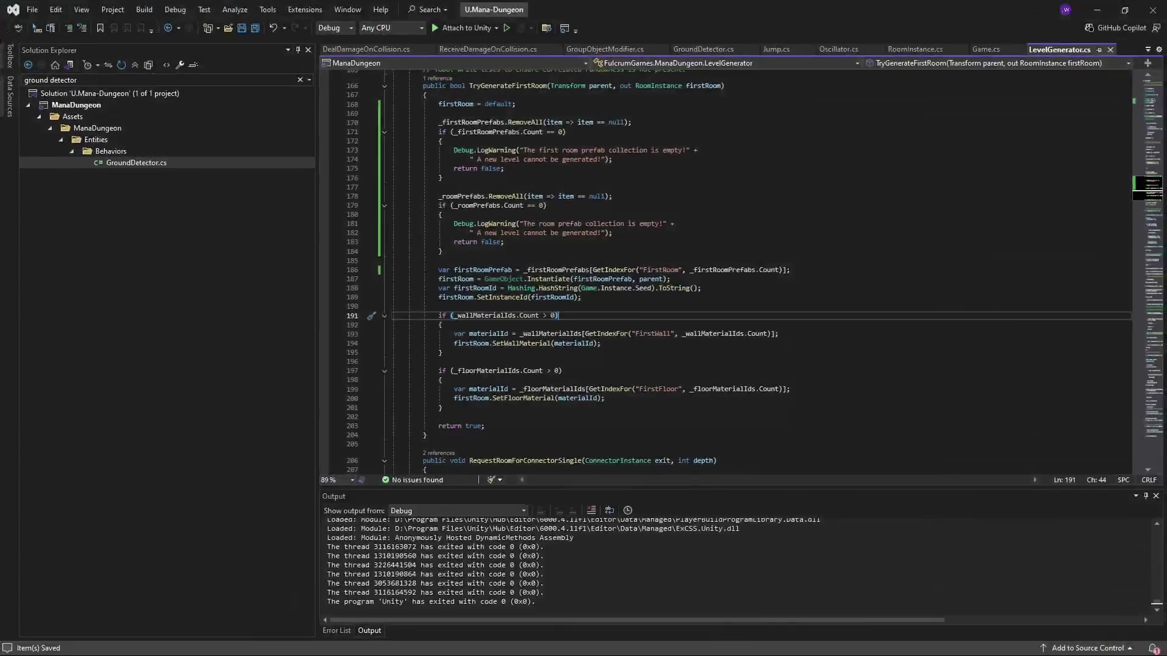
scroll(938, 424, up, 7)
scroll(920, 422, up, 7)
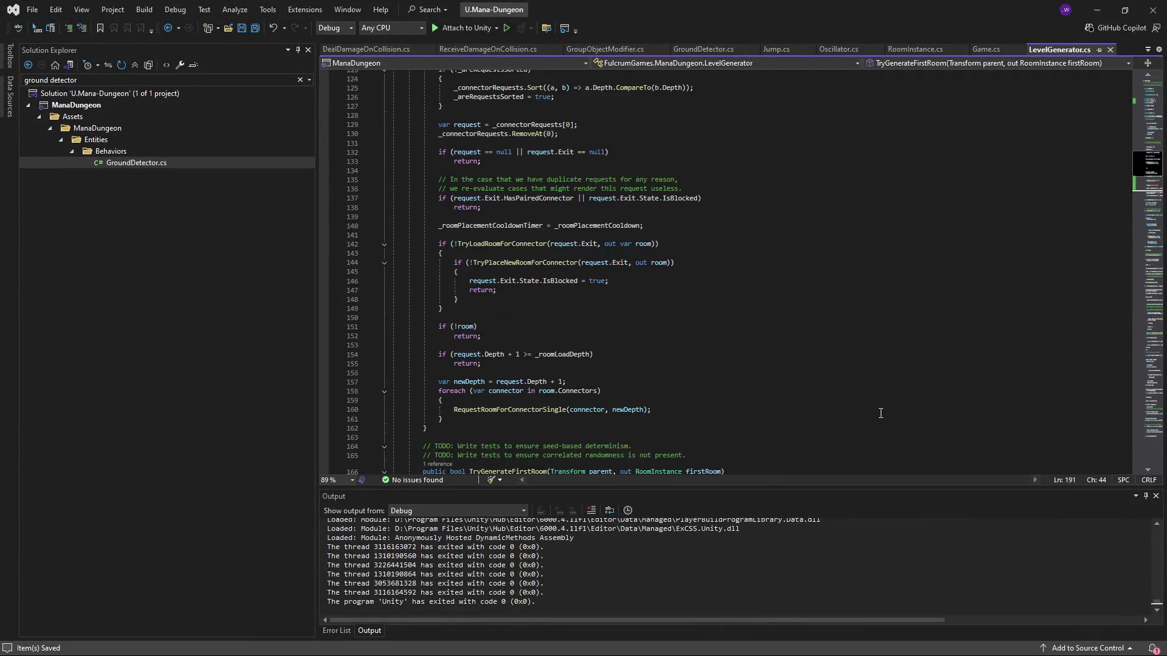
scroll(904, 417, up, 7)
scroll(881, 412, up, 7)
scroll(882, 412, up, 2)
scroll(882, 413, up, 3)
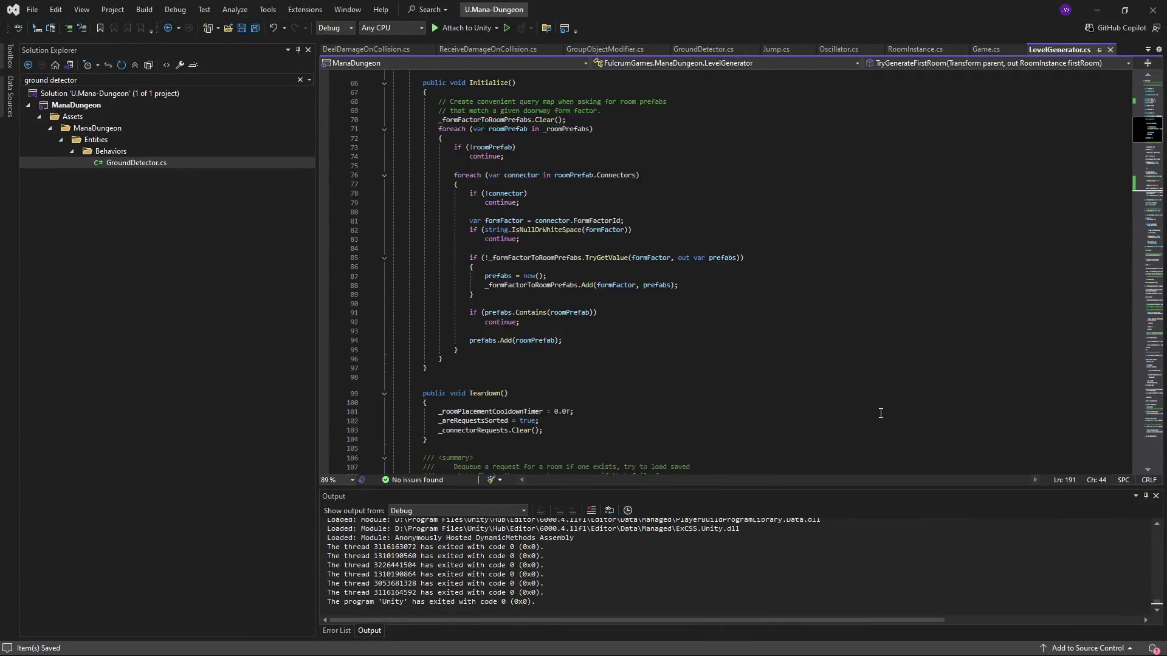
scroll(881, 413, up, 7)
scroll(881, 414, up, 1)
scroll(881, 413, up, 1)
scroll(880, 413, up, 3)
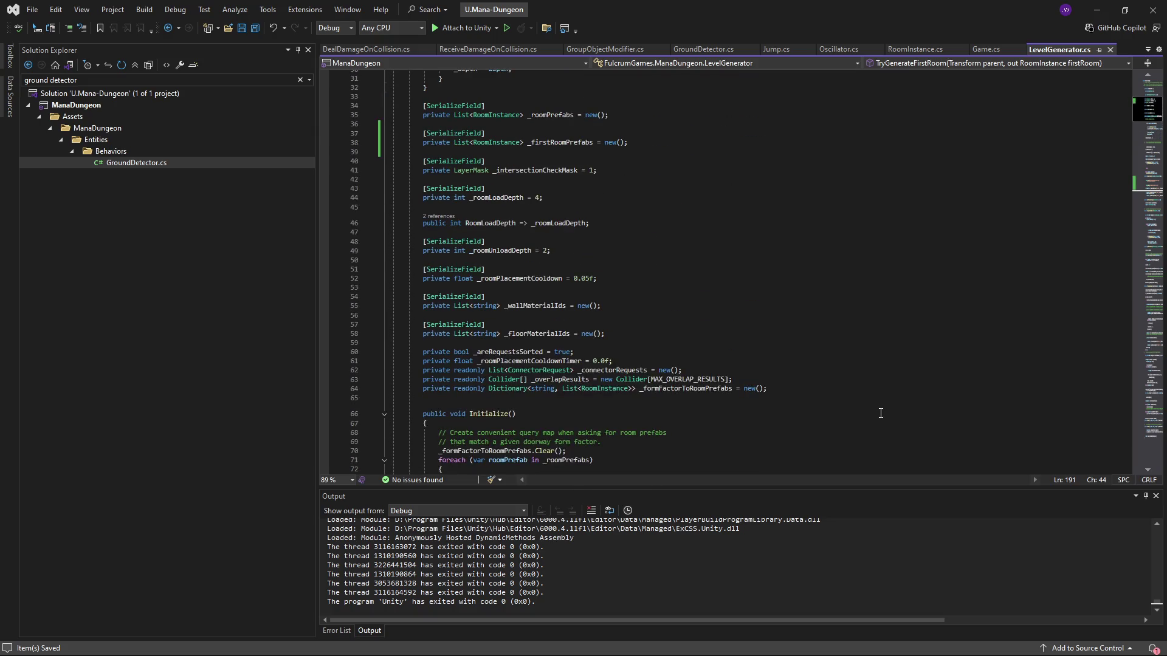
scroll(881, 414, down, 9)
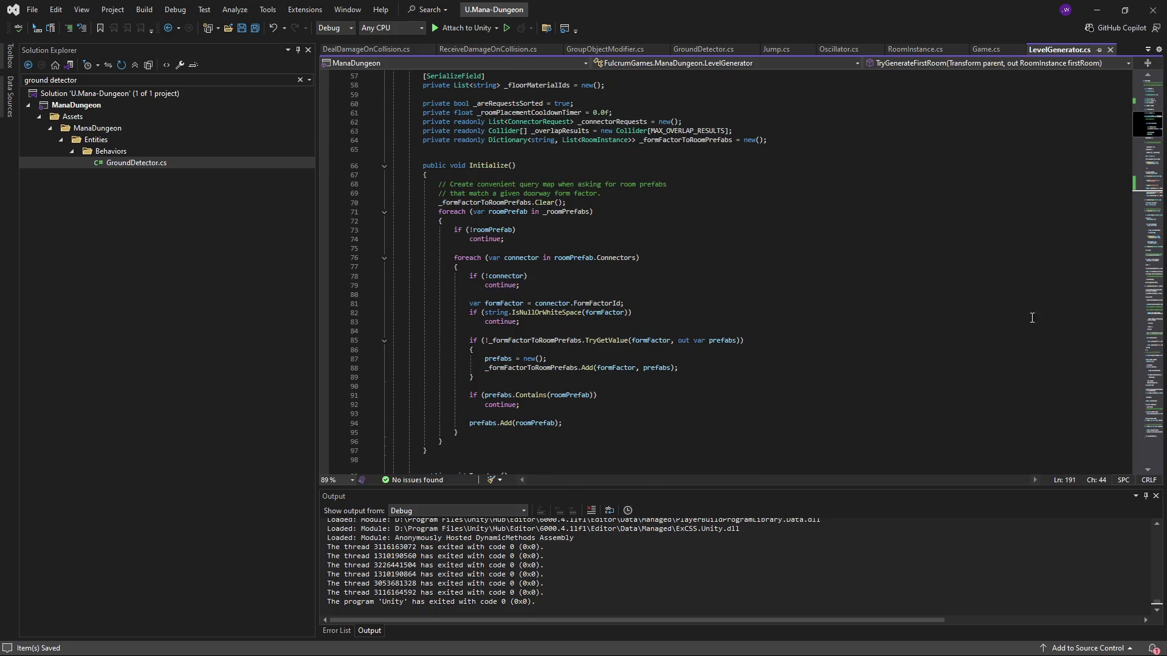
scroll(1033, 318, down, 8)
scroll(1032, 318, down, 9)
scroll(1030, 319, down, 10)
scroll(1021, 325, down, 9)
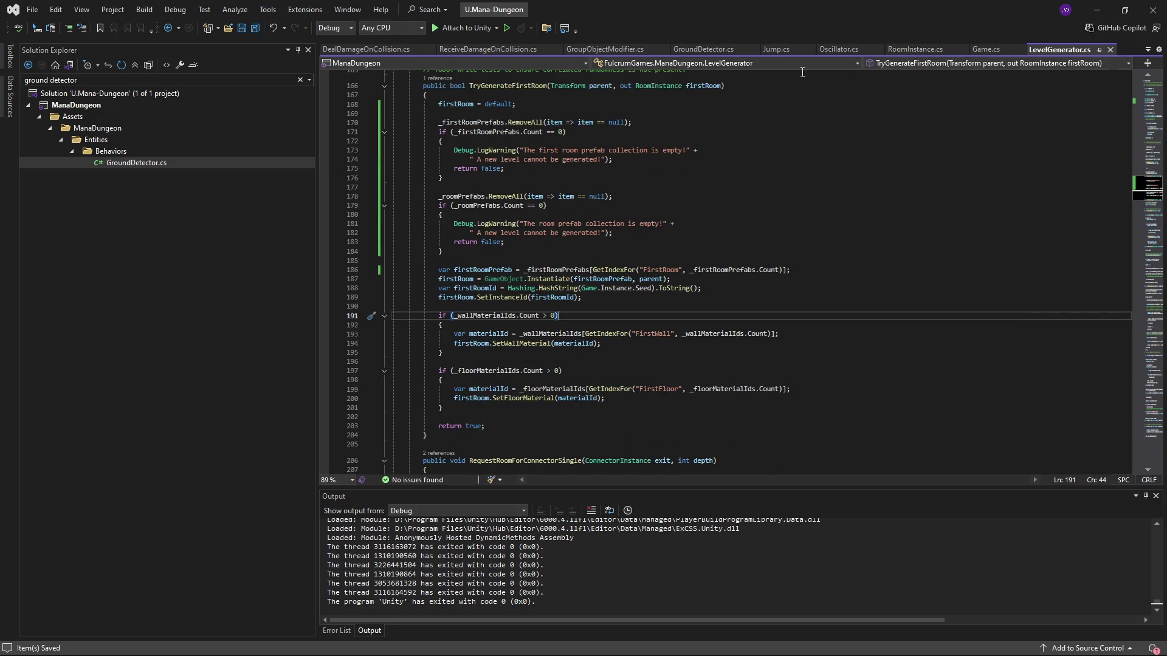
- Find and open Oscillator.cs from Solution Explorer and put the cursor on the Oscillator class name
click(195, 79)
text(oscillator)
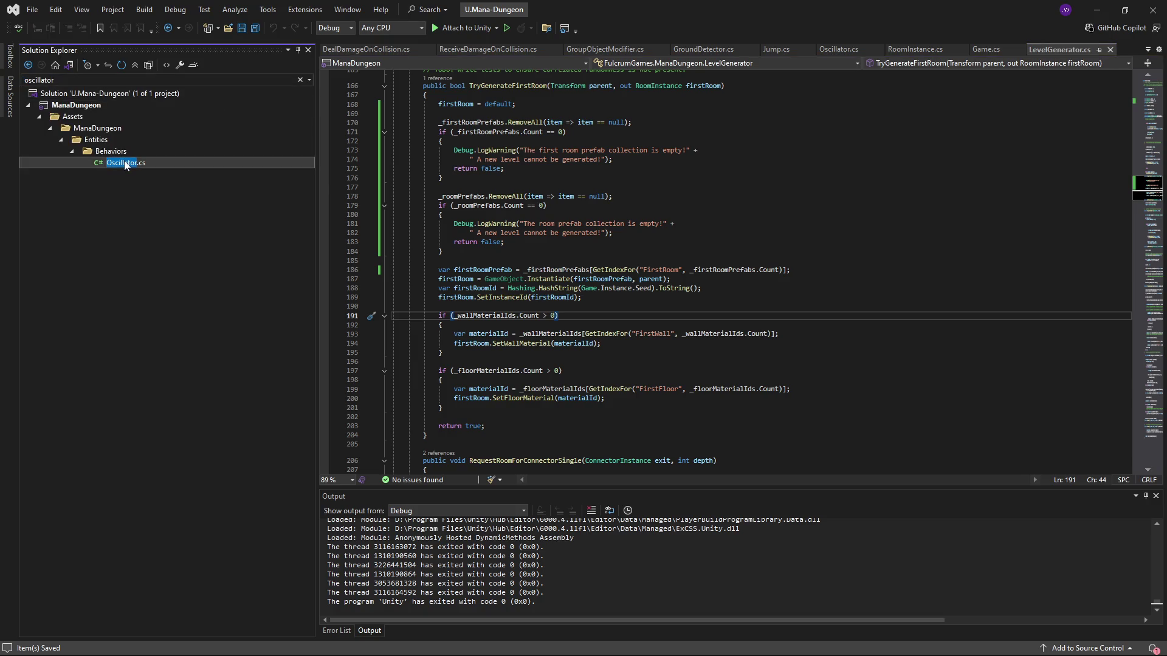
double_click(125, 161)
scroll(596, 290, up, 5)
scroll(602, 296, up, 5)
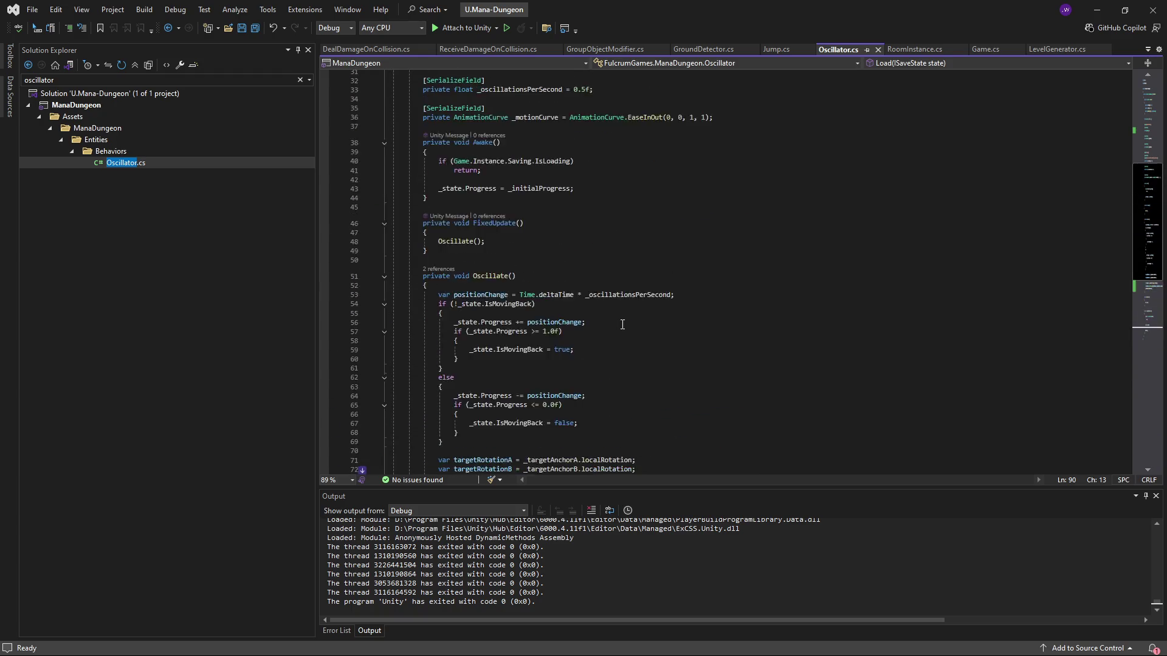
scroll(611, 310, up, 5)
scroll(623, 326, up, 4)
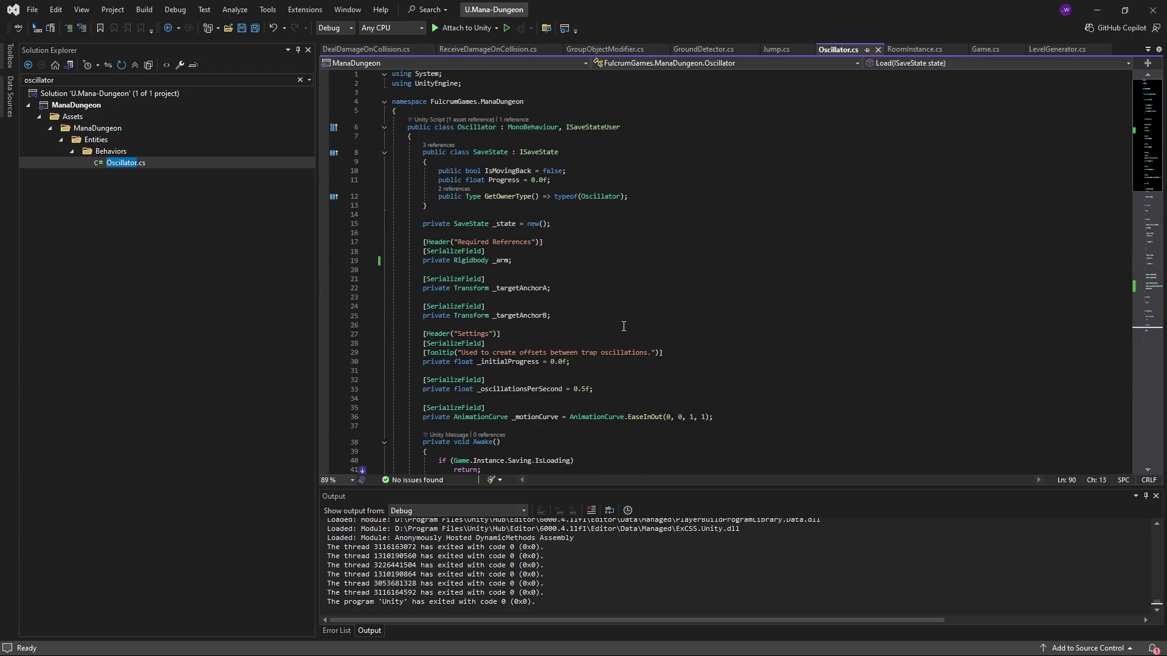
click(479, 130)
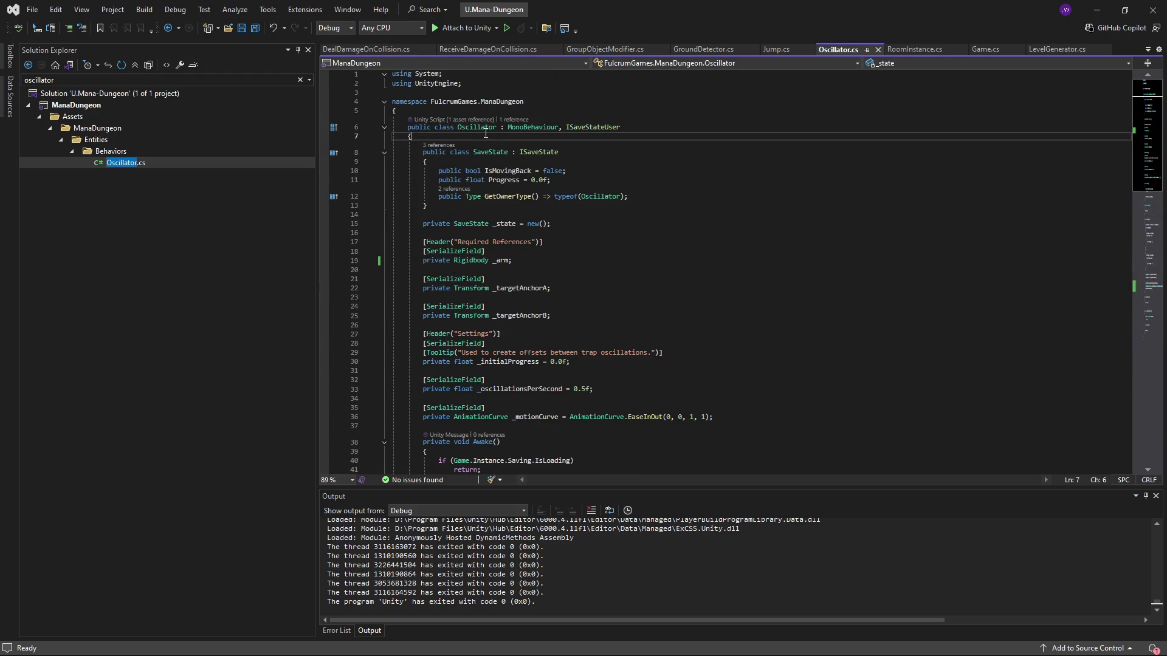
click(662, 272)
scroll(638, 255, down, 3)
scroll(593, 200, up, 3)
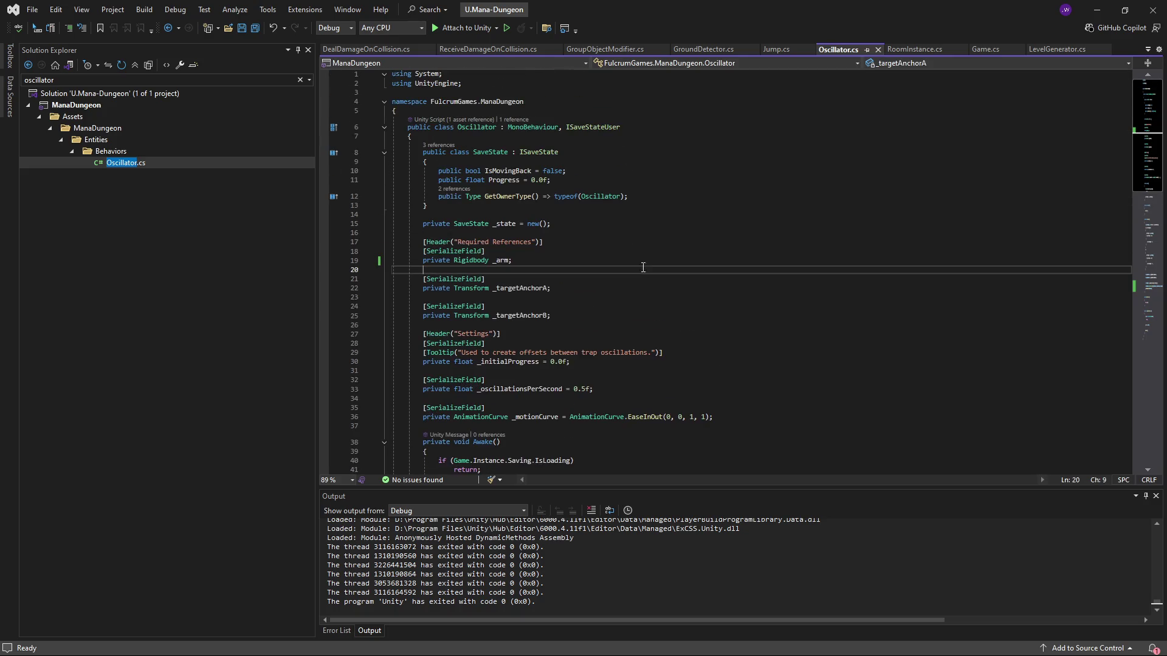
click(487, 129)
- Rename the Oscillator class (and its file) to Rotator via the inline rename
key(ctrl+r)
key(ctrl+r)
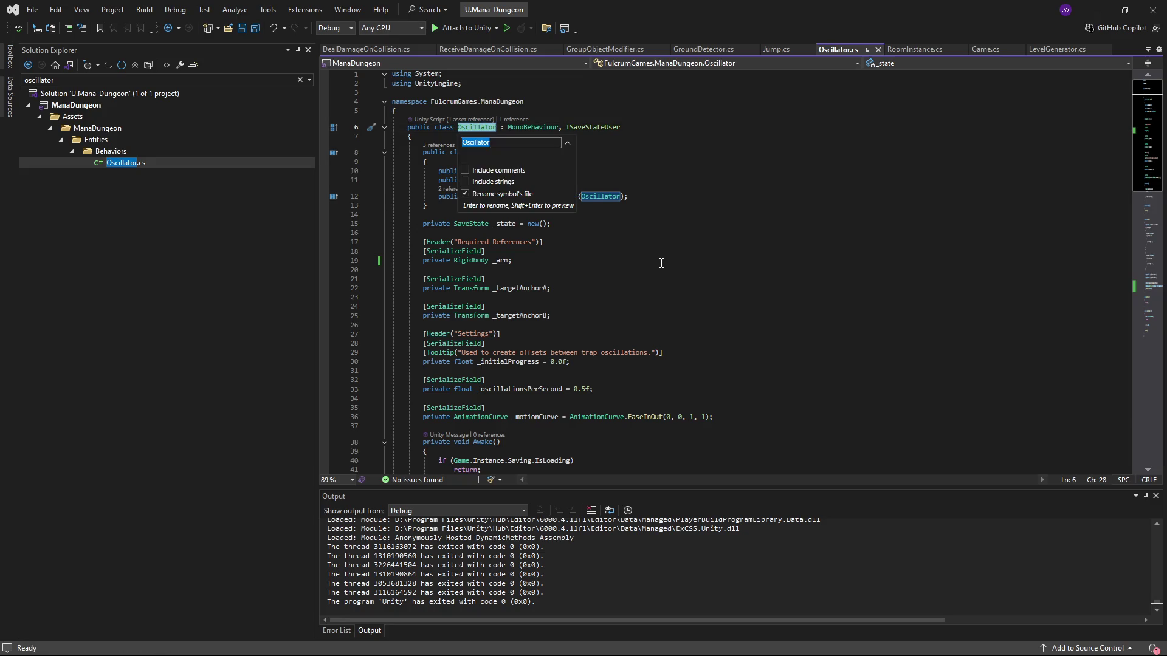
text(Rotator)
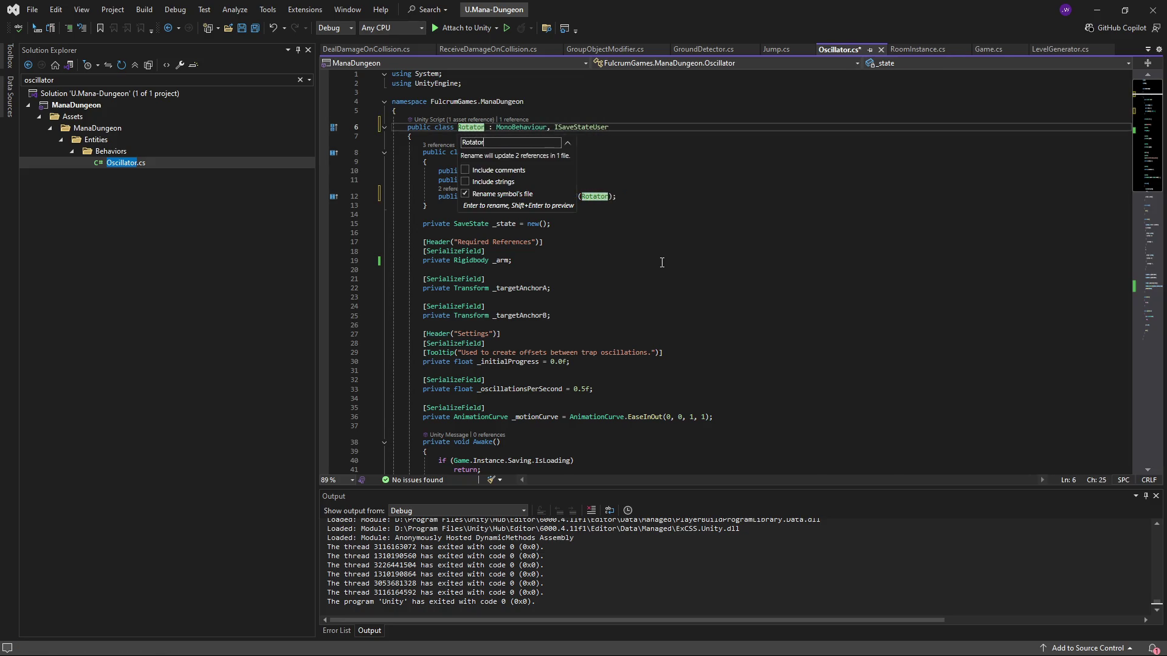
click(662, 263)
scroll(675, 283, down, 4)
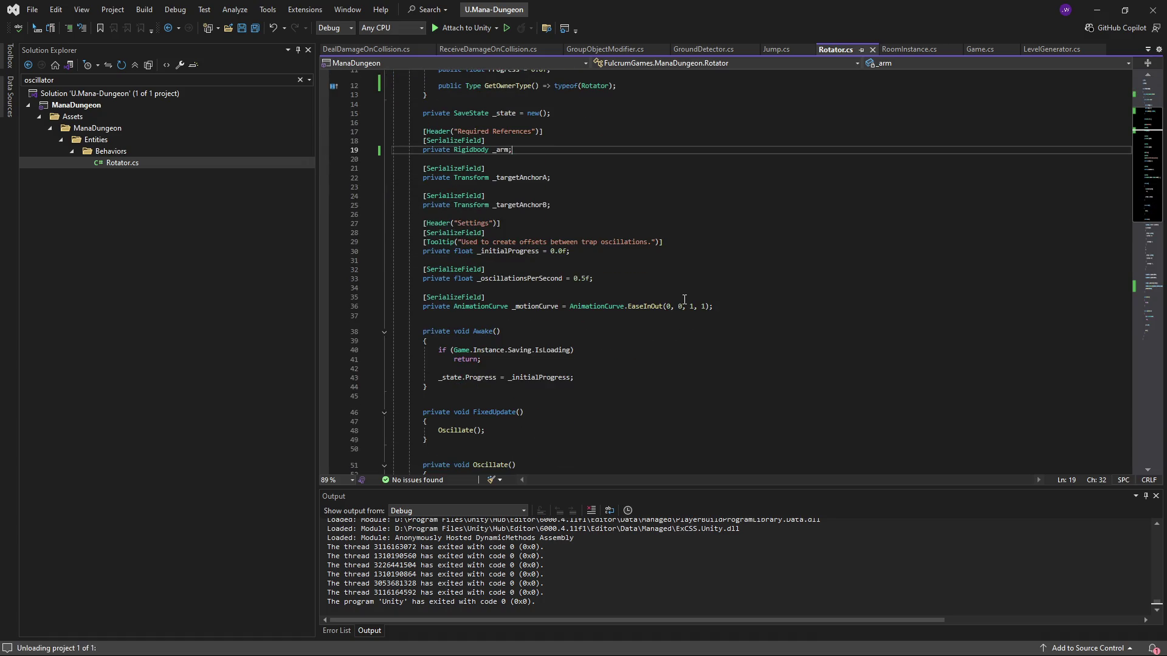
scroll(684, 300, down, 2)
scroll(684, 302, down, 5)
scroll(683, 305, down, 3)
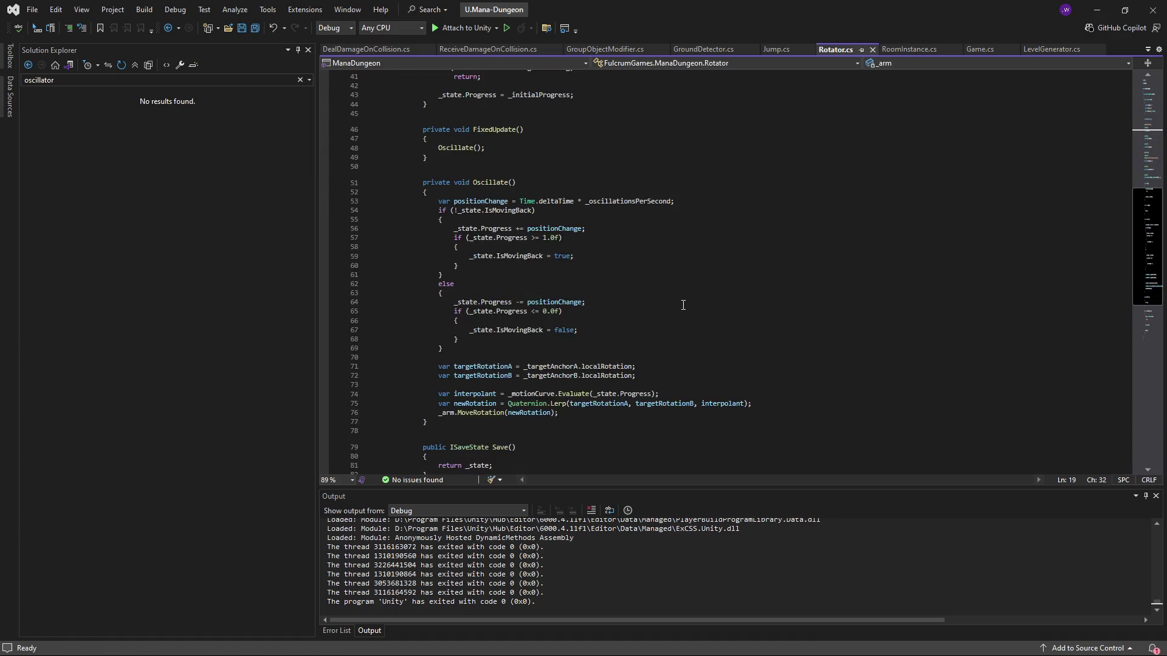
scroll(683, 305, down, 3)
scroll(679, 310, down, 4)
scroll(666, 328, up, 1)
scroll(654, 351, up, 4)
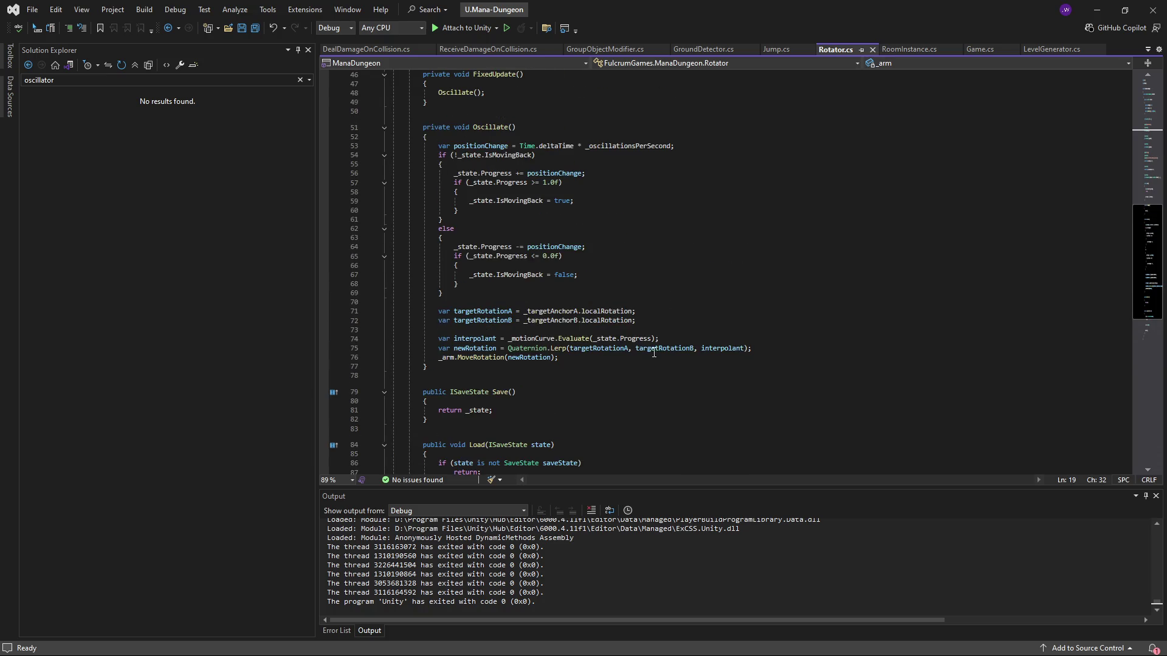
scroll(693, 409, up, 2)
click(561, 419)
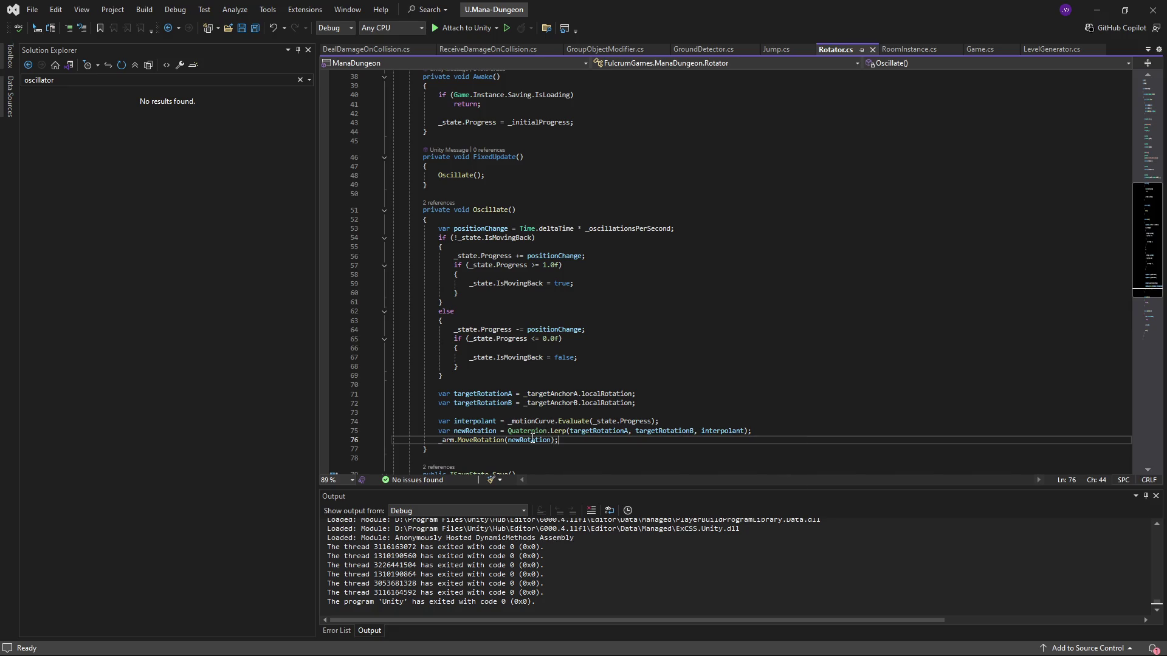
scroll(637, 434, down, 1)
- Review the Oscillate method: targetRotationA, anchor localRotation, the MoveRotation call and the interpolant line
double_click(607, 403)
mouse_move(599, 403)
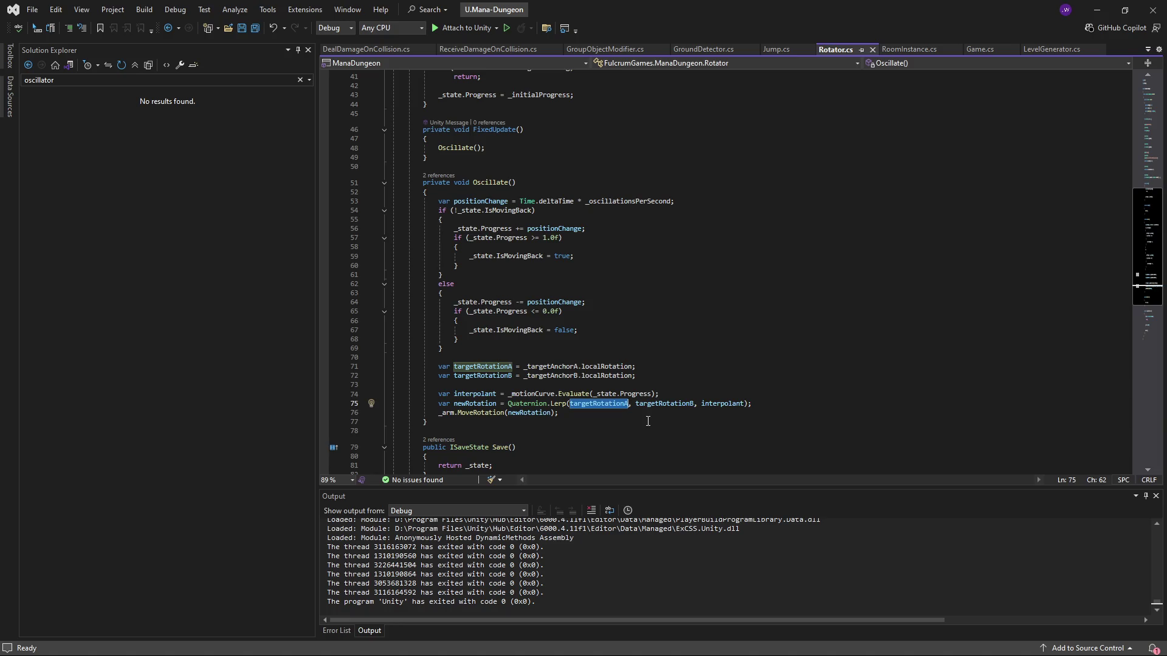
double_click(608, 366)
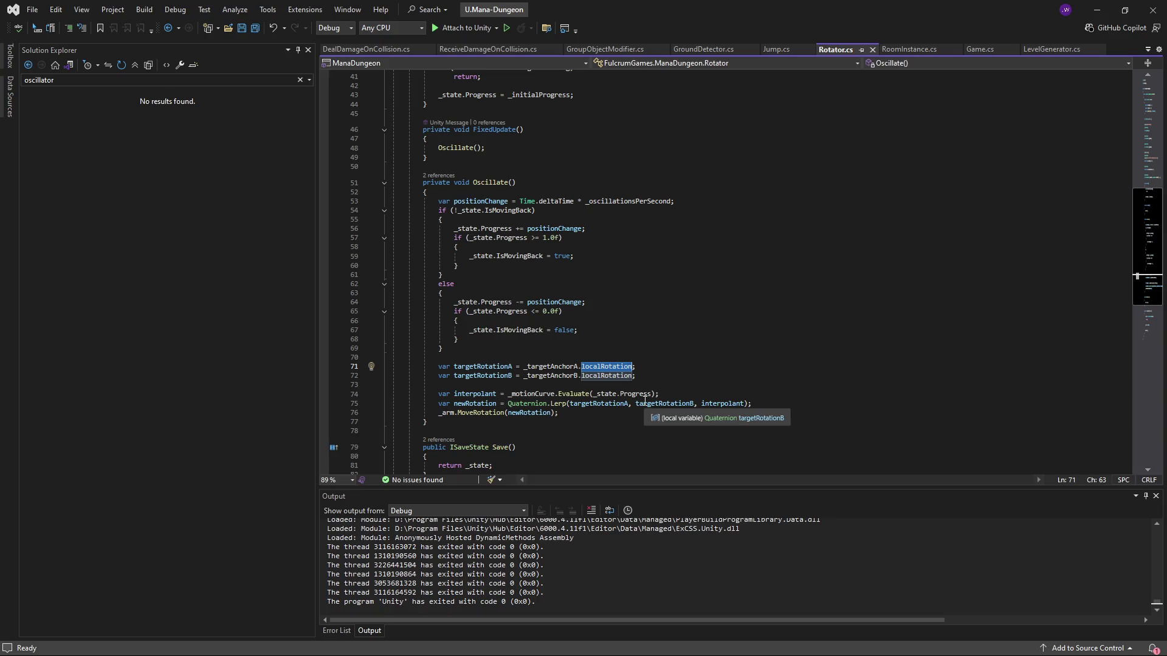
click(551, 414)
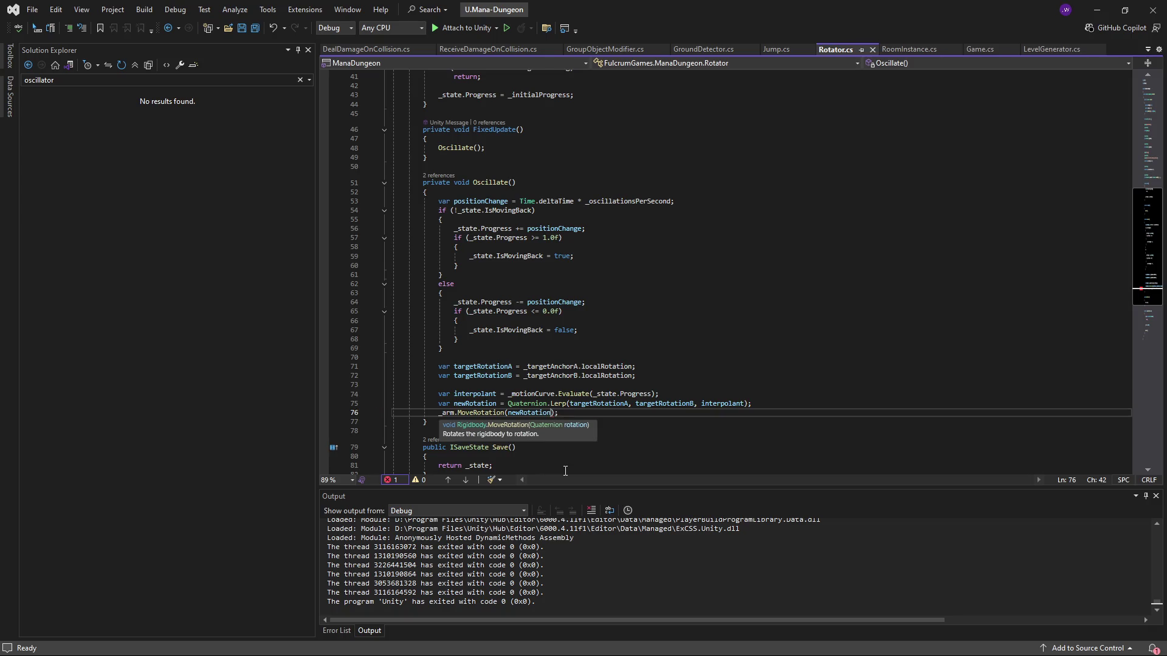
click(675, 394)
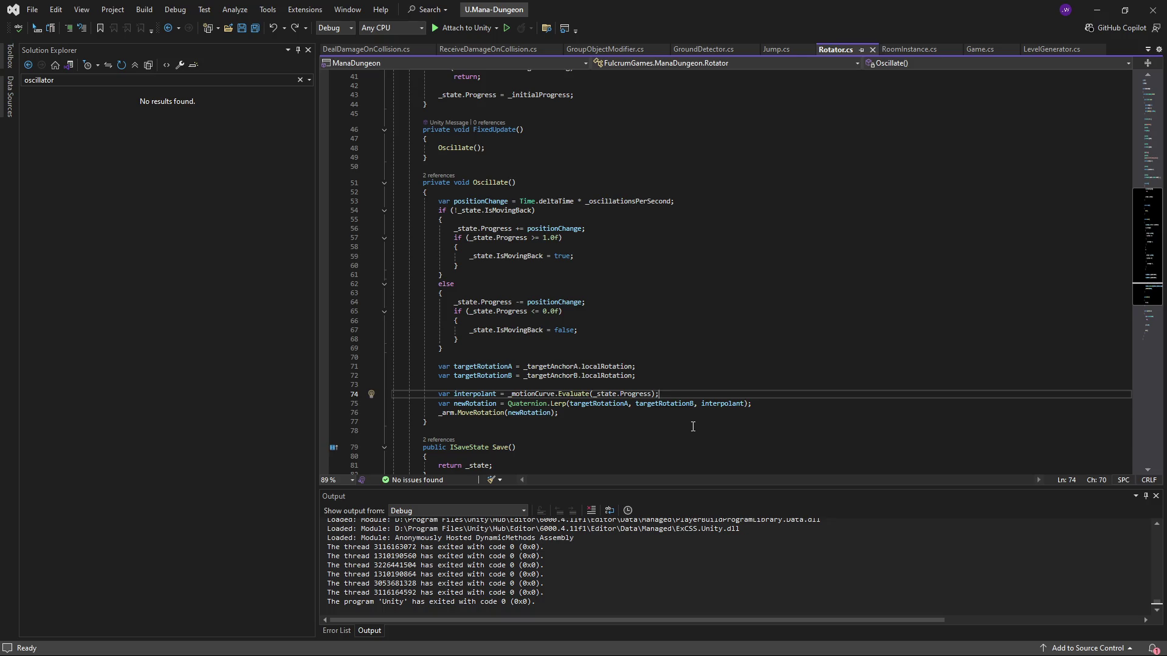
- Replace localRotation with rotation on lines 71 and 72, save, and return to Unity
double_click(600, 367)
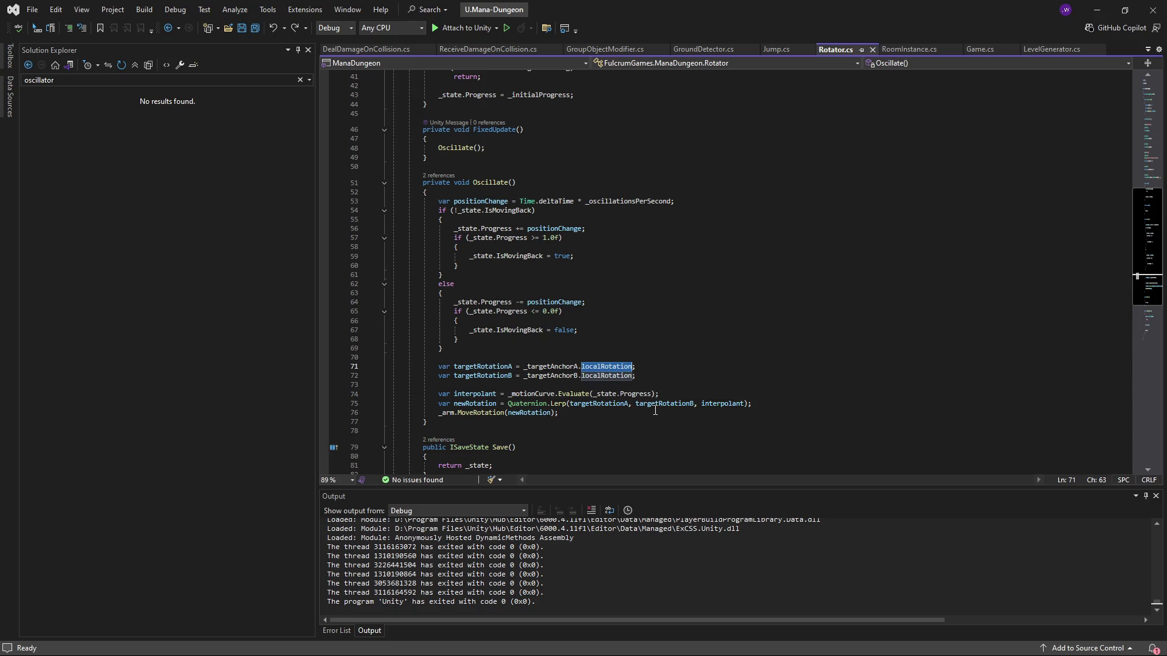
text(r)
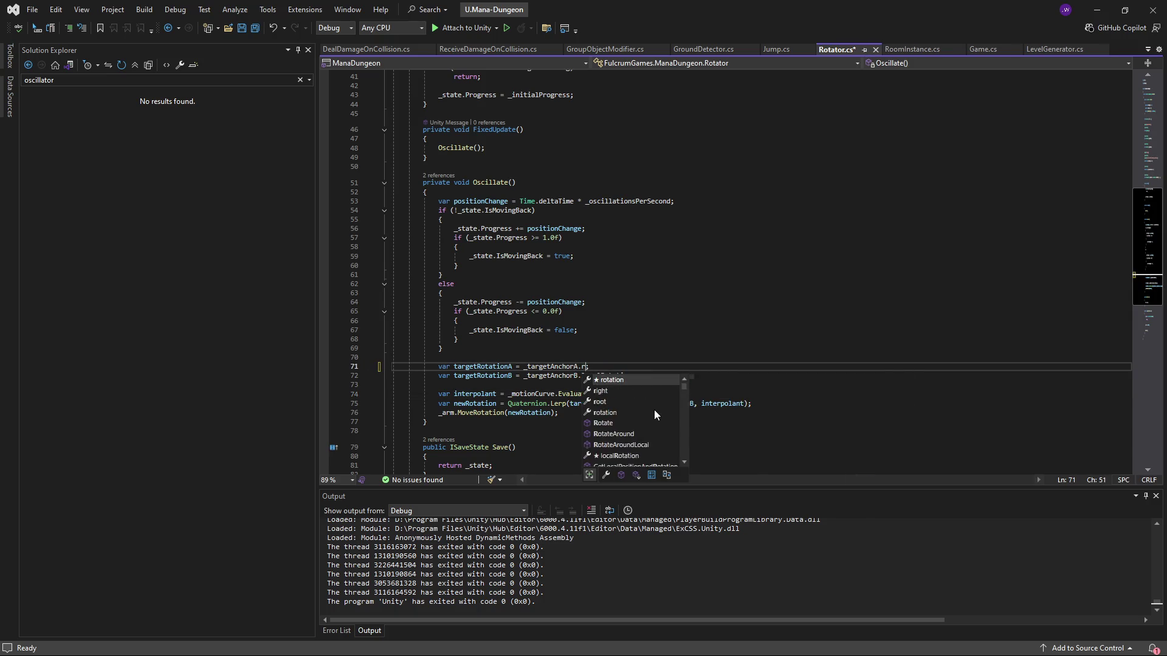
text(otation;)
key(Tab)
key(Down)
key(ctrl+w)
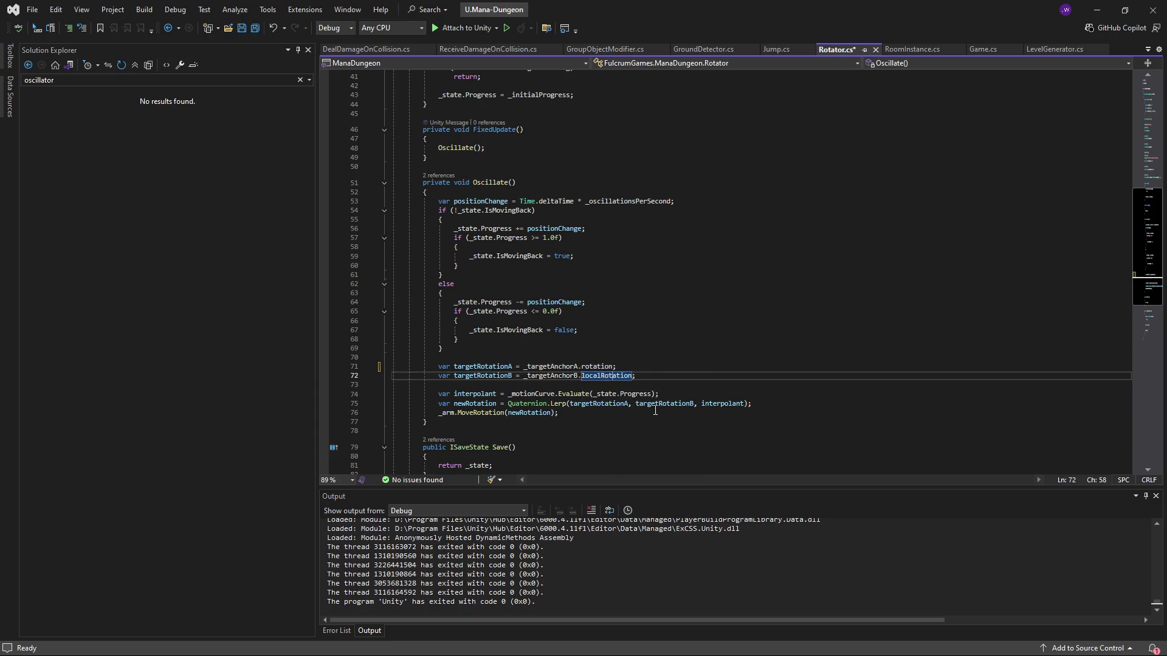
text(rotatio)
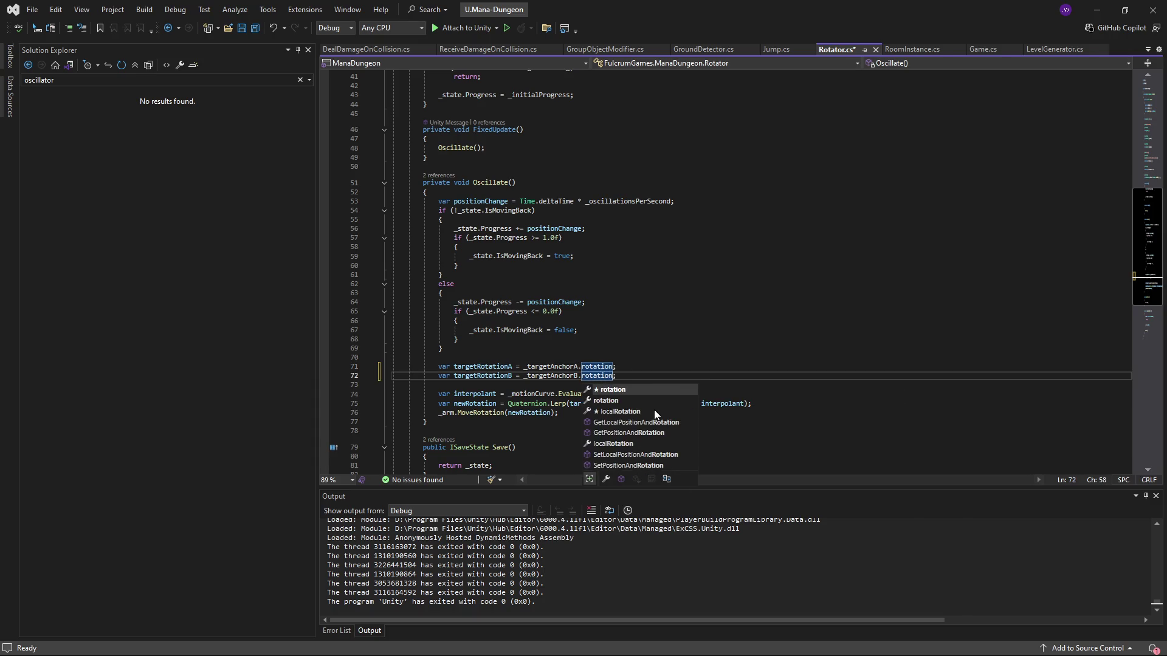
key(Tab)
click(685, 370)
key(ctrl+s)
key(alt+Tab)
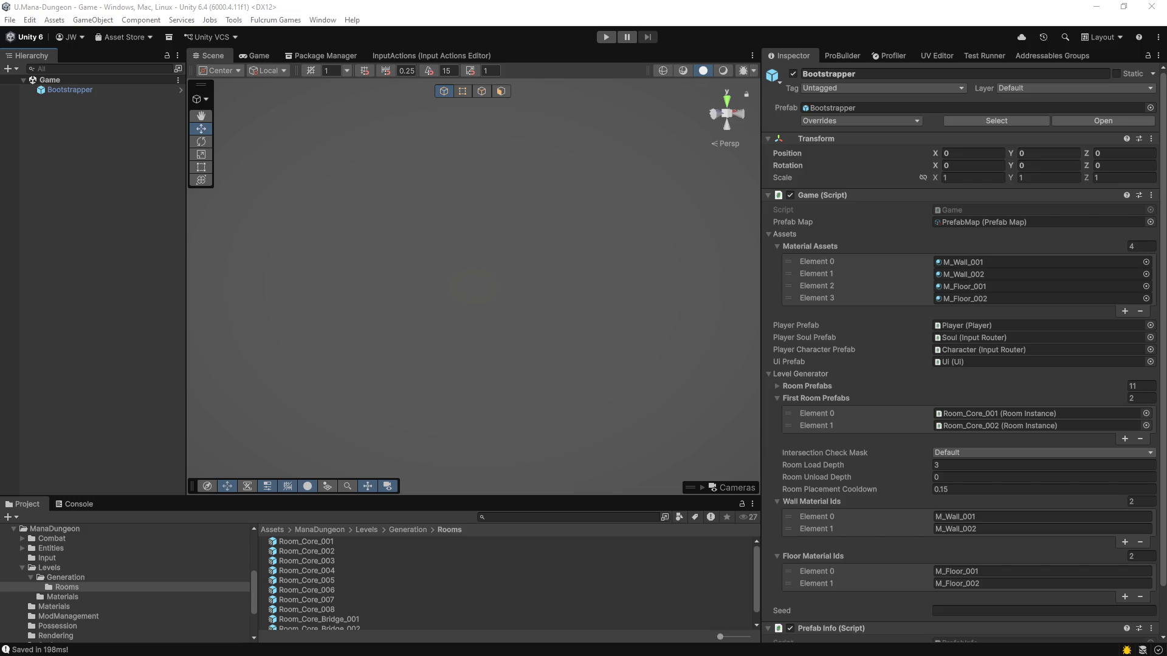
- Enter play mode for a fresh test run of the game
click(606, 37)
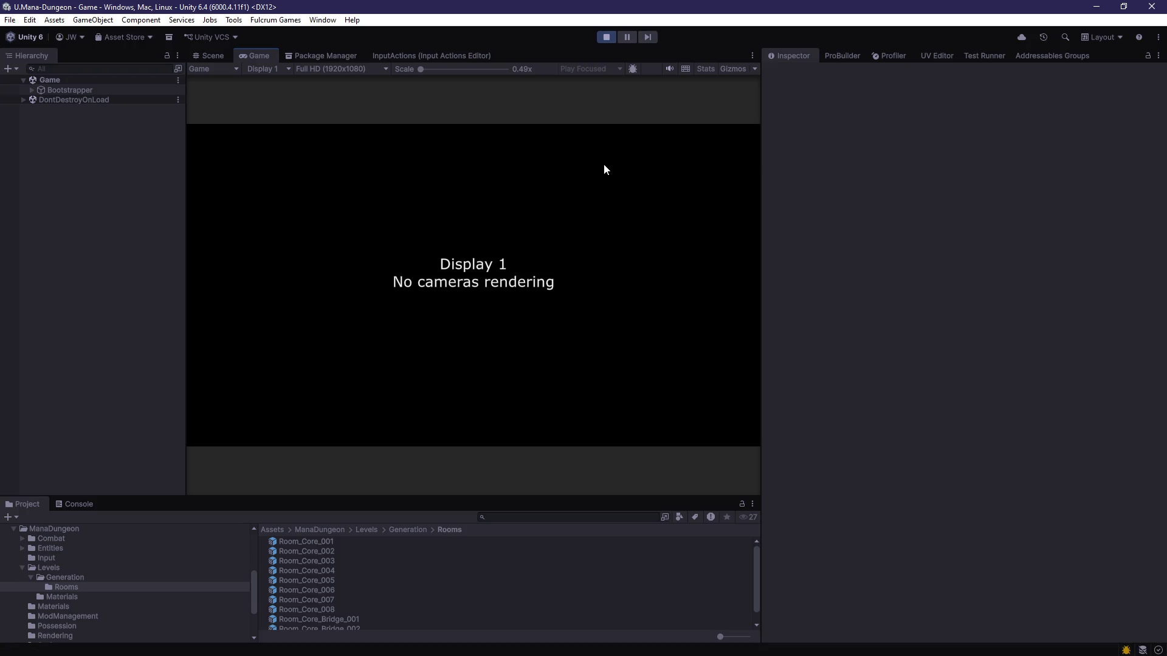
- Walk through the dungeon corridors into the lit and dark rooms, looking around
key(w)
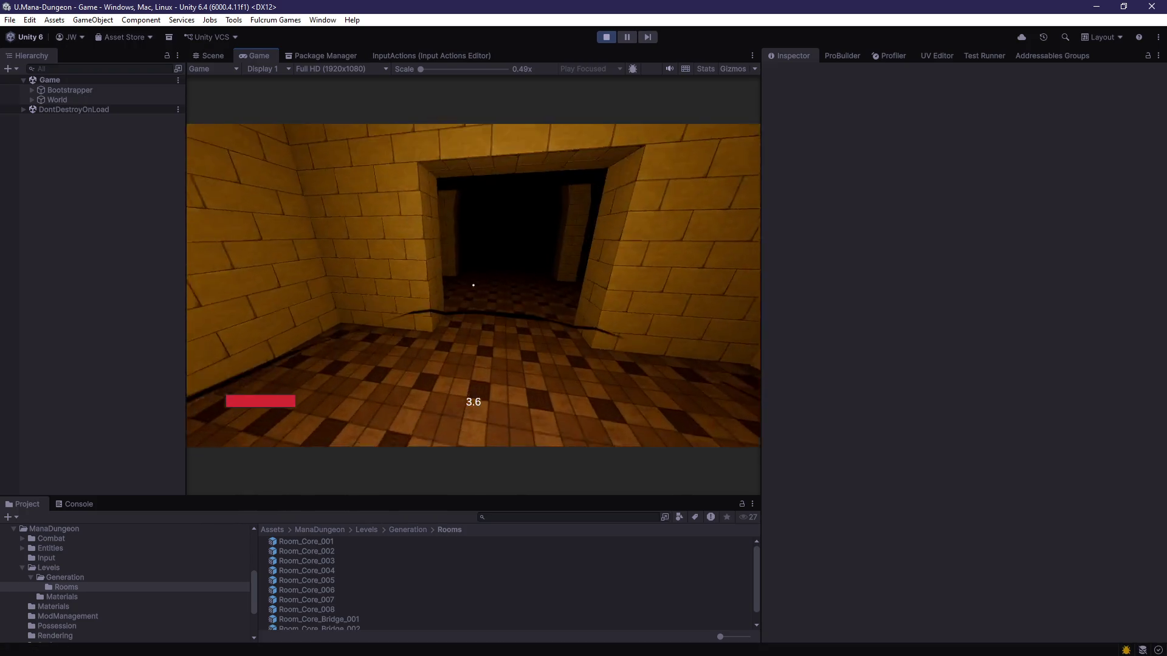
key(w)
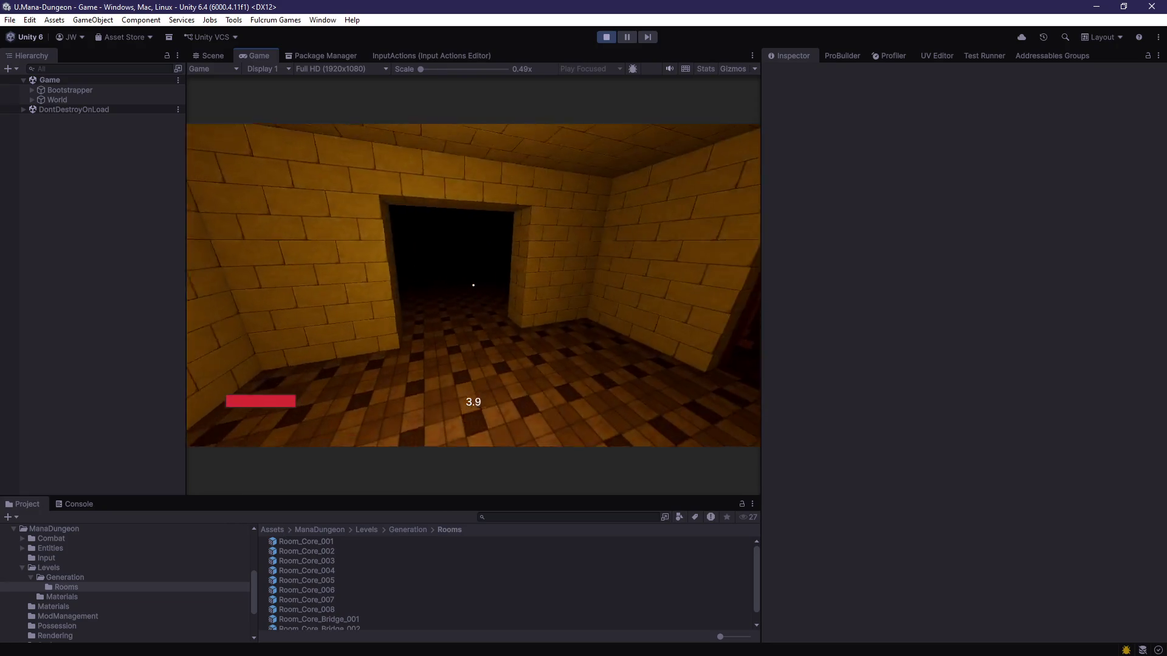
key(w)
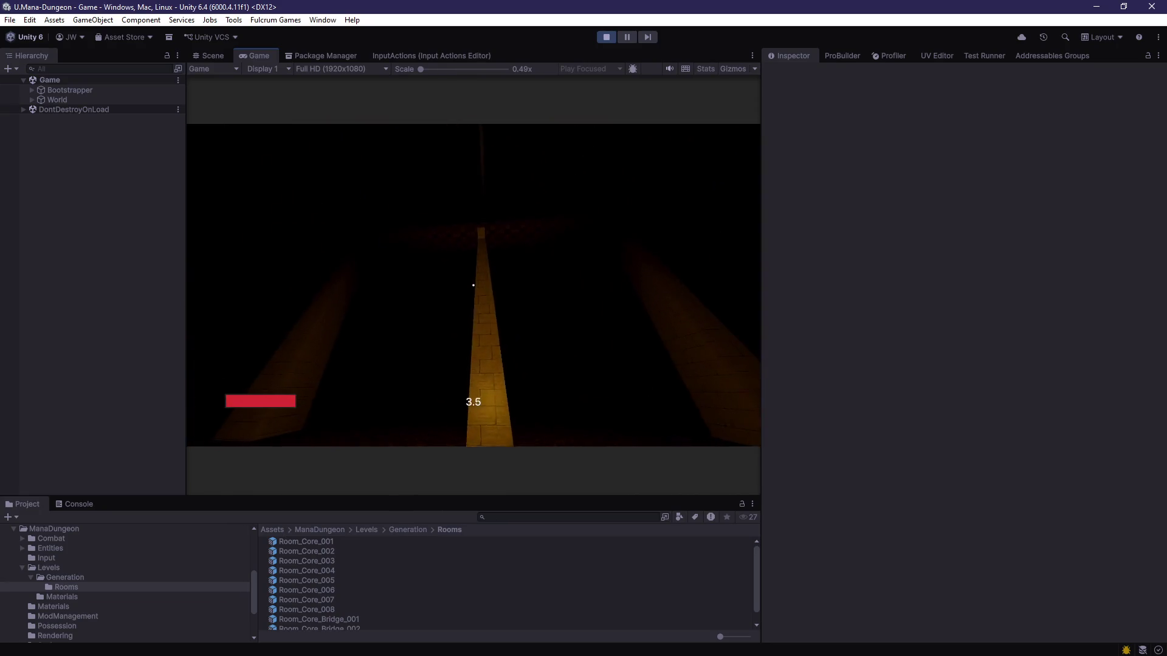
key(w)
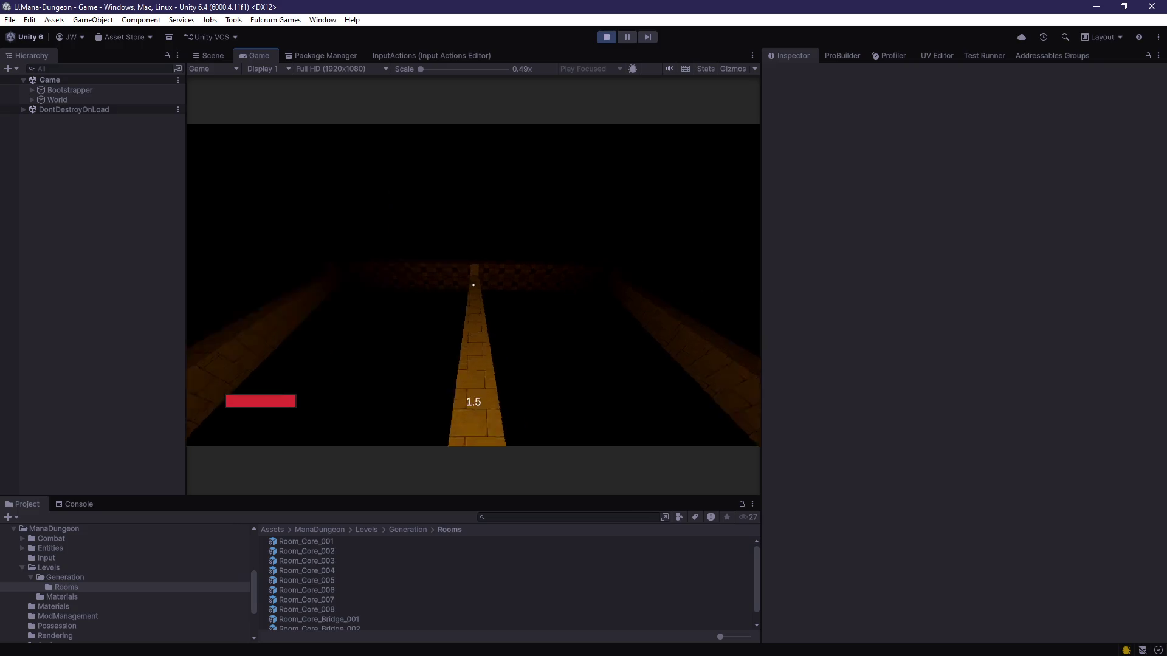
key(w)
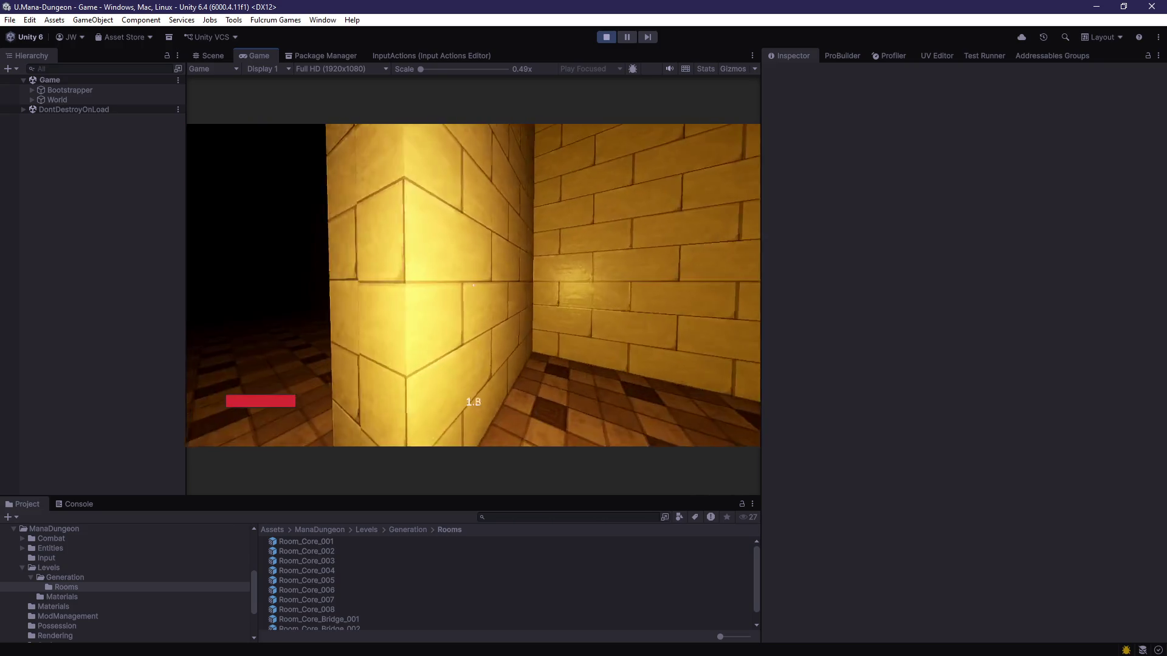
key(w)
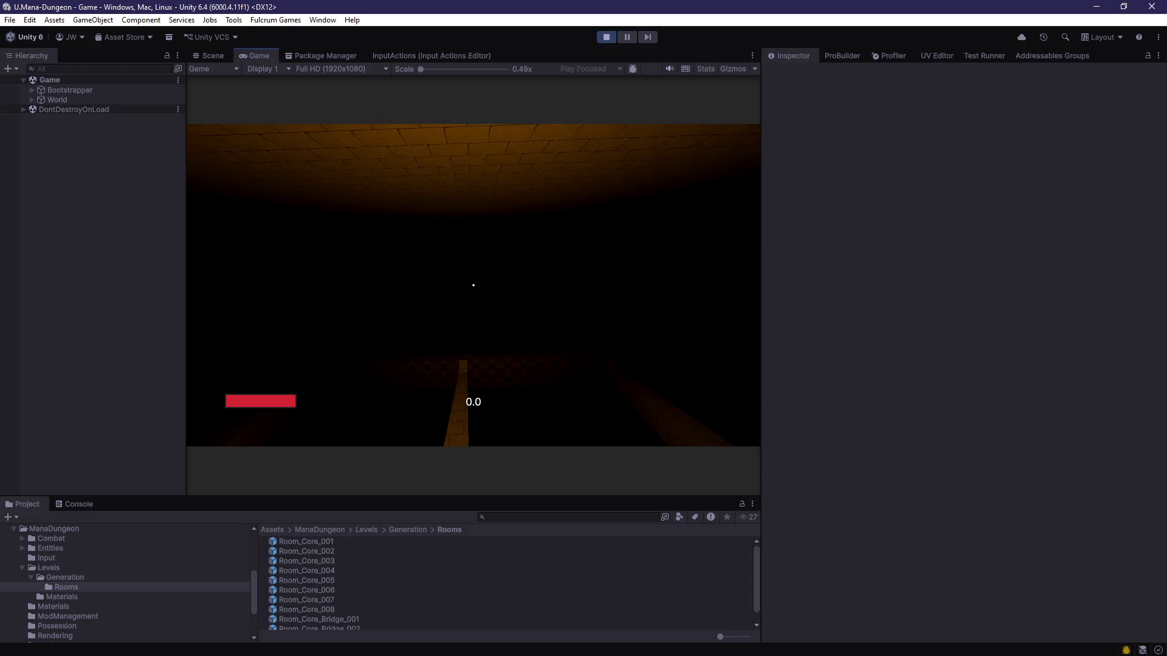
key(w)
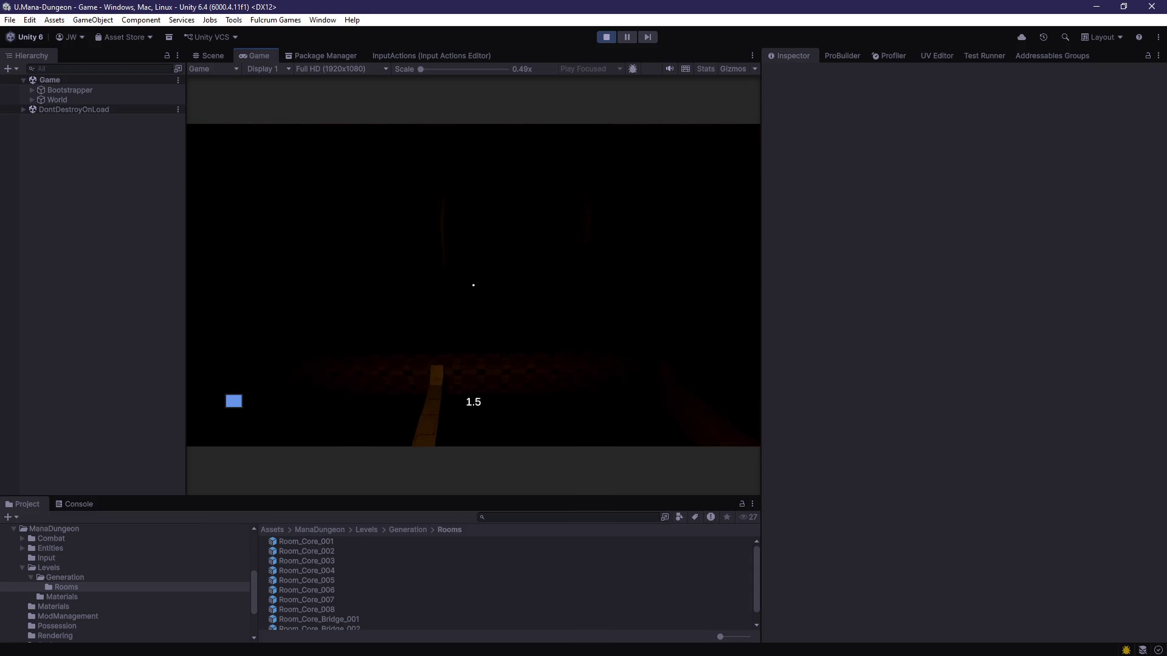
key(w)
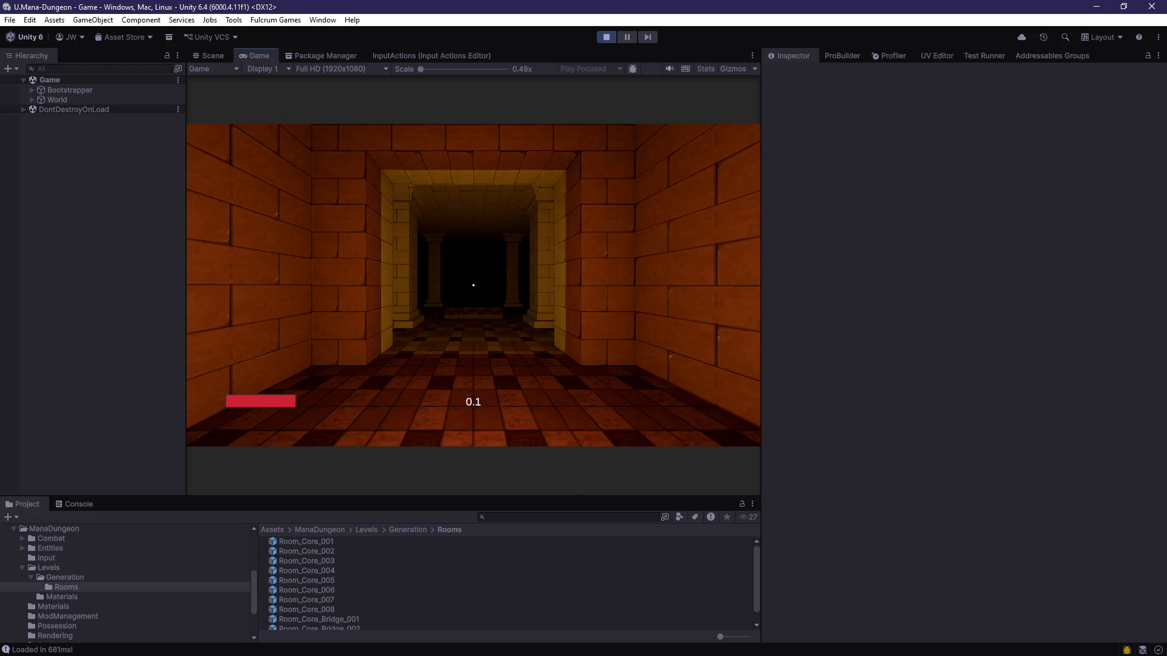
- Head down the corridor past the pillar, drop into the dark pit and swing the axe
key(w)
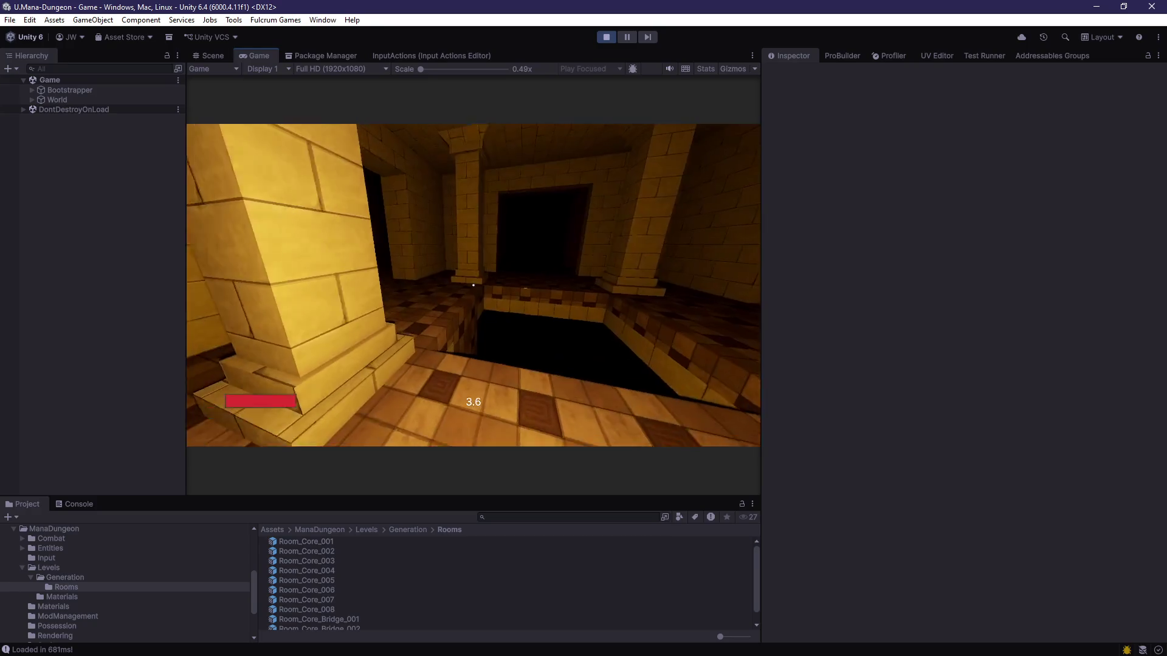
key(w)
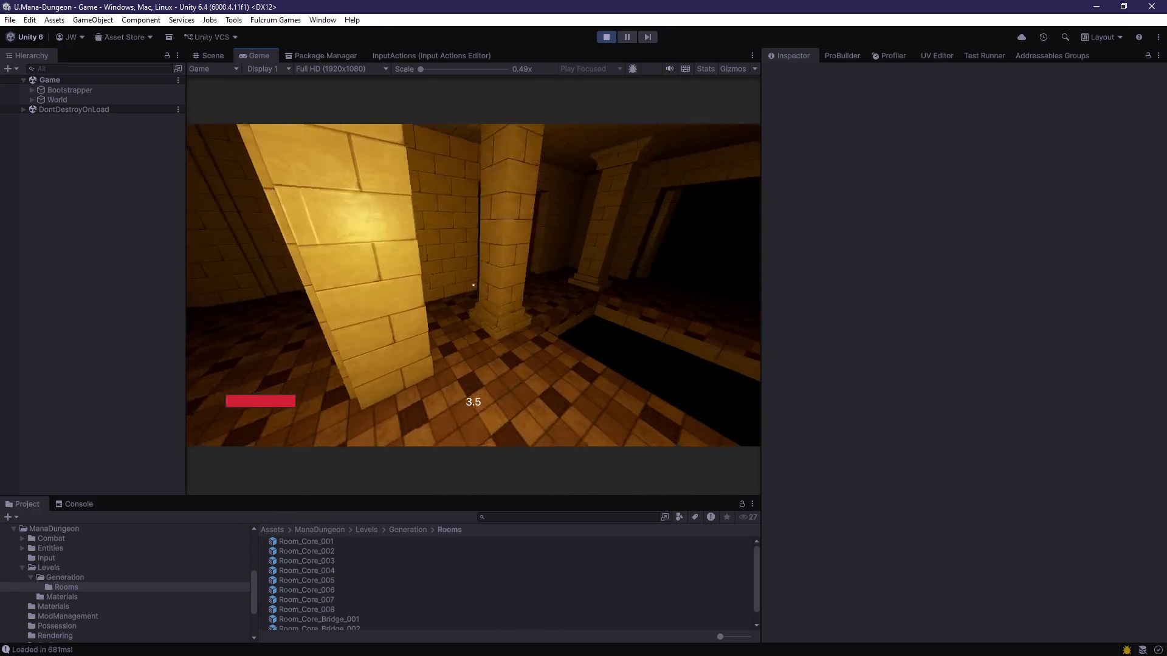
key(w)
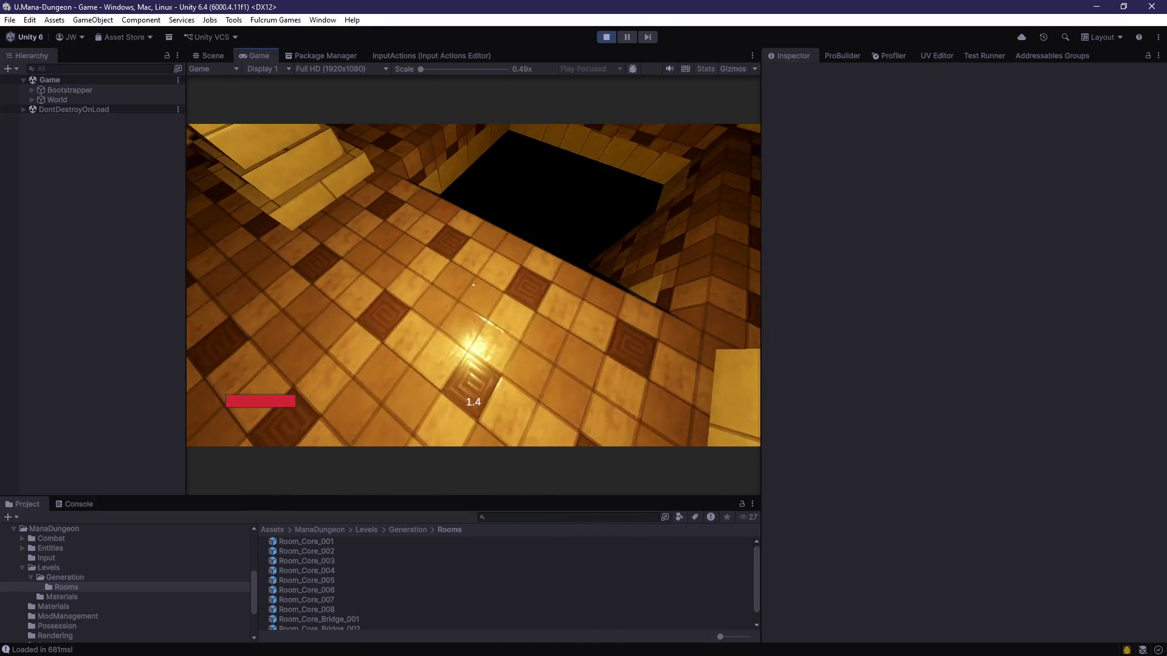
key(w)
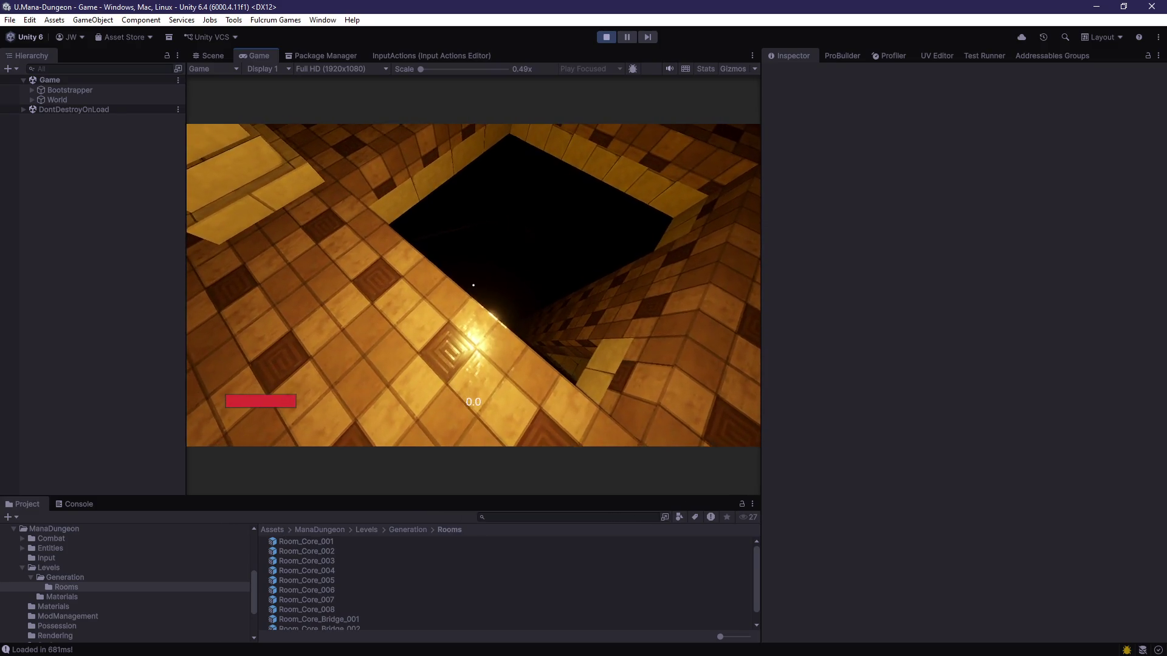
click(473, 286)
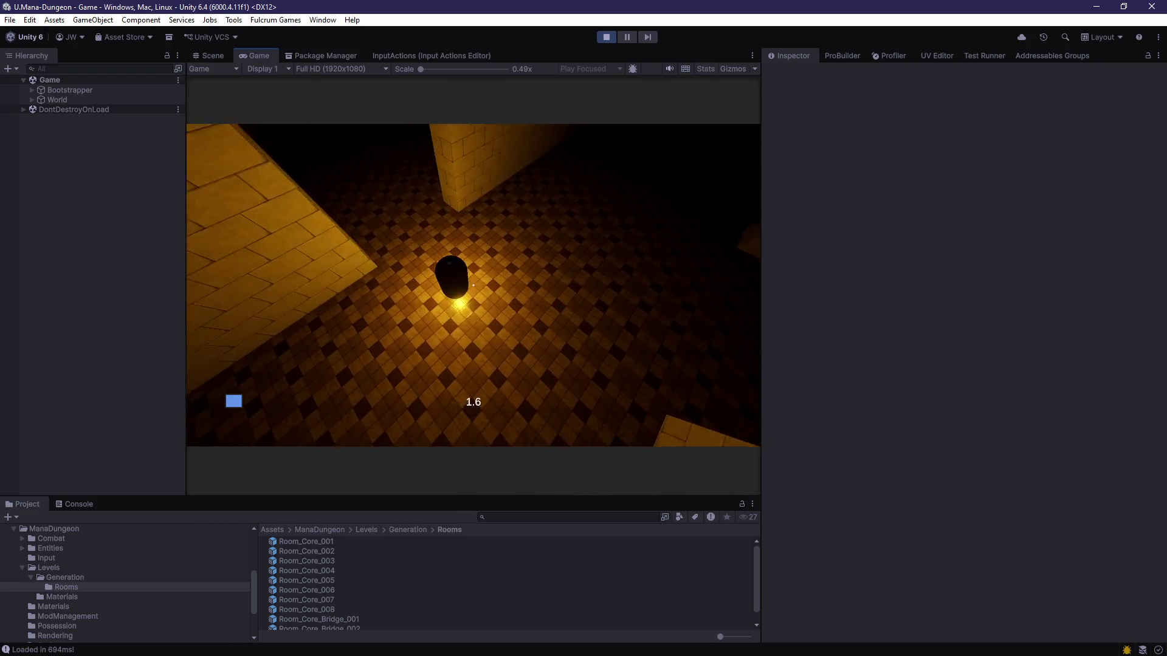
- Keep walking through the brick rooms and corridors, dismissing an accidentally opened menu
key(w)
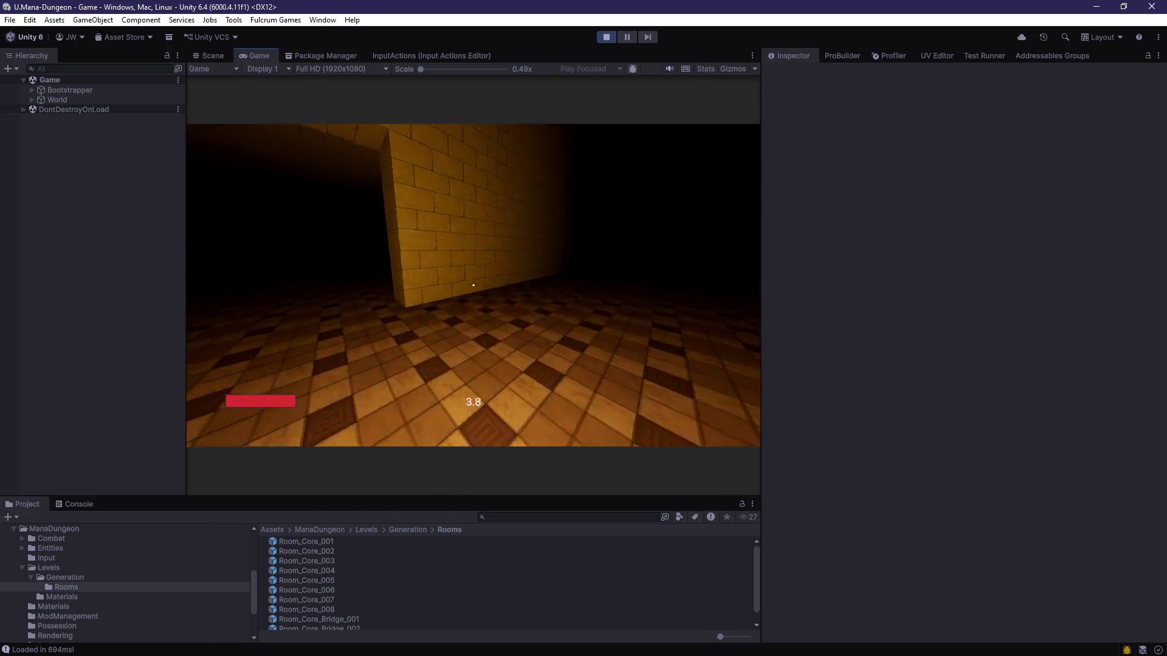
key(w)
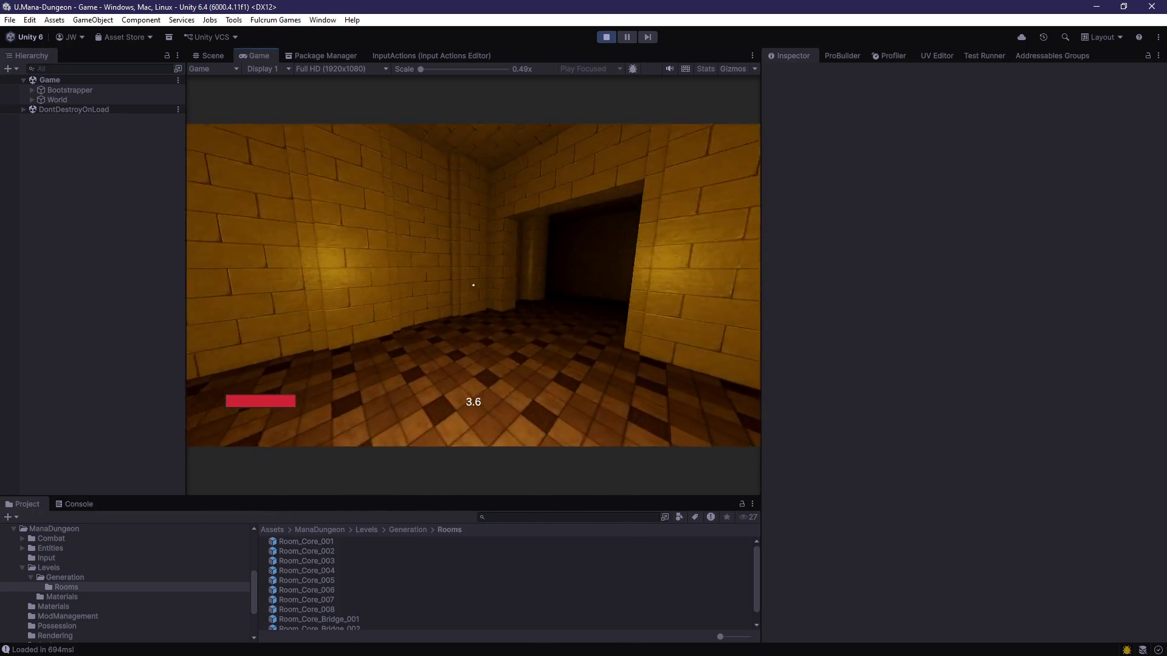
key(w)
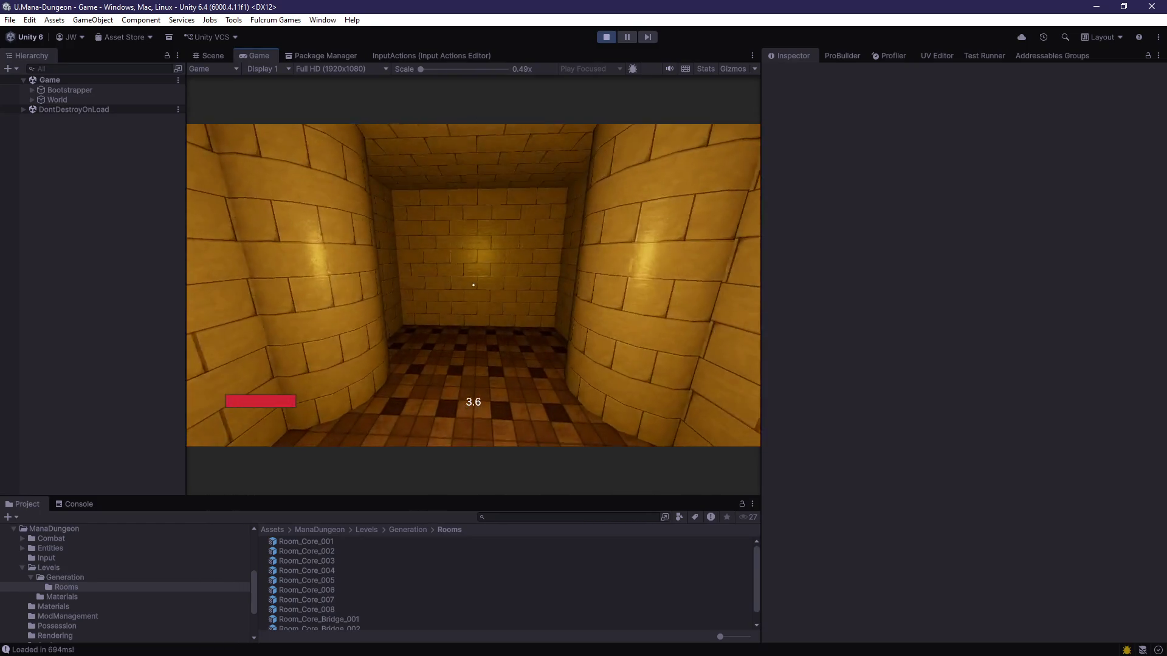
key(w)
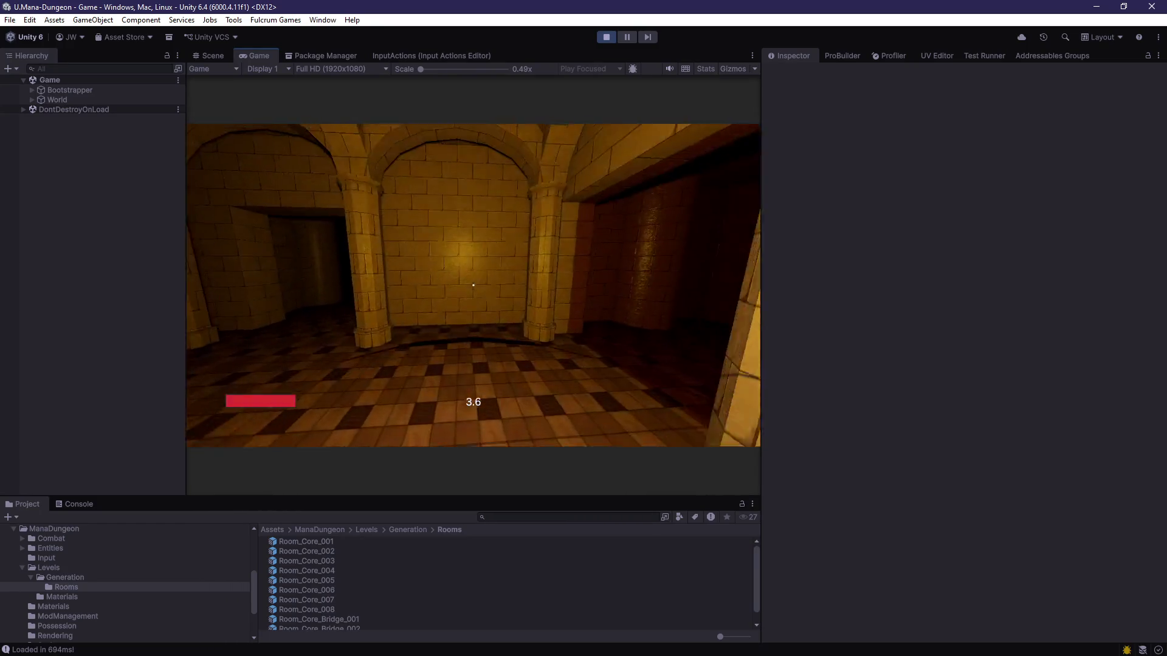
key(w)
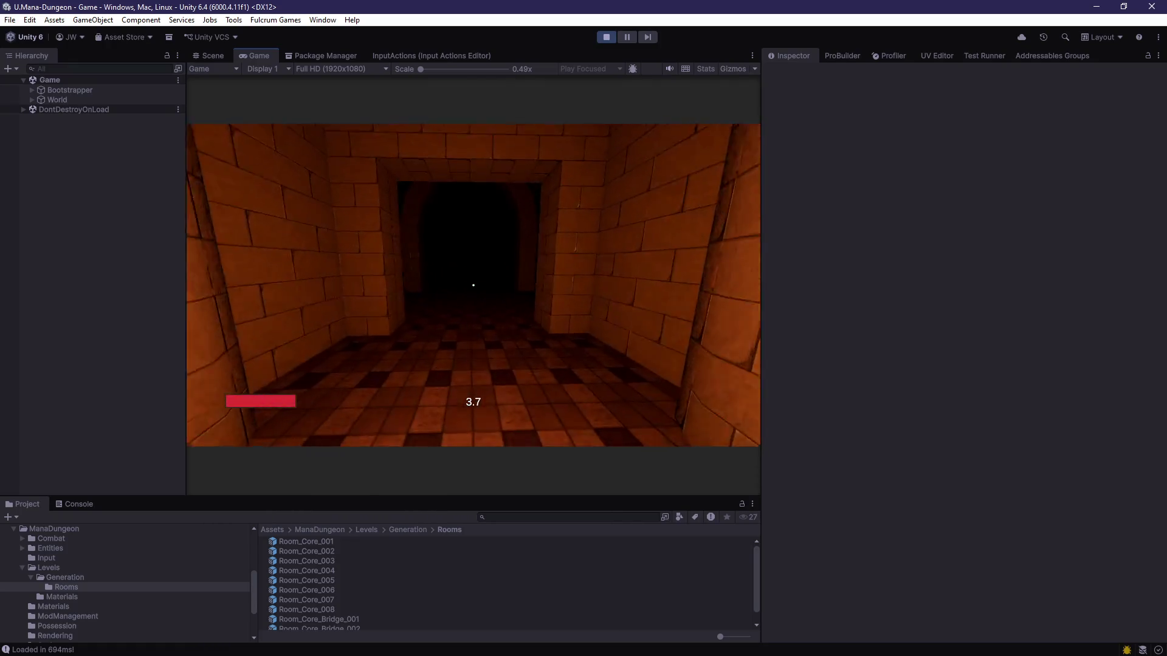
key(w)
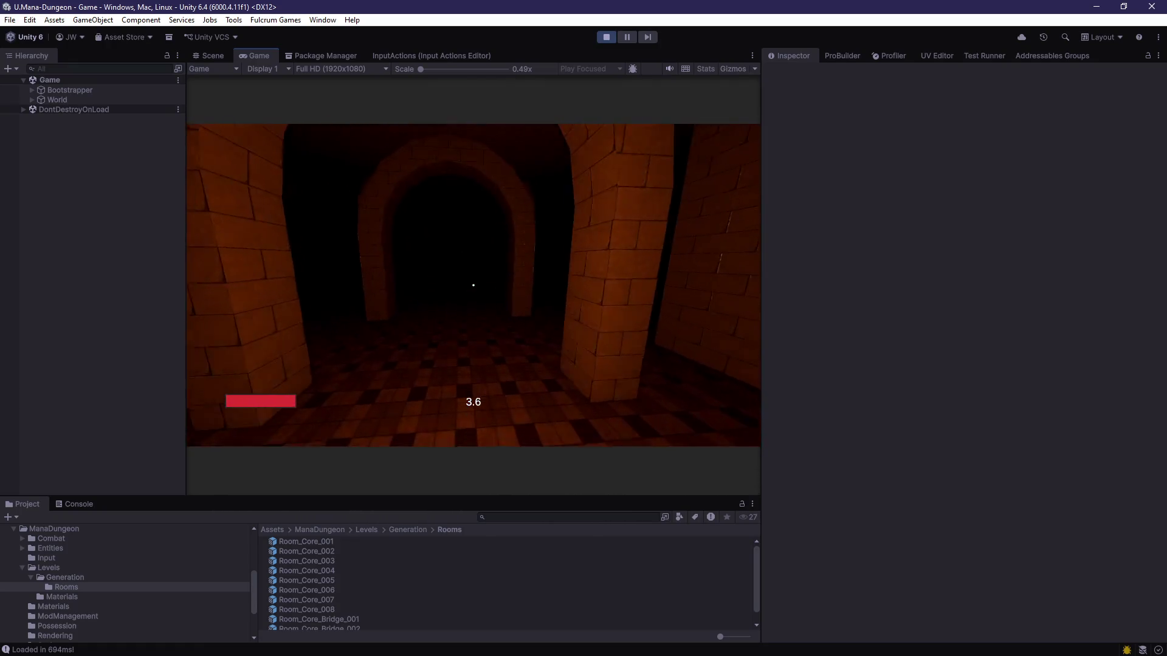
key(alt+space)
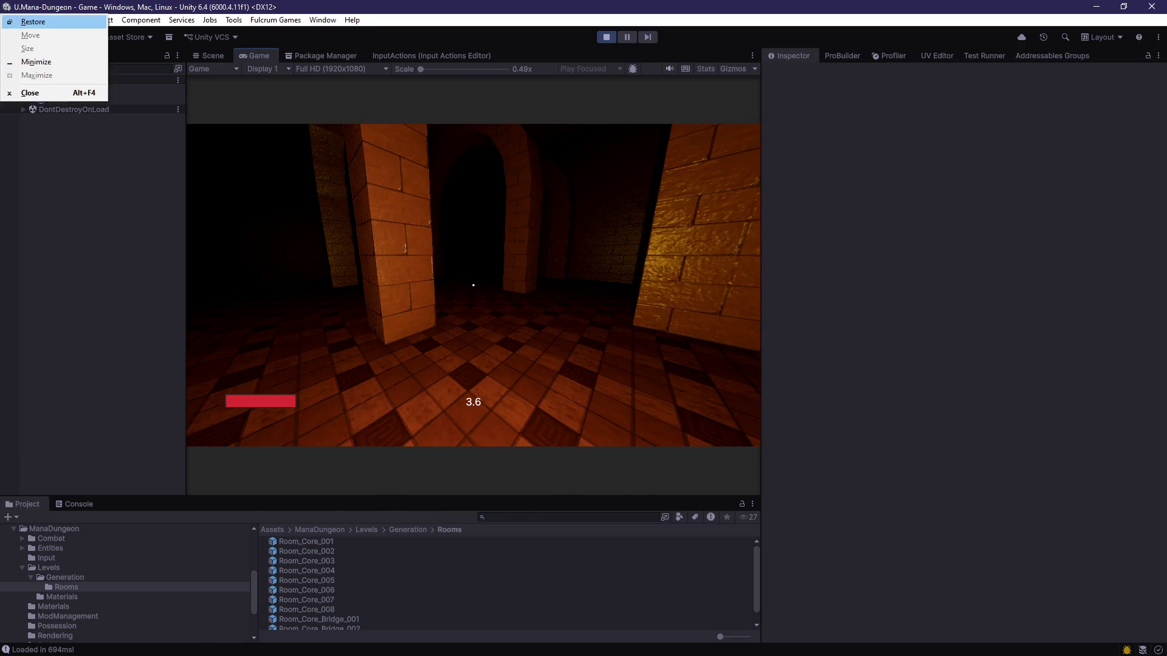
key(Escape)
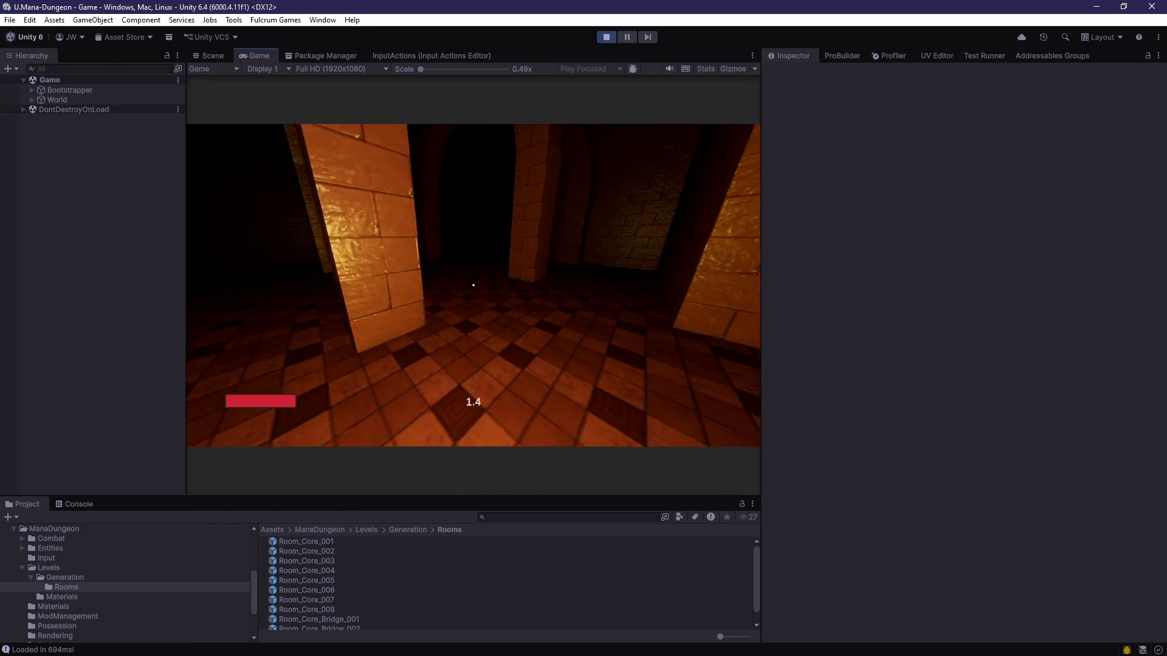
- Explore the railed corridor and stone rooms, then stop the playtest and switch to the Obsidian notes
key(w)
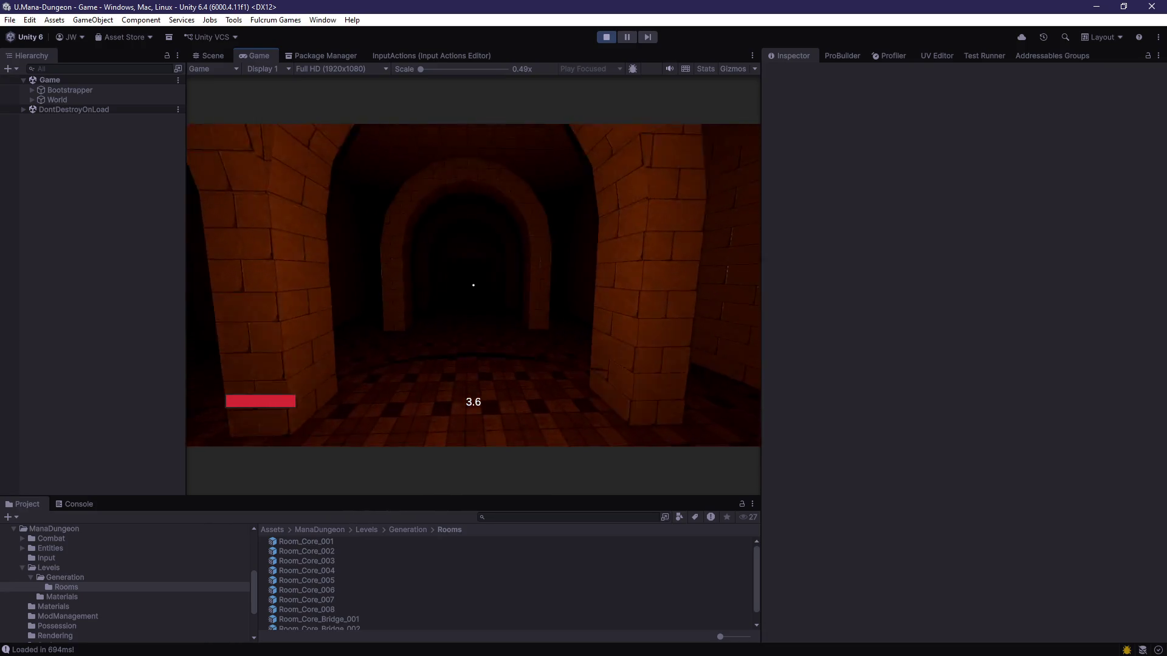
key(w)
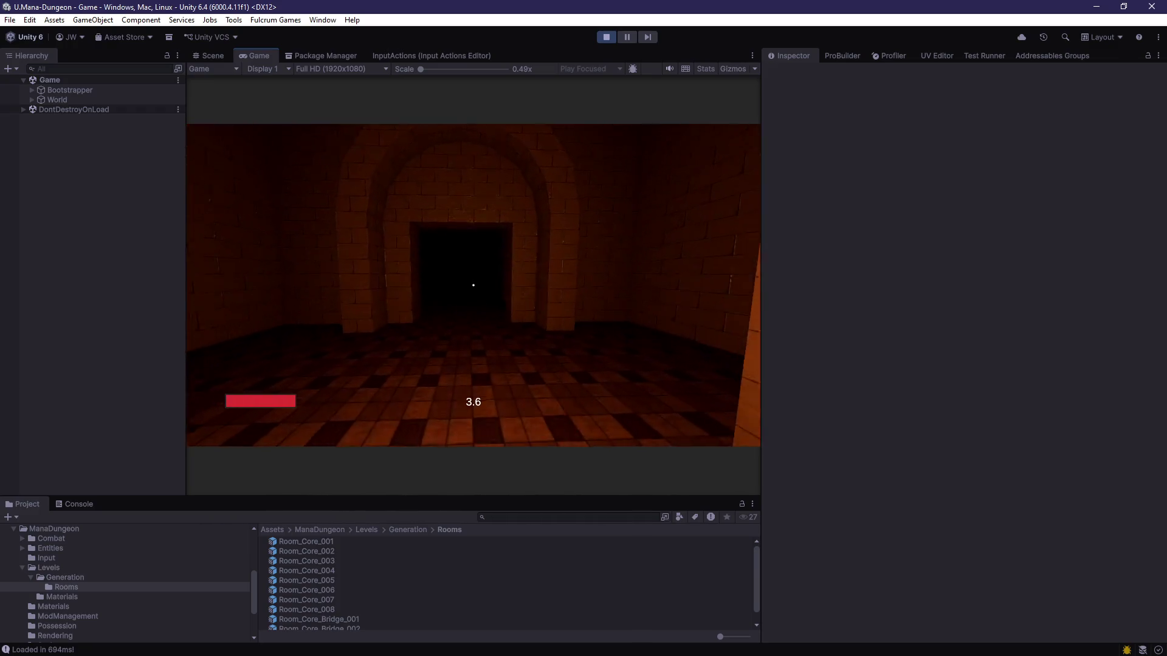
key(w)
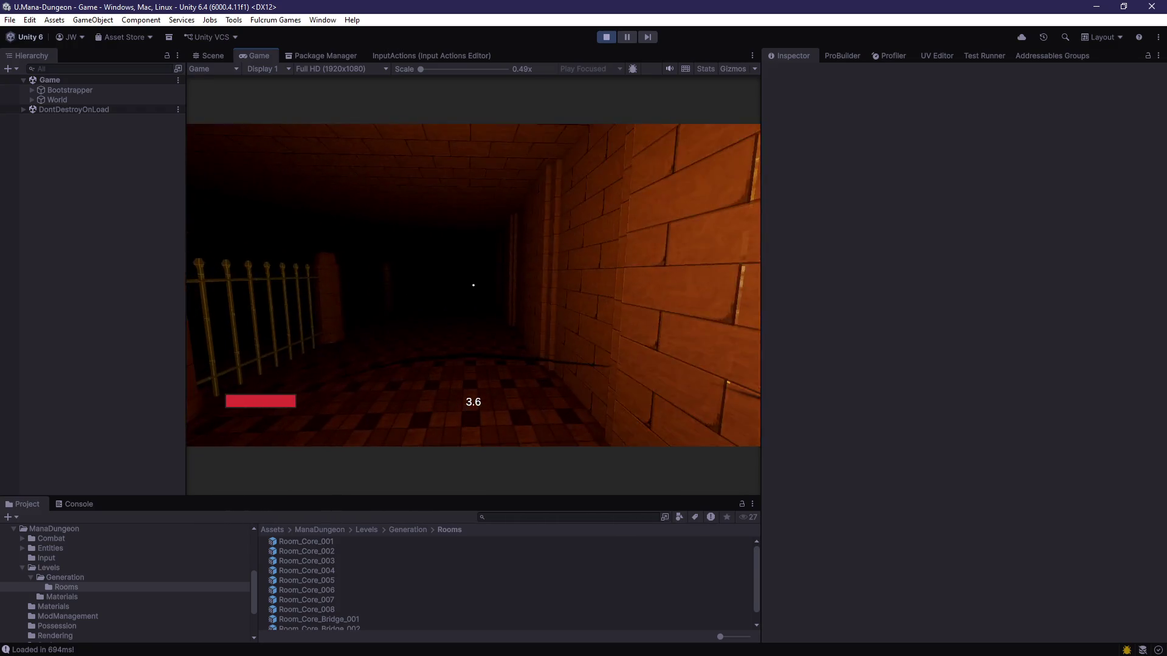
key(w)
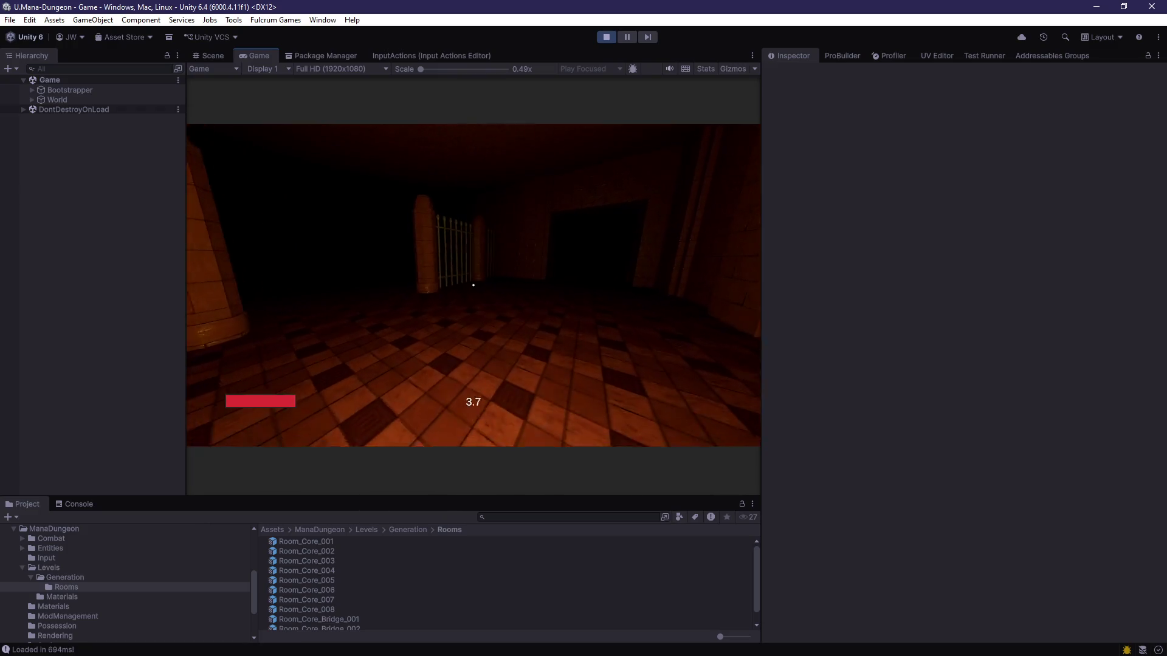
key(w)
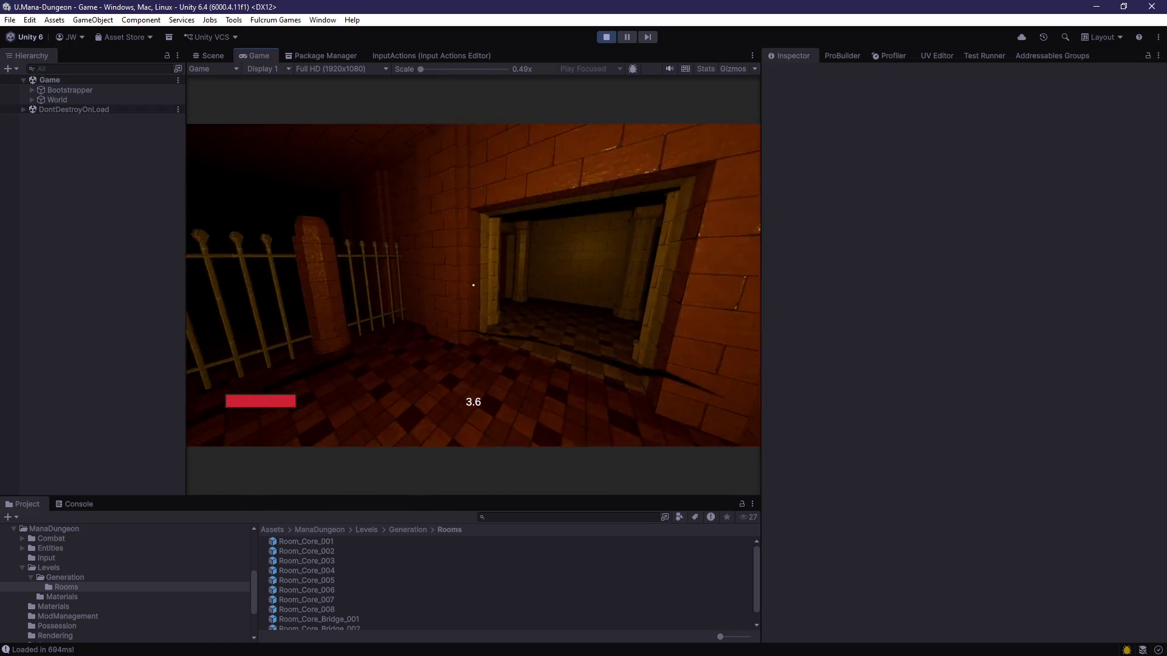
key(w)
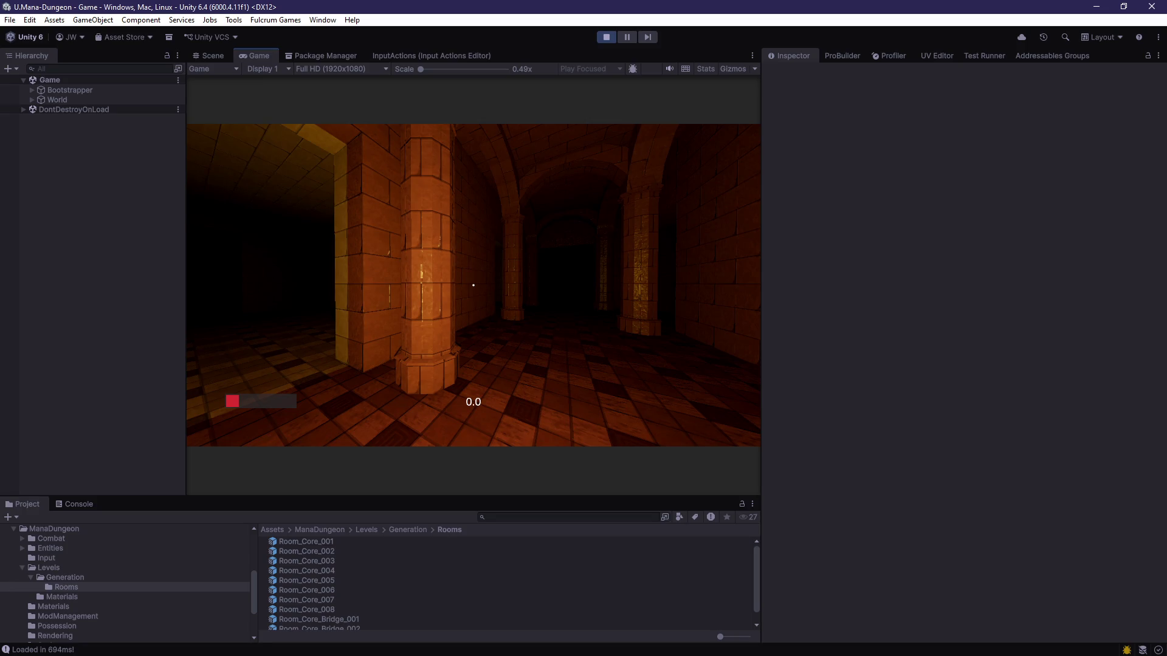
key(w)
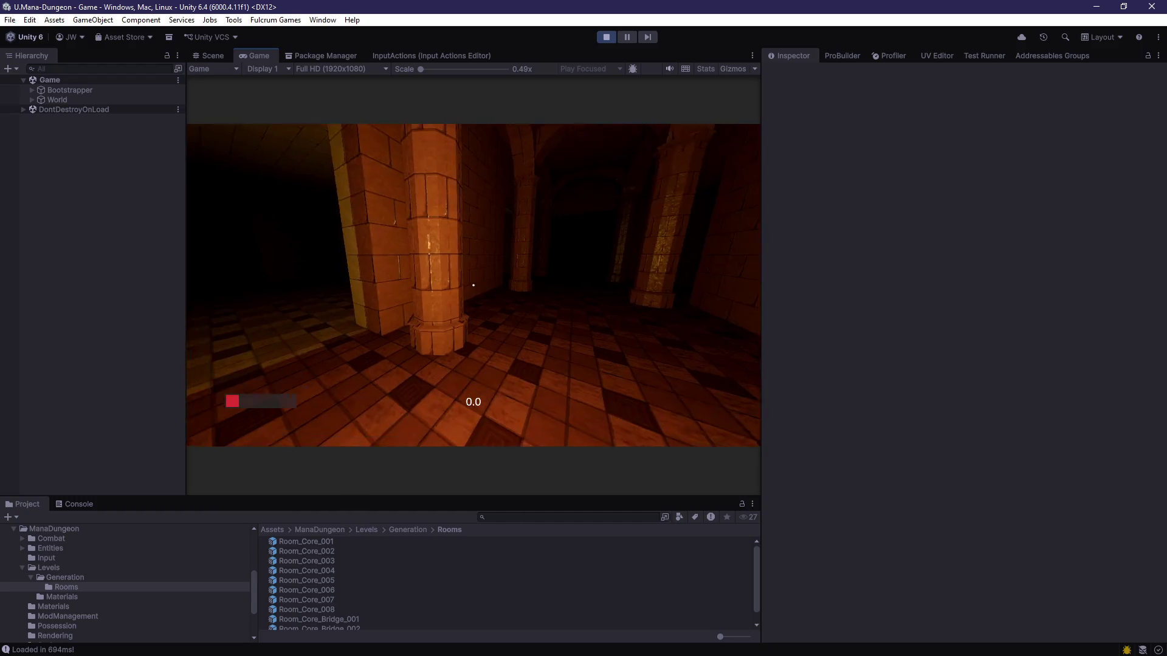
key(w)
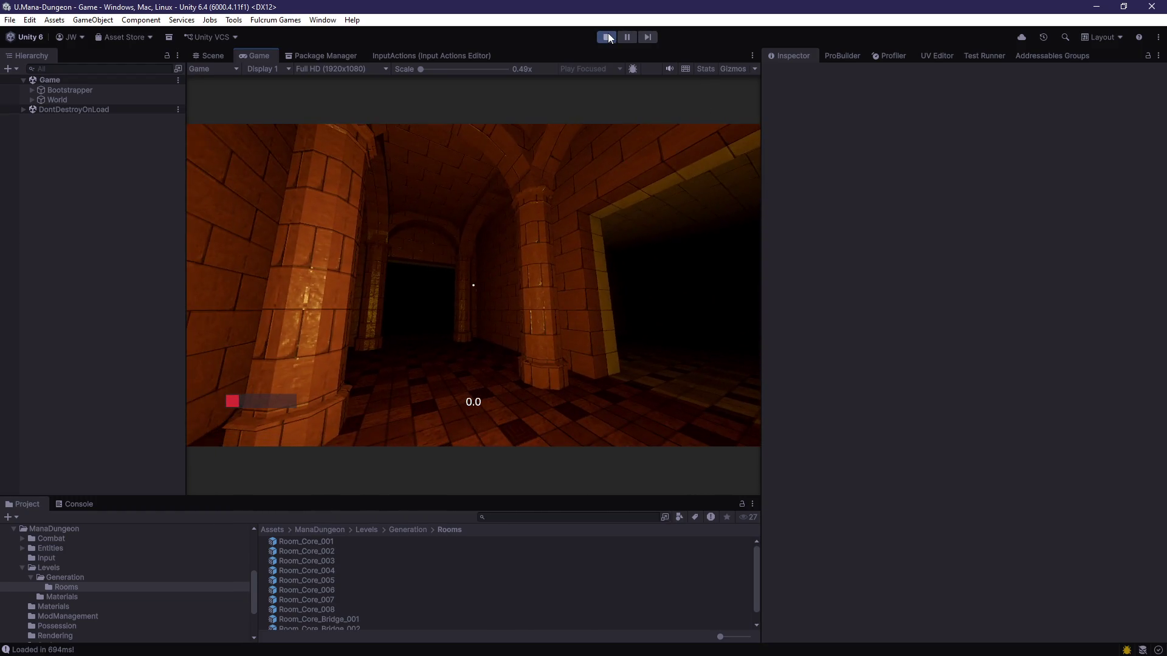
key(ctrl+p)
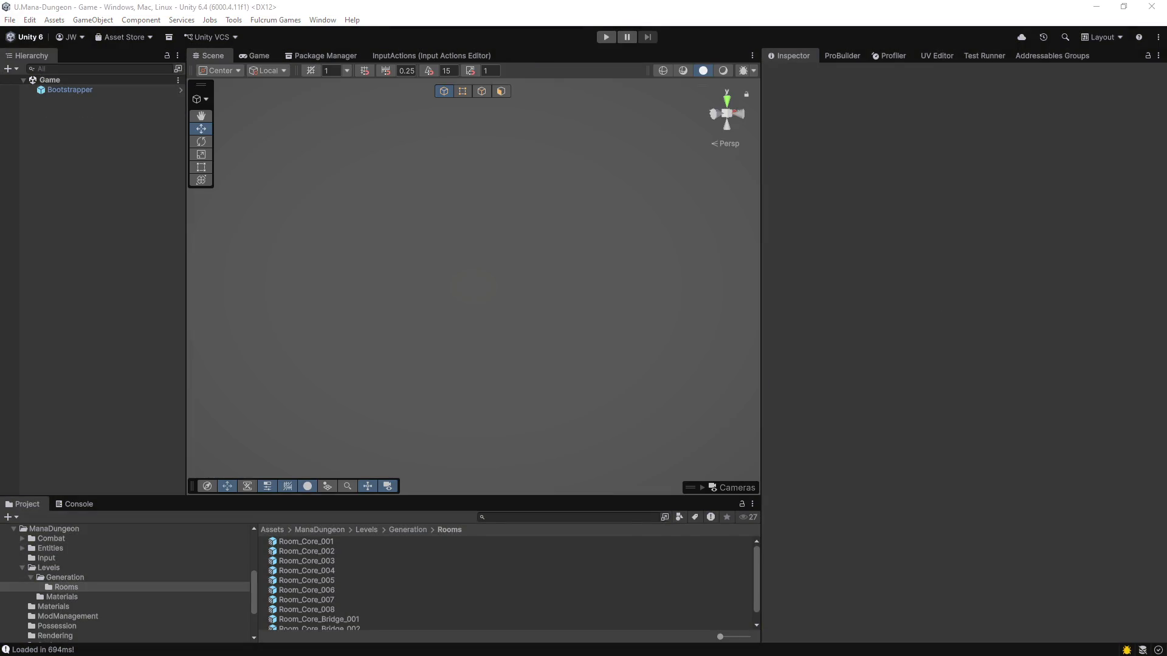
key(alt+Tab)
scroll(682, 372, down, 1)
scroll(682, 372, up, 5)
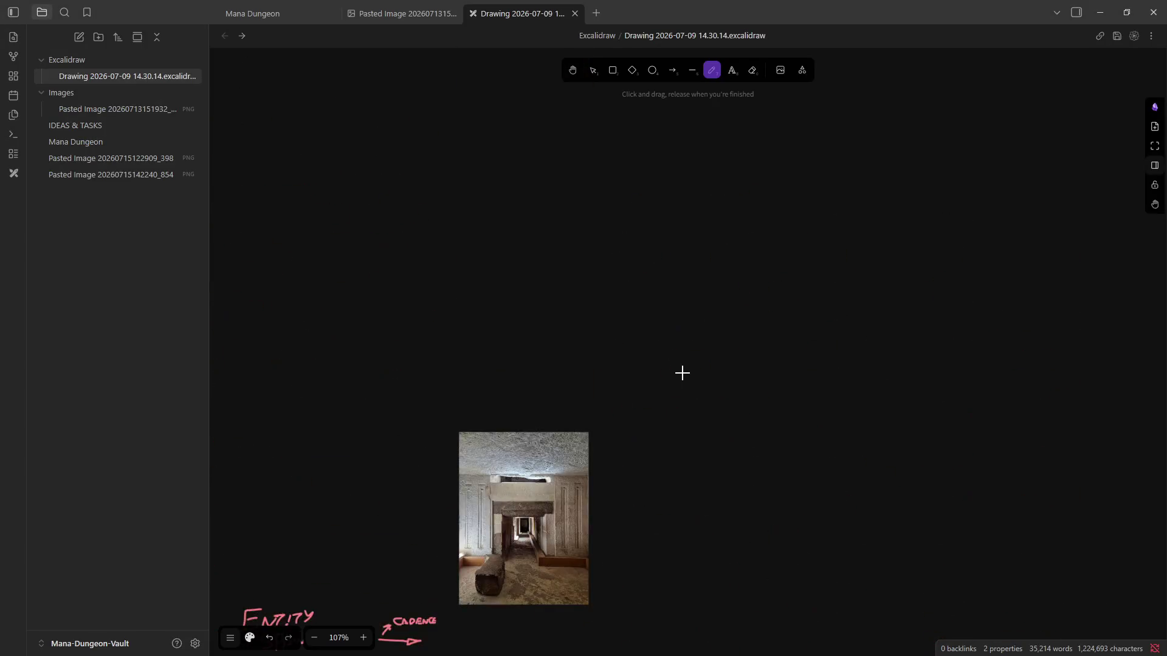
scroll(699, 377, down, 3)
scroll(682, 418, down, 2)
scroll(425, 371, up, 2)
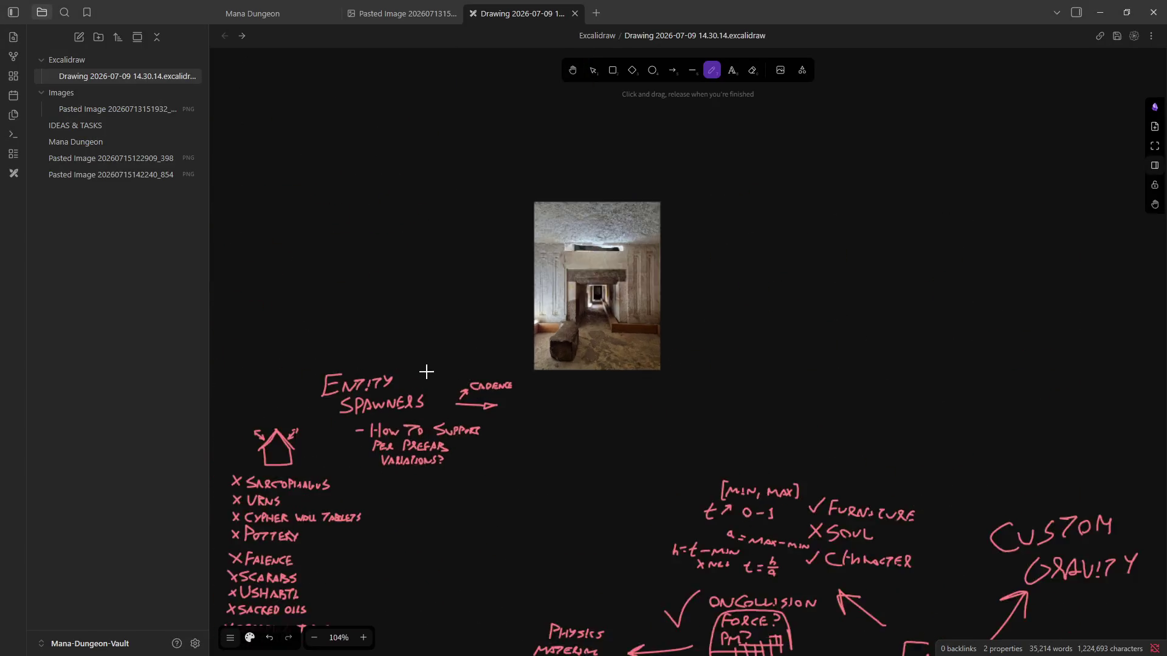
scroll(474, 331, up, 5)
scroll(473, 333, up, 3)
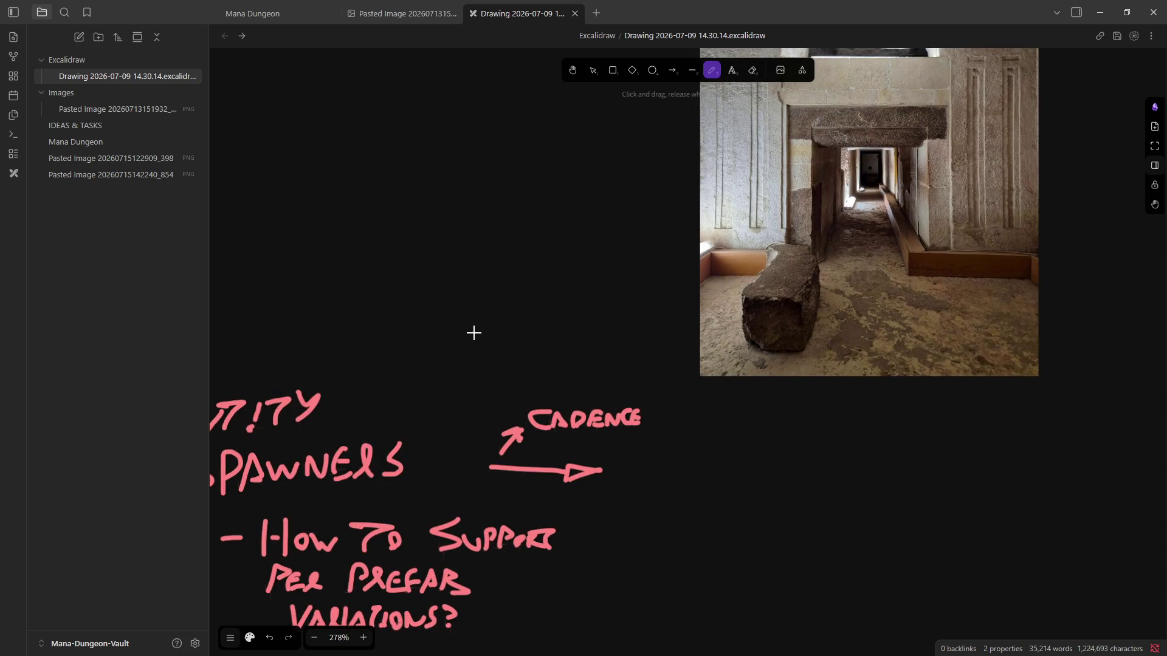
scroll(435, 355, down, 3)
scroll(586, 377, down, 2)
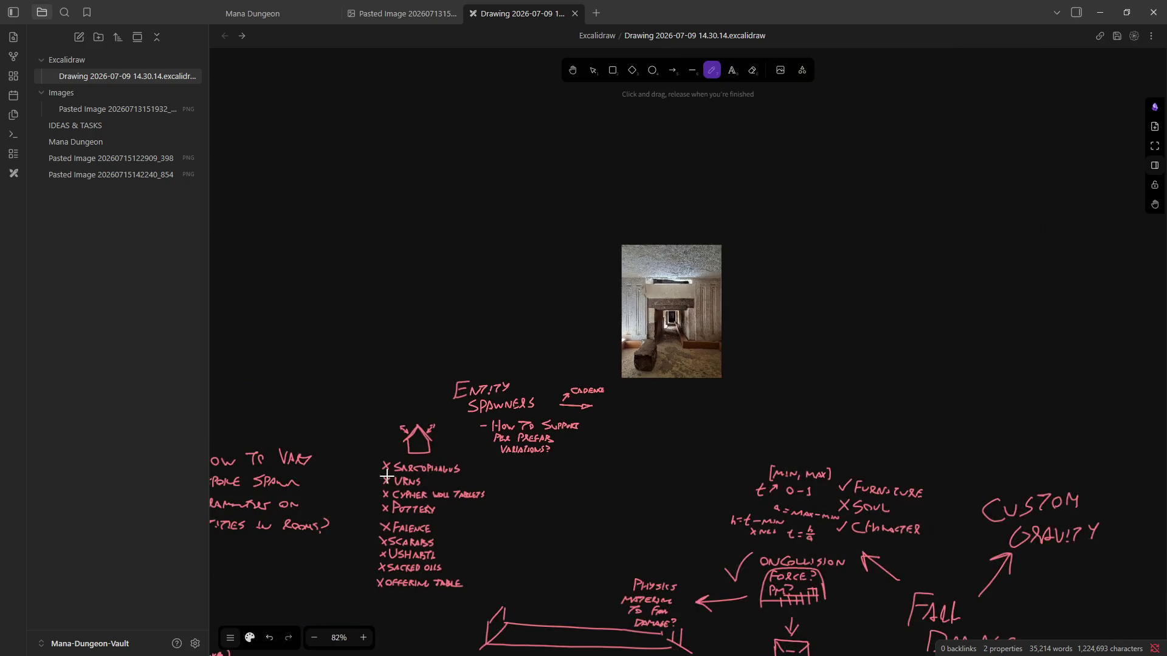
scroll(373, 466, up, 3)
drag(574, 466, 910, 409)
scroll(718, 198, up, 3)
scroll(659, 516, down, 2)
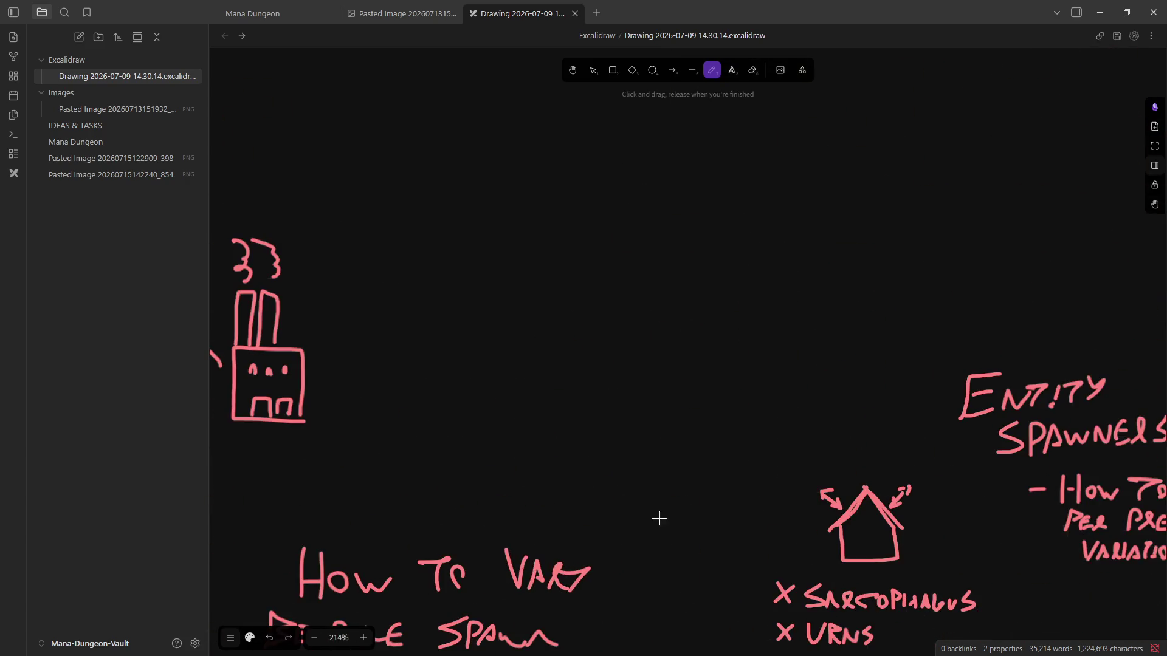
scroll(662, 380, down, 2)
scroll(651, 339, up, 2)
scroll(652, 373, up, 1)
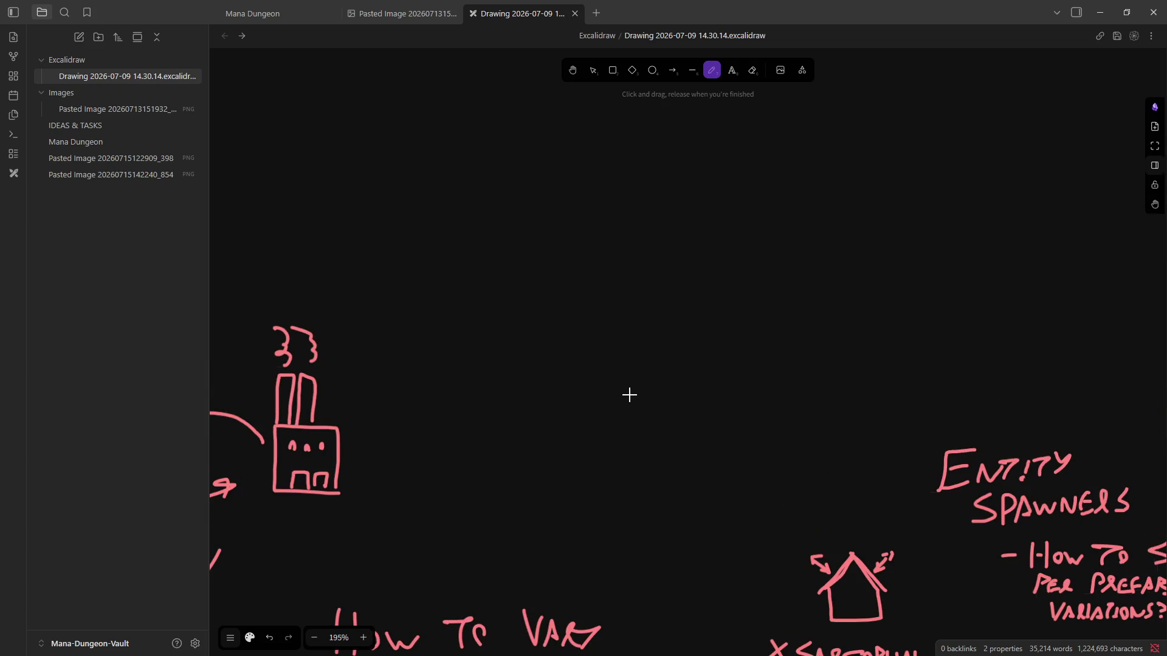
scroll(602, 393, down, 5)
scroll(555, 316, up, 5)
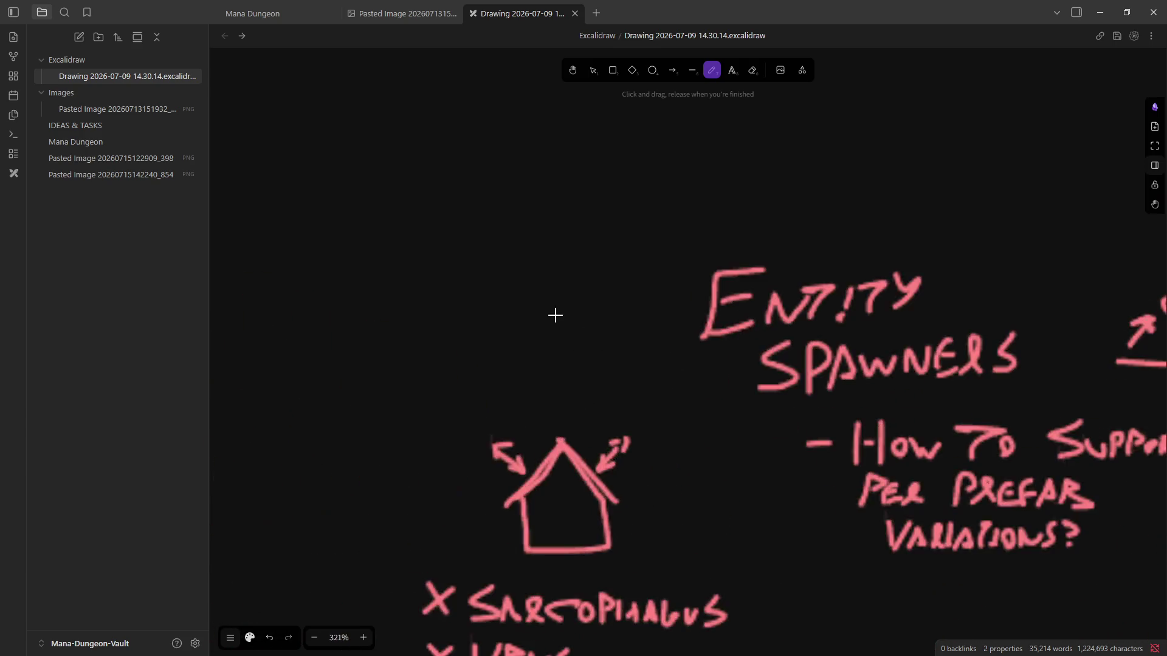
scroll(625, 225, down, 5)
scroll(401, 146, down, 2)
scroll(626, 502, up, 5)
scroll(625, 503, up, 2)
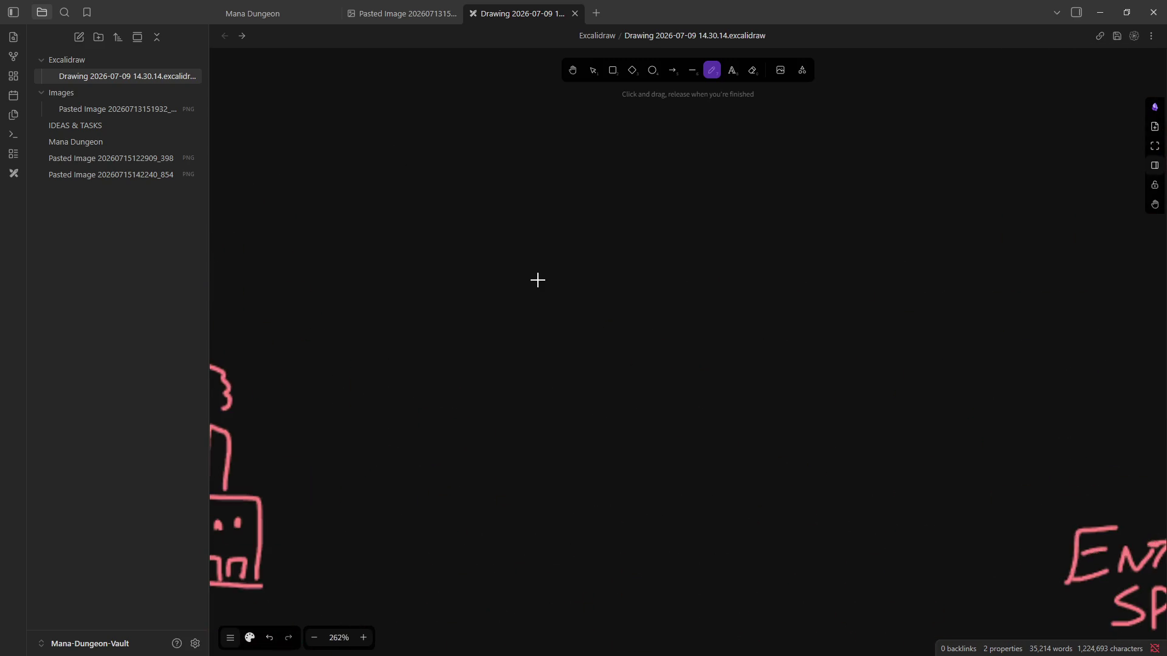
- Handwrite the x-marked task 'Trap room return to spawn room', redoing the misdrawn T
drag(515, 402, 549, 352)
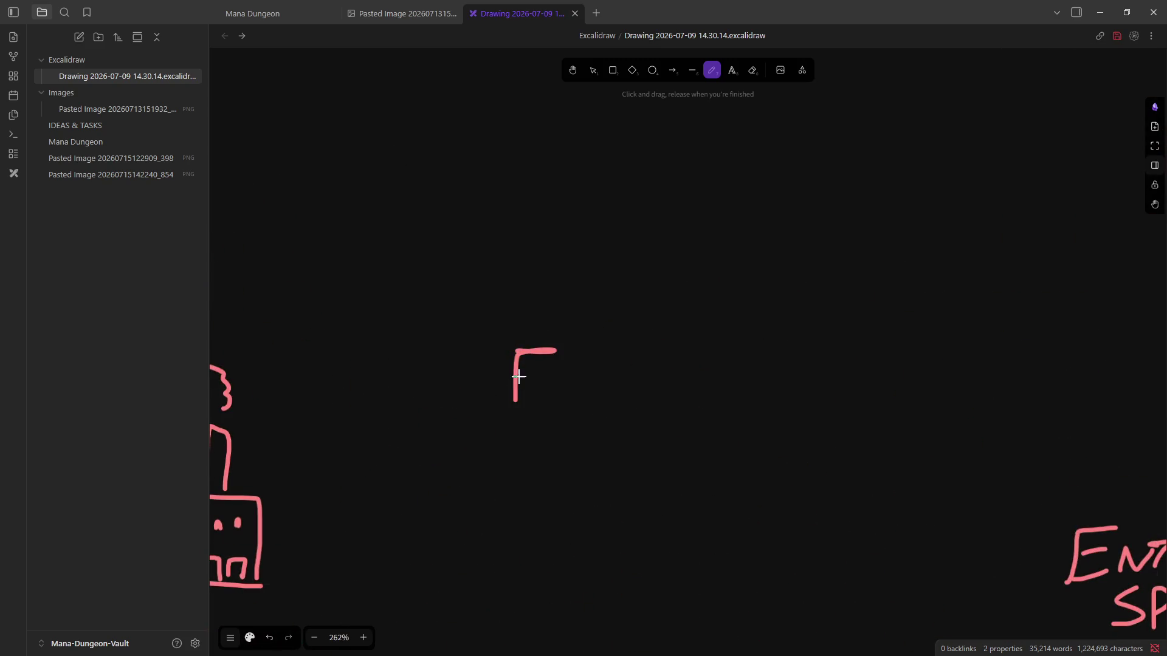
key(ctrl+z)
drag(496, 401, 542, 347)
key(ctrl+z)
mouse_move(484, 396)
mouse_down()
mouse_move(503, 350)
mouse_move(527, 351)
mouse_move(540, 389)
mouse_move(582, 375)
mouse_move(717, 395)
mouse_up()
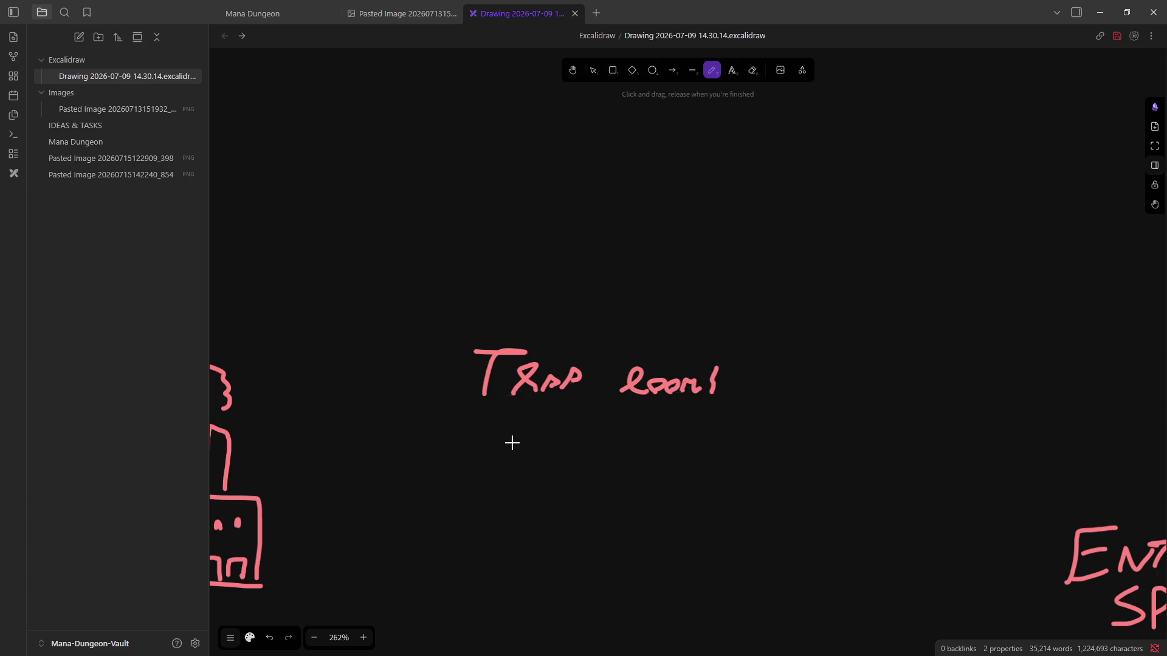
mouse_move(511, 444)
mouse_down()
mouse_move(583, 428)
mouse_move(735, 438)
mouse_move(802, 421)
mouse_move(812, 434)
mouse_move(825, 418)
mouse_up()
drag(551, 467, 636, 473)
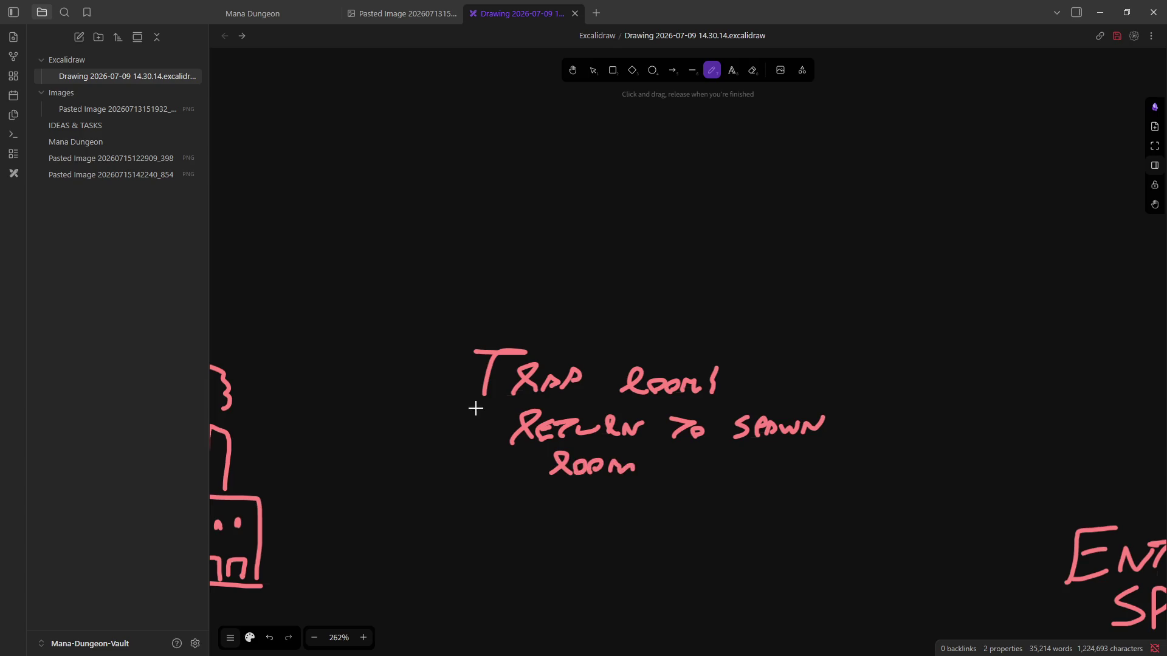
mouse_move(427, 384)
mouse_down()
mouse_move(450, 374)
mouse_move(451, 386)
mouse_up()
scroll(451, 383, down, 1)
drag(431, 447, 450, 467)
mouse_move(482, 448)
mouse_down()
mouse_move(520, 469)
mouse_move(560, 469)
mouse_move(587, 450)
mouse_move(667, 472)
mouse_move(681, 457)
mouse_up()
- Handwrite the task 'Multiple loaded instances of a saved room?' with its question mark
mouse_move(682, 456)
mouse_down()
mouse_move(682, 467)
mouse_move(701, 457)
mouse_move(710, 472)
mouse_move(778, 461)
mouse_move(819, 469)
mouse_move(827, 453)
mouse_move(831, 465)
mouse_up()
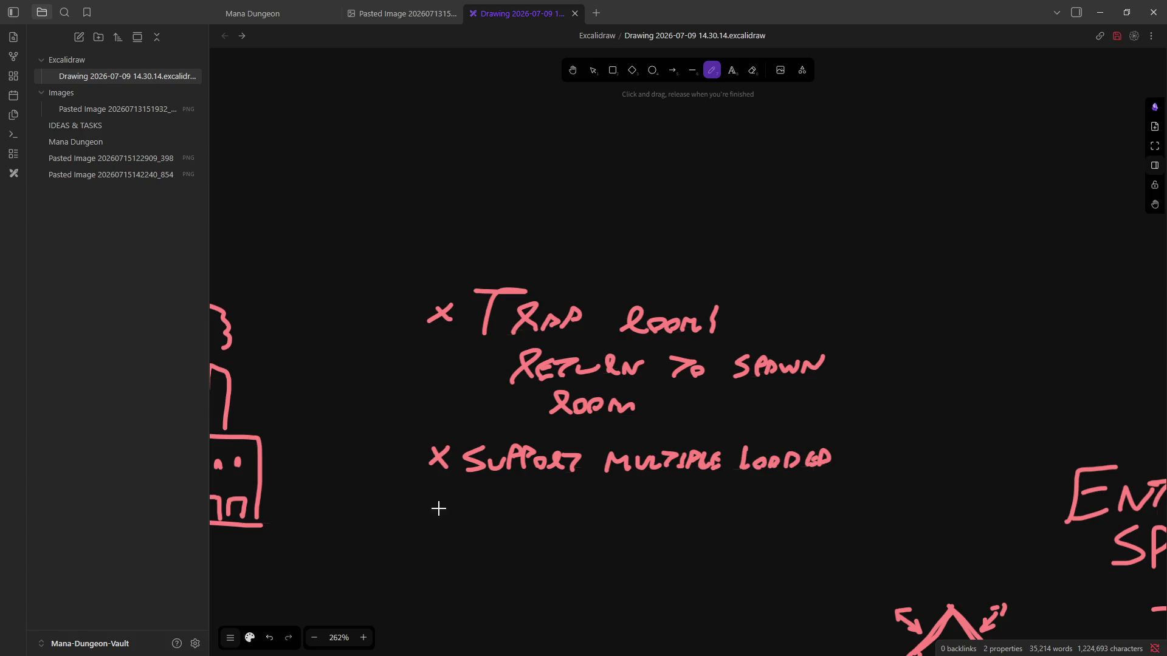
mouse_move(498, 483)
mouse_down()
mouse_move(497, 502)
mouse_move(524, 504)
mouse_move(638, 491)
mouse_move(720, 499)
mouse_move(737, 483)
mouse_move(749, 500)
mouse_move(804, 492)
mouse_up()
drag(813, 487, 844, 494)
click(845, 498)
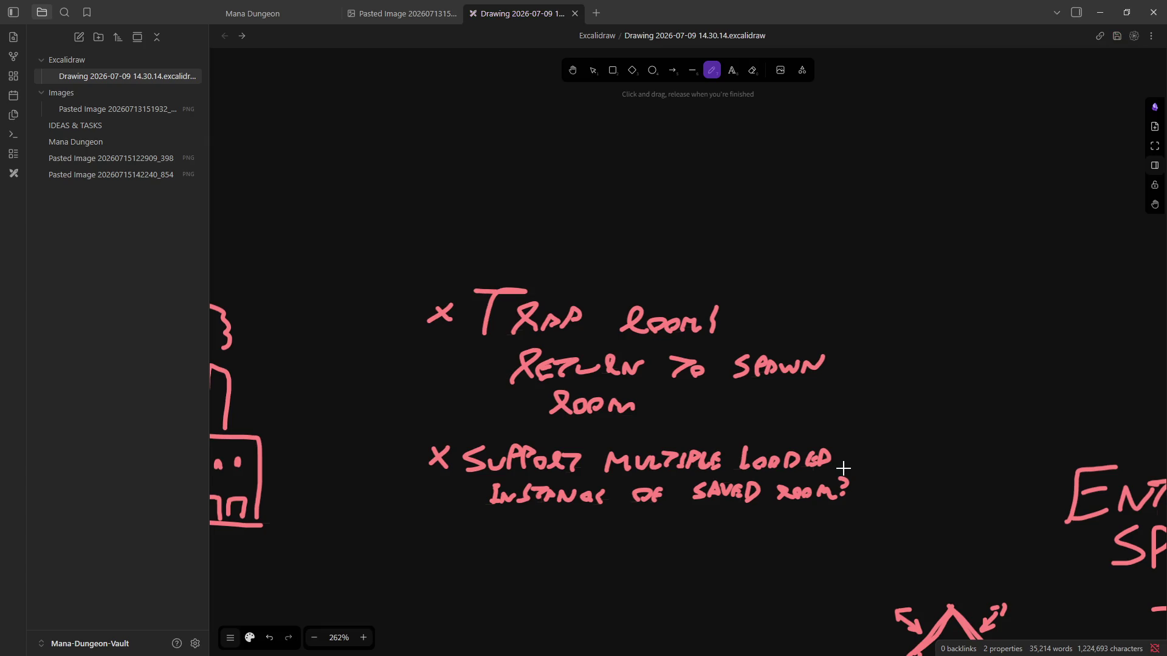
- Handwrite the x-marked task 'No trap rooms on start.' with its period
drag(435, 527, 450, 541)
mouse_move(449, 527)
mouse_down()
mouse_move(435, 542)
mouse_move(531, 530)
mouse_move(518, 543)
mouse_move(579, 535)
mouse_move(663, 545)
mouse_move(763, 539)
mouse_move(779, 522)
mouse_move(805, 538)
mouse_move(820, 525)
mouse_move(824, 540)
mouse_up()
click(835, 534)
scroll(705, 525, down, 3)
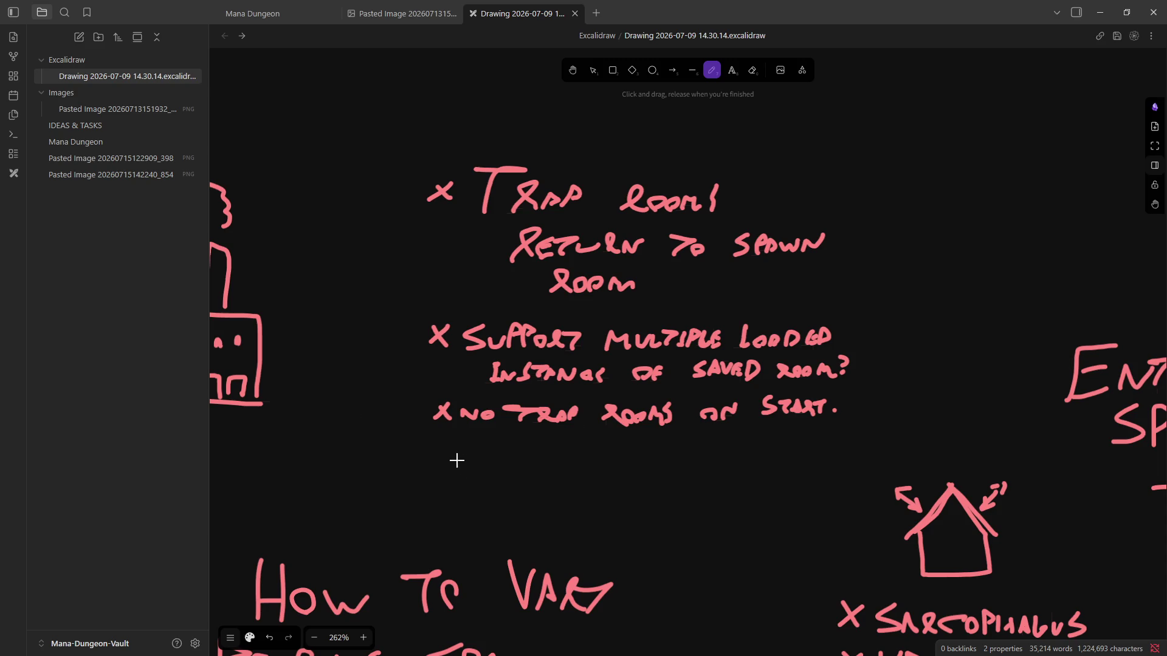
- Handwrite the x-marked task 'room shape leading to spawn ='
drag(434, 464, 451, 482)
mouse_move(451, 464)
mouse_down()
mouse_move(434, 482)
mouse_move(480, 456)
mouse_move(484, 477)
mouse_move(533, 481)
mouse_up()
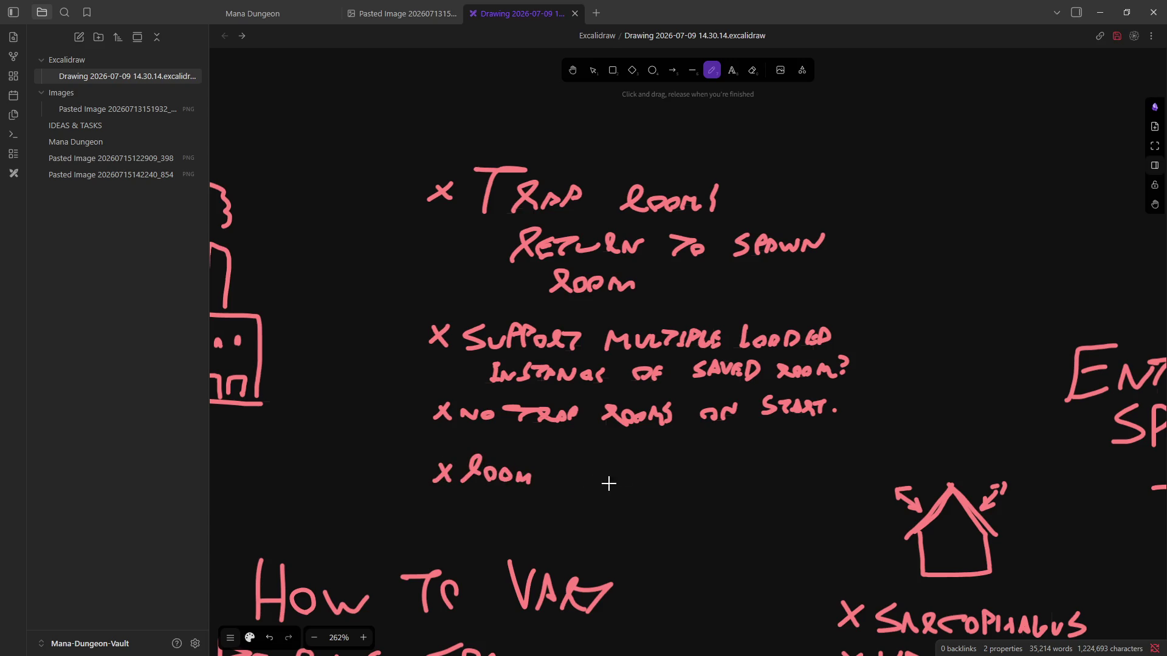
mouse_move(591, 456)
mouse_down()
mouse_move(571, 484)
mouse_move(602, 469)
mouse_move(632, 483)
mouse_move(645, 457)
mouse_move(653, 479)
mouse_move(698, 471)
mouse_move(707, 482)
mouse_move(719, 462)
mouse_move(722, 481)
mouse_move(730, 460)
mouse_up()
mouse_move(729, 460)
mouse_down()
mouse_move(736, 480)
mouse_move(751, 468)
mouse_move(753, 480)
mouse_up()
mouse_move(756, 479)
mouse_down()
mouse_move(771, 463)
mouse_move(781, 475)
mouse_up()
mouse_move(470, 497)
mouse_down()
mouse_move(483, 495)
mouse_move(475, 511)
mouse_move(643, 498)
mouse_move(679, 511)
mouse_up()
scroll(662, 373, up, 1)
scroll(565, 310, up, 1)
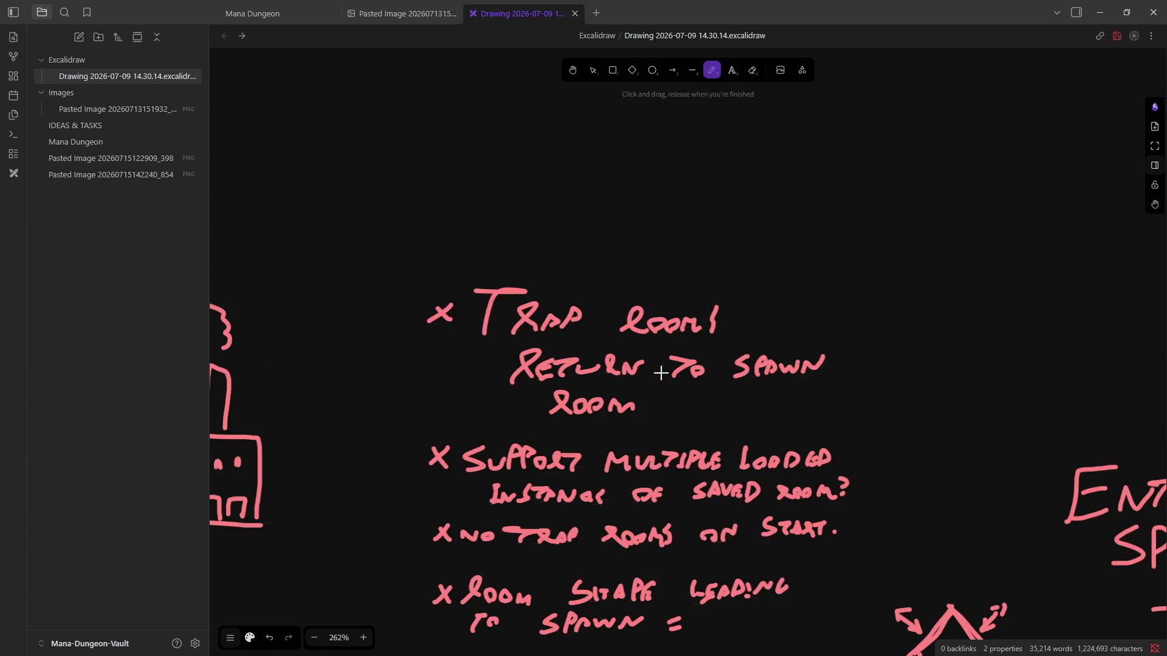
- Draw exclamation marks above the list and sketch bracket-shaped rooms after the equals sign
mouse_move(461, 243)
mouse_down()
mouse_move(465, 262)
mouse_move(456, 133)
mouse_up()
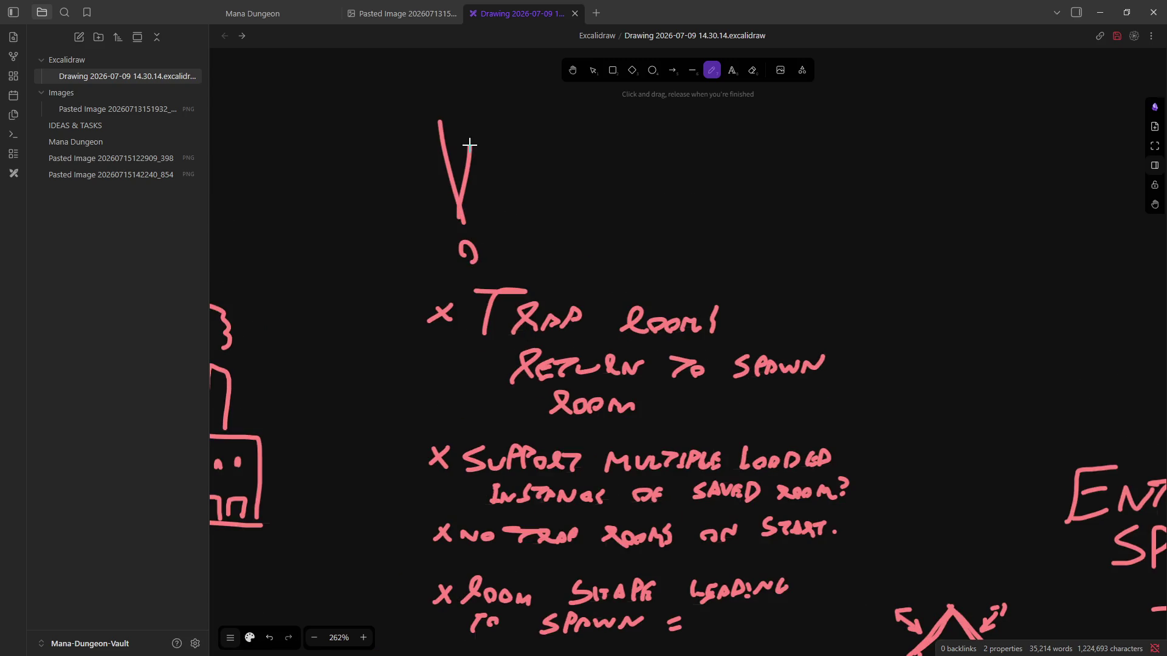
mouse_move(507, 235)
mouse_down()
mouse_move(504, 220)
mouse_move(552, 239)
mouse_move(533, 123)
mouse_move(574, 125)
mouse_move(552, 219)
mouse_up()
scroll(657, 270, up, 2)
scroll(667, 265, down, 2)
scroll(632, 327, down, 3)
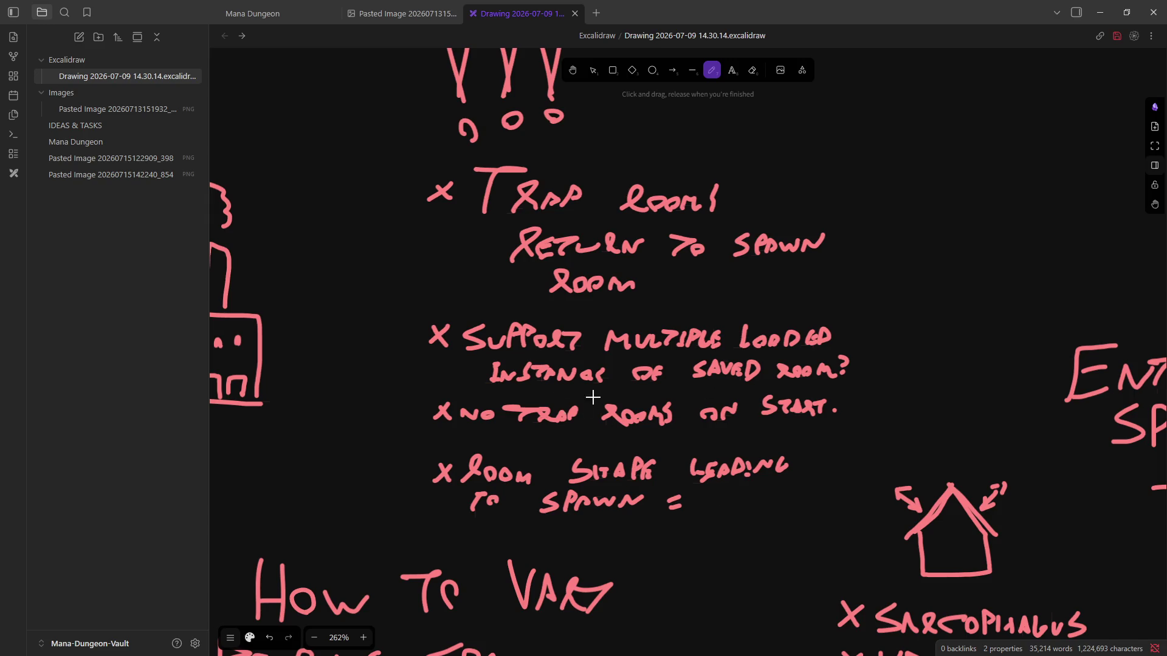
scroll(588, 405, up, 3)
scroll(600, 402, down, 3)
scroll(606, 423, up, 3)
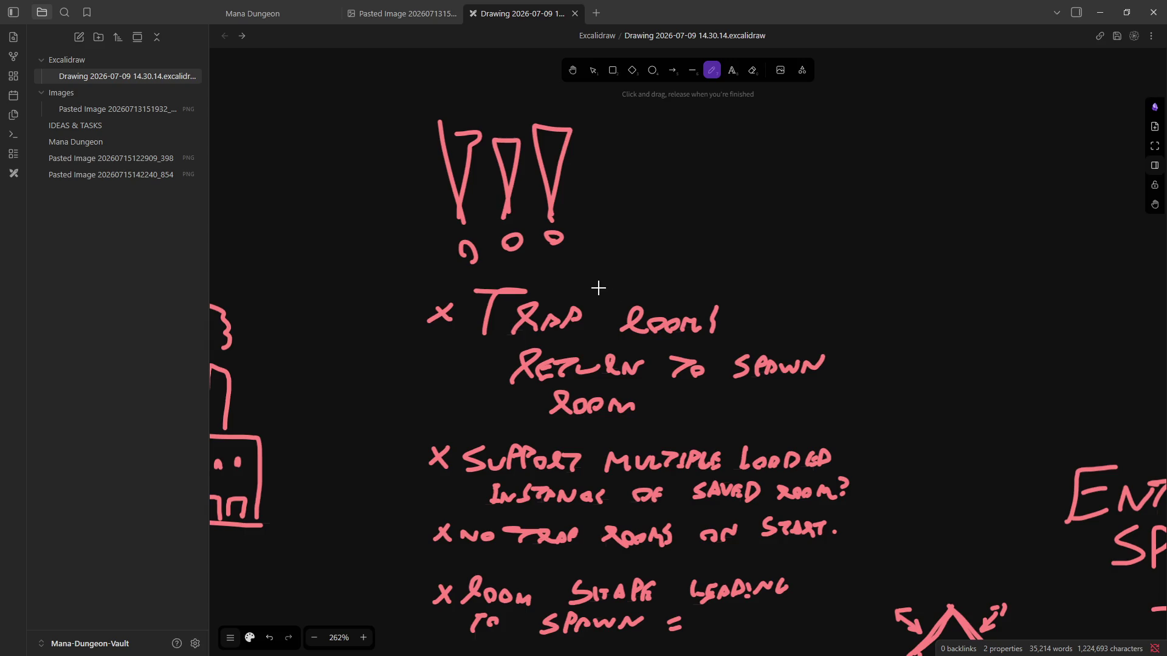
scroll(672, 334, down, 5)
scroll(696, 338, up, 4)
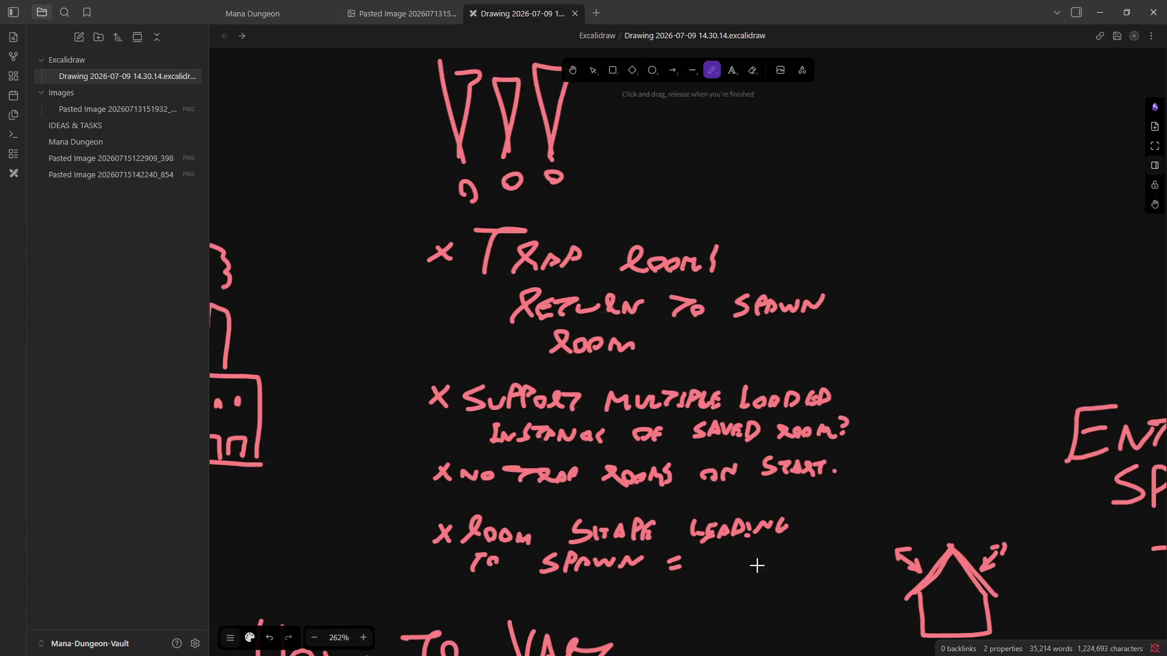
mouse_move(717, 558)
mouse_down()
mouse_move(749, 583)
mouse_move(719, 598)
mouse_up()
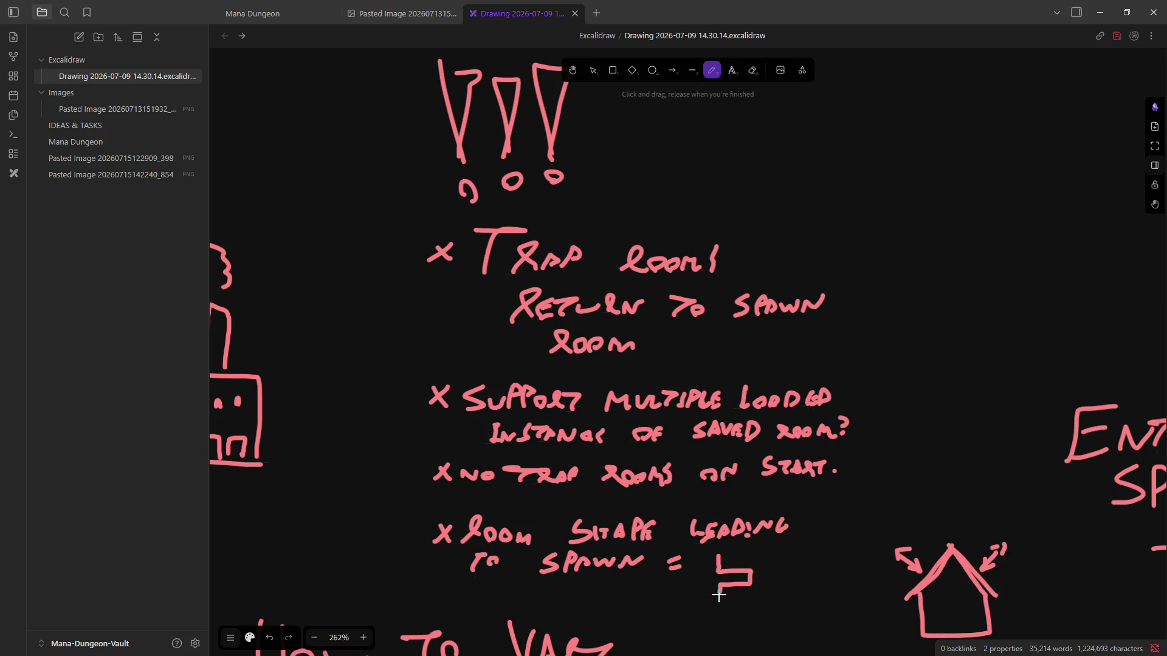
mouse_move(773, 553)
mouse_down()
mouse_move(773, 593)
mouse_move(830, 597)
mouse_up()
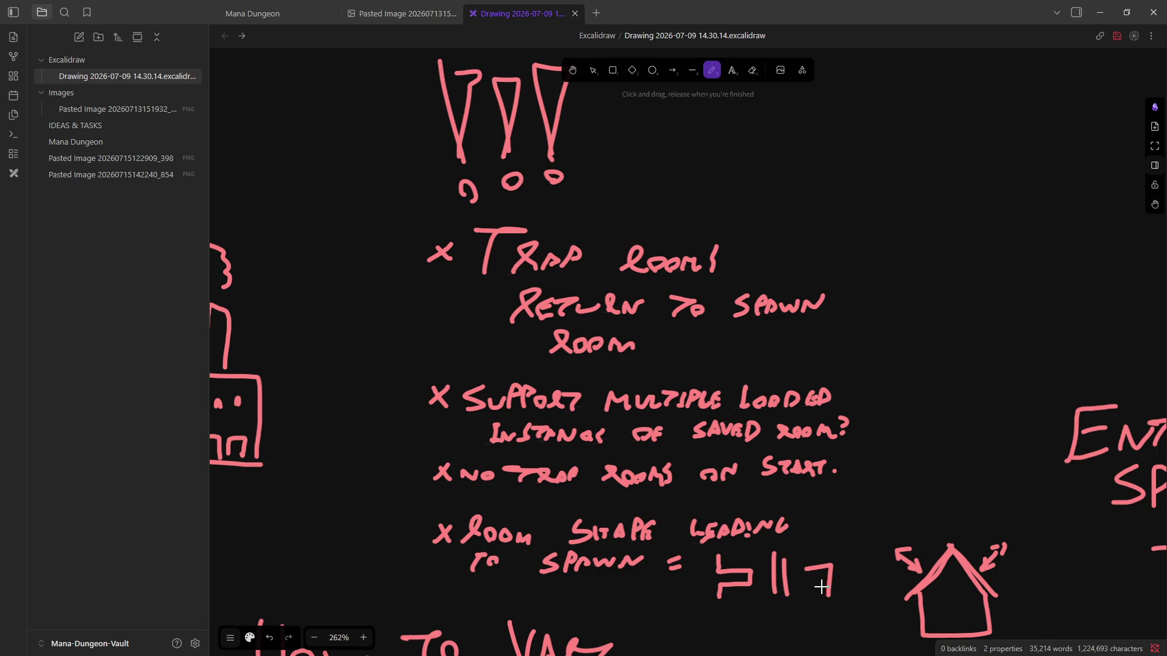
scroll(822, 589, down, 1)
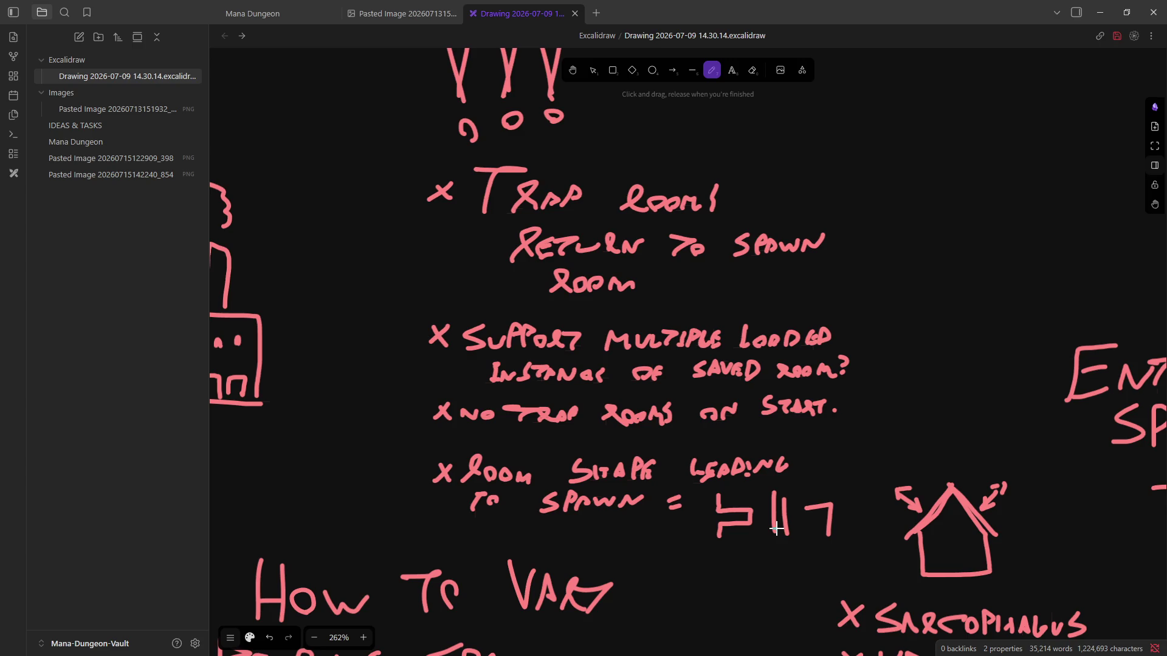
scroll(698, 411, up, 5)
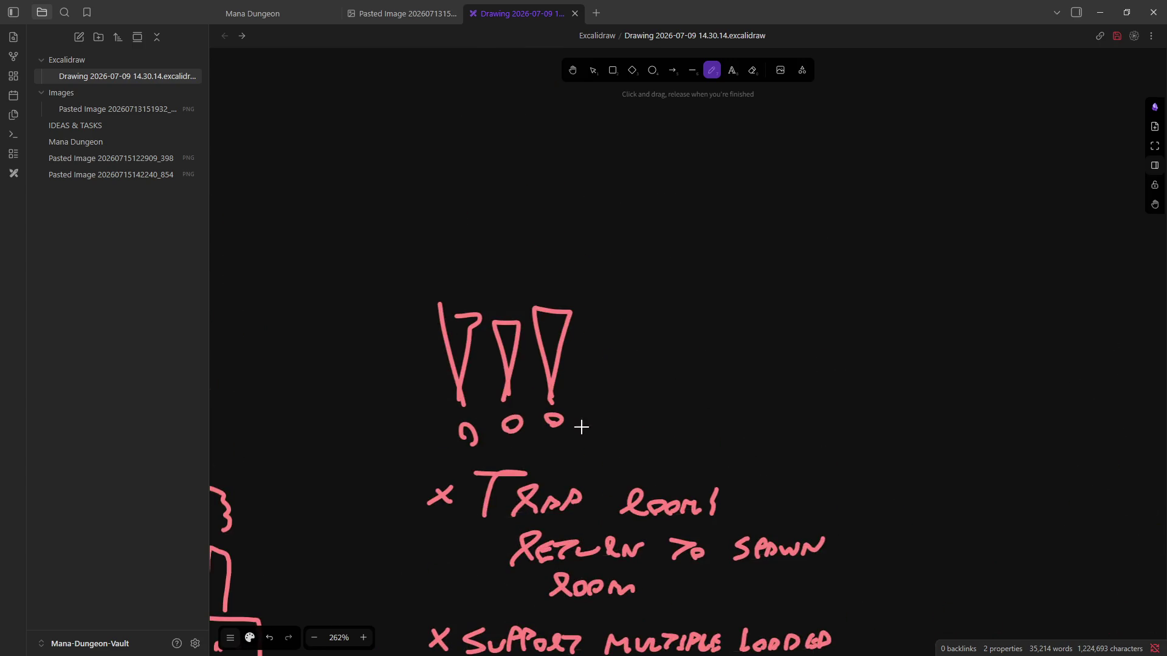
scroll(855, 446, right, 3)
scroll(775, 432, up, 3)
- Handwrite 'I FEEL LIKE A GENIUS' right of the exclamation marks, underlining GENIUS twice
mouse_move(644, 401)
mouse_down()
mouse_move(656, 347)
mouse_move(642, 349)
mouse_up()
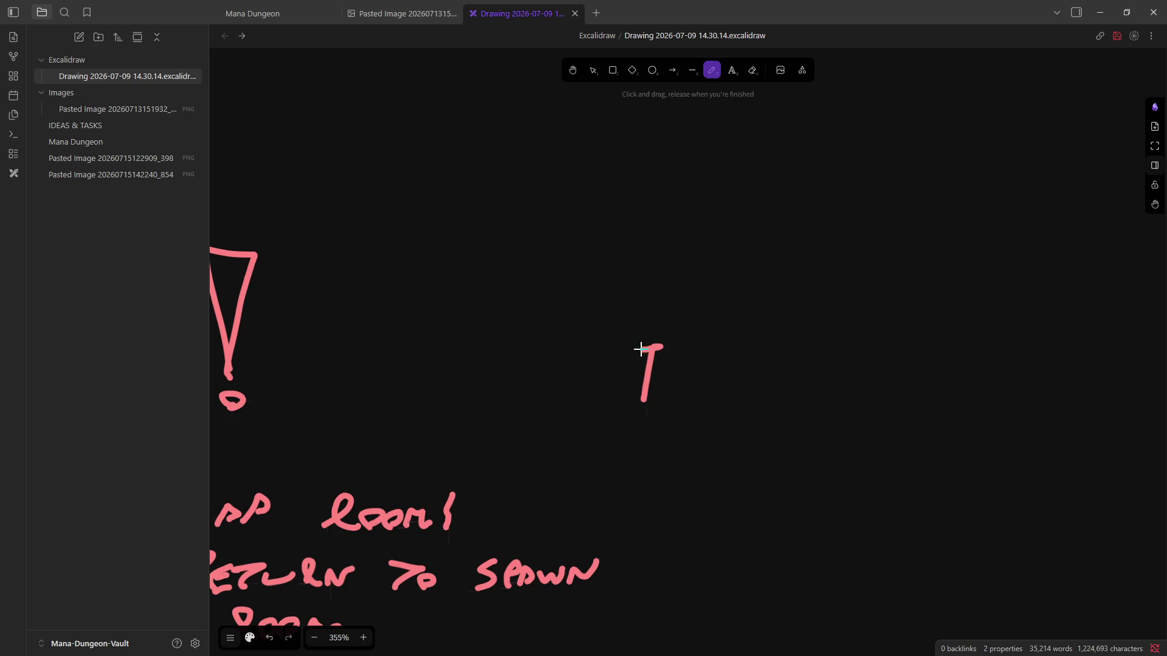
mouse_move(637, 401)
mouse_down()
mouse_move(667, 400)
mouse_move(735, 344)
mouse_move(762, 397)
mouse_move(845, 394)
mouse_up()
mouse_move(903, 358)
mouse_down()
mouse_move(890, 408)
mouse_move(920, 401)
mouse_up()
mouse_move(932, 364)
mouse_down()
mouse_move(939, 411)
mouse_move(977, 412)
mouse_move(995, 397)
mouse_up()
click(926, 408)
drag(654, 481, 691, 465)
mouse_move(787, 440)
mouse_down()
mouse_move(794, 464)
mouse_move(835, 466)
mouse_move(864, 442)
mouse_move(876, 467)
mouse_move(915, 441)
mouse_move(919, 470)
mouse_move(698, 513)
mouse_up()
drag(927, 500, 752, 523)
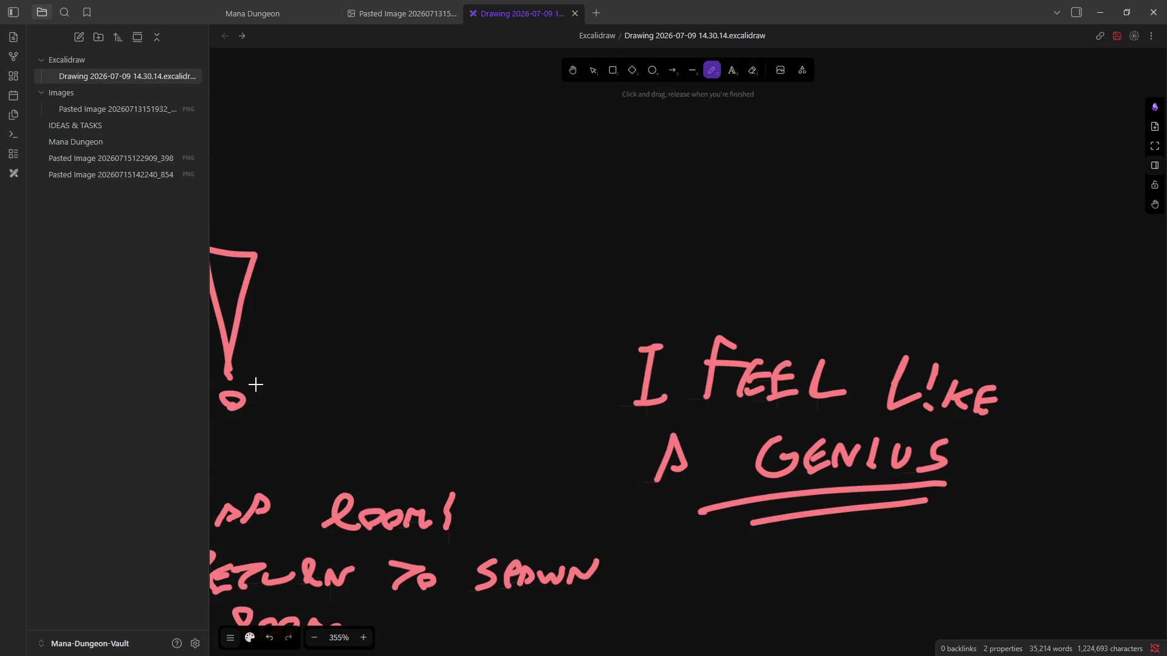